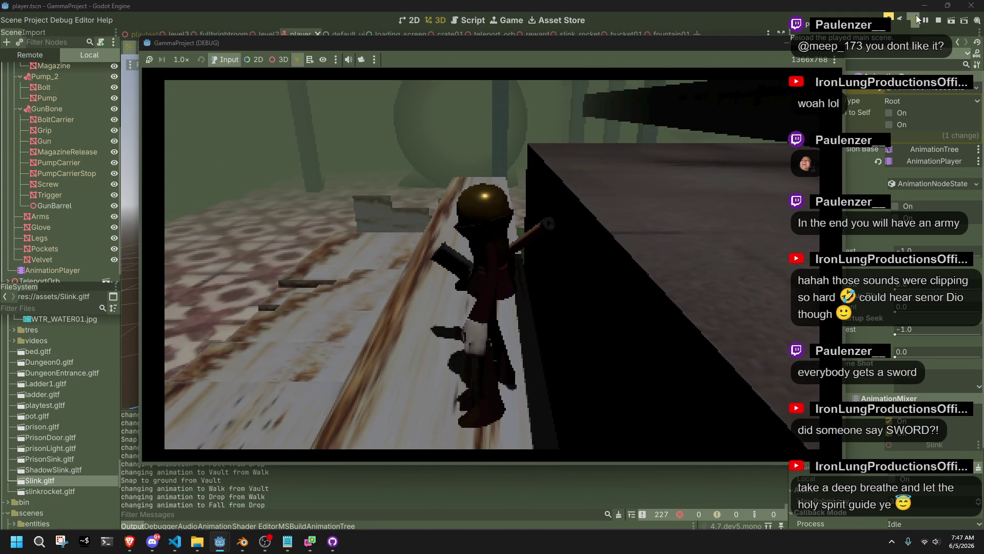
- Stop the playtest with F8, then switch through VS Code and Godot to the Blender file
key("F8")
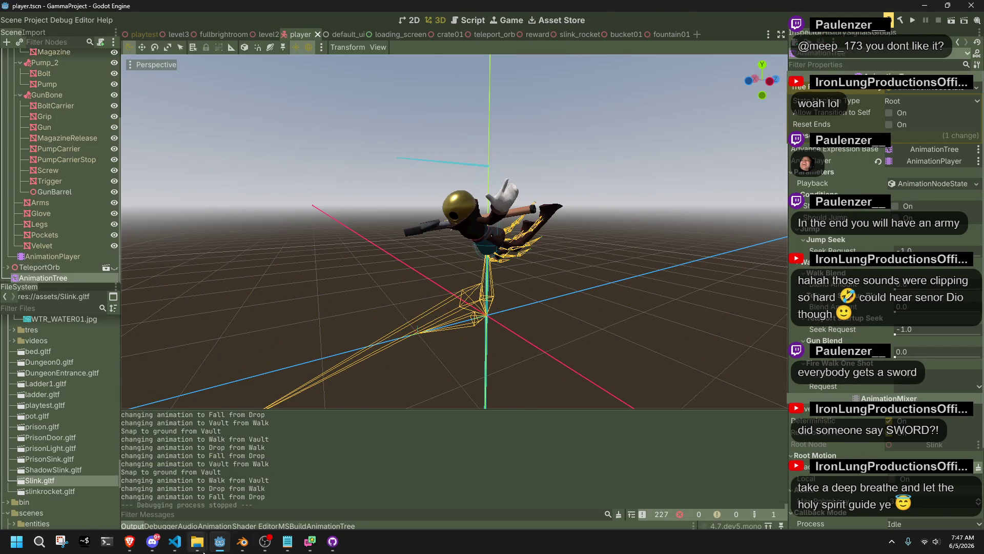
left_click(174, 548)
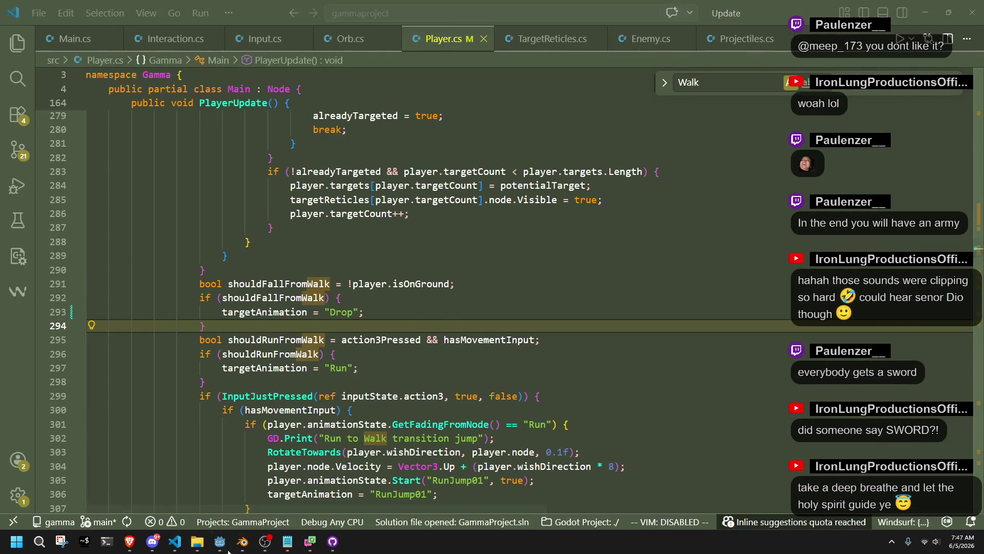
left_click(220, 541)
left_click(225, 545)
left_click(220, 542)
left_click(242, 542)
- Select the metarig's Base bone in Pose Mode, pick its end keys, and preview Drop up to frame 48
scroll(469, 264, "down", 4)
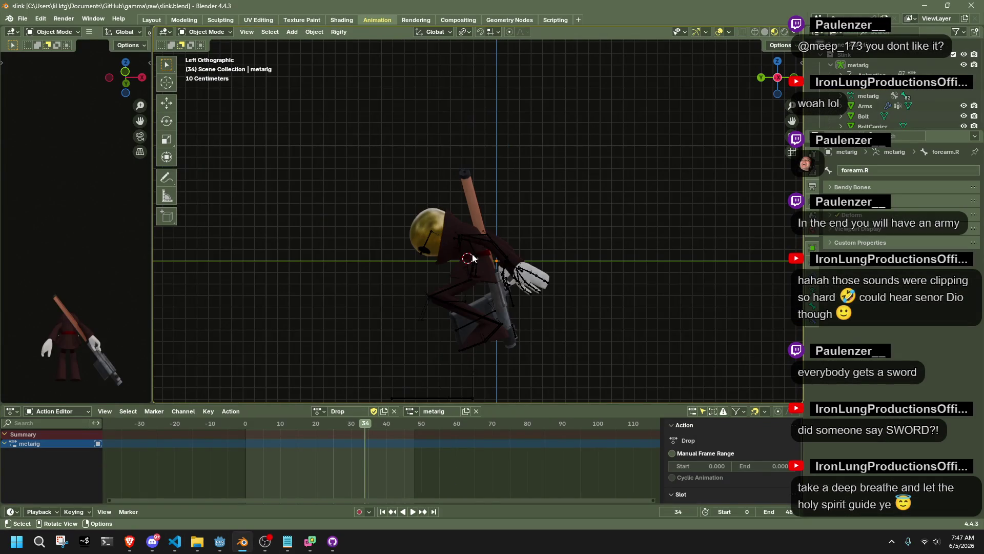
left_click(475, 252)
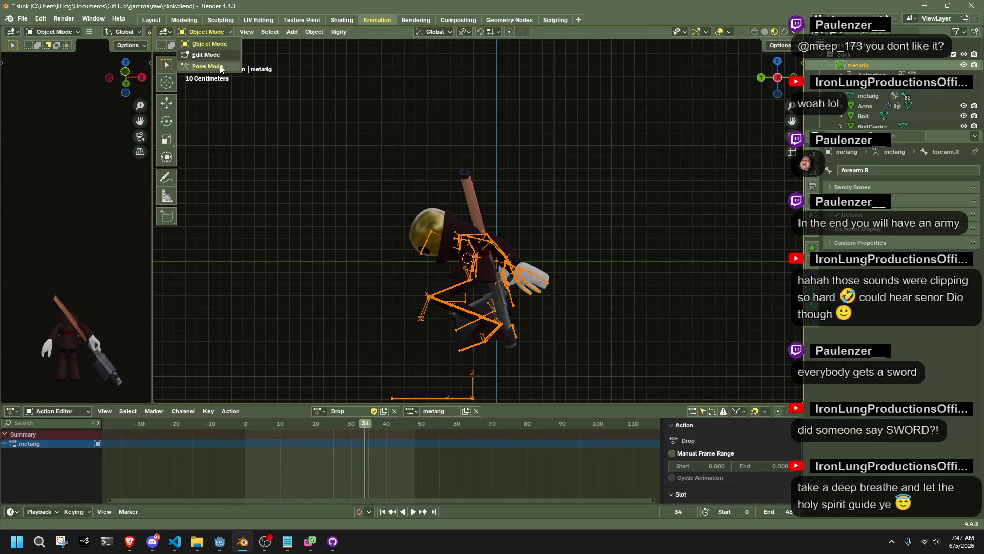
left_click(220, 66)
scroll(477, 226, "down", 3)
left_click(427, 323)
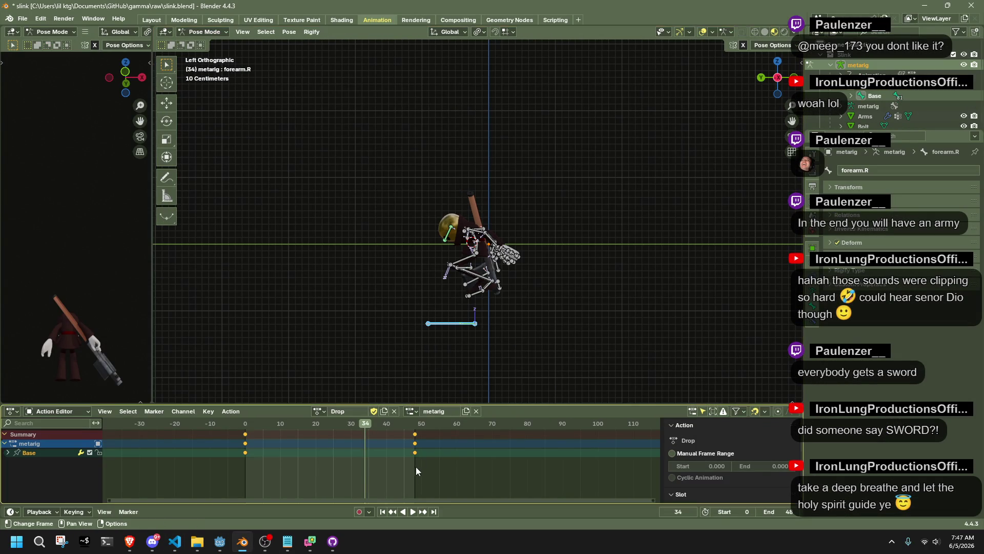
left_click_drag(400, 419, 396, 420)
key("space")
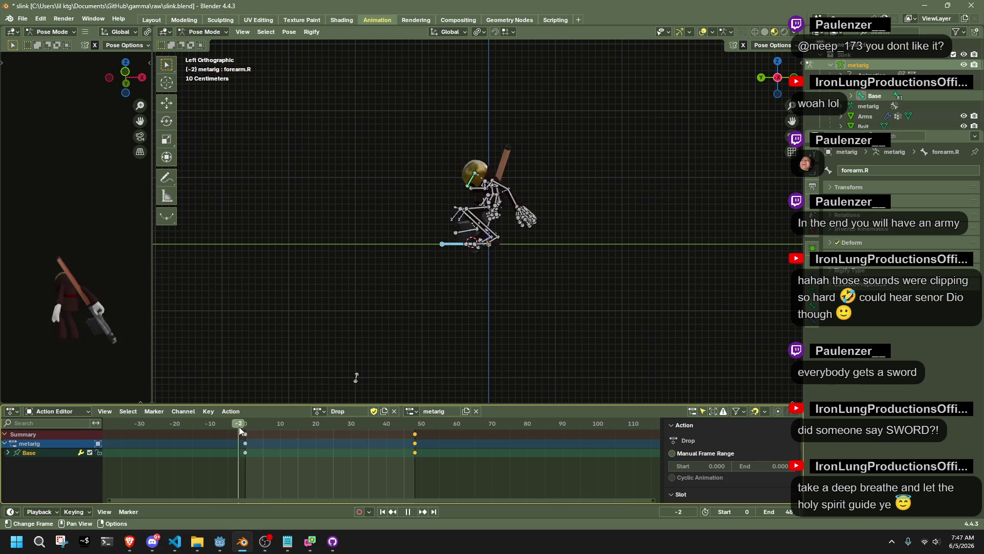
left_click_drag(379, 455, 414, 460)
key("space")
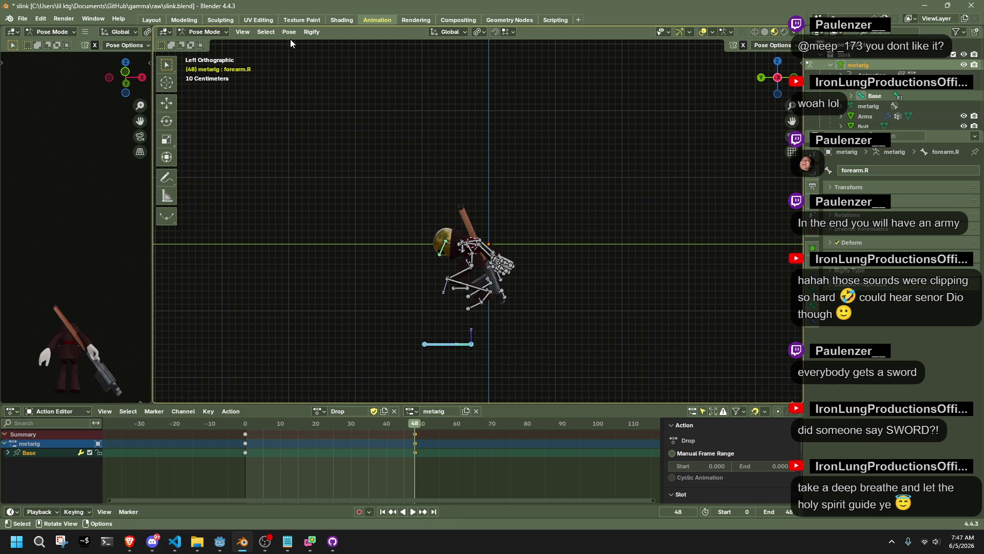
- Change the selected keyframes' interpolation mode and replay the Drop action to check it
right_click(229, 430)
mouse_move(237, 434)
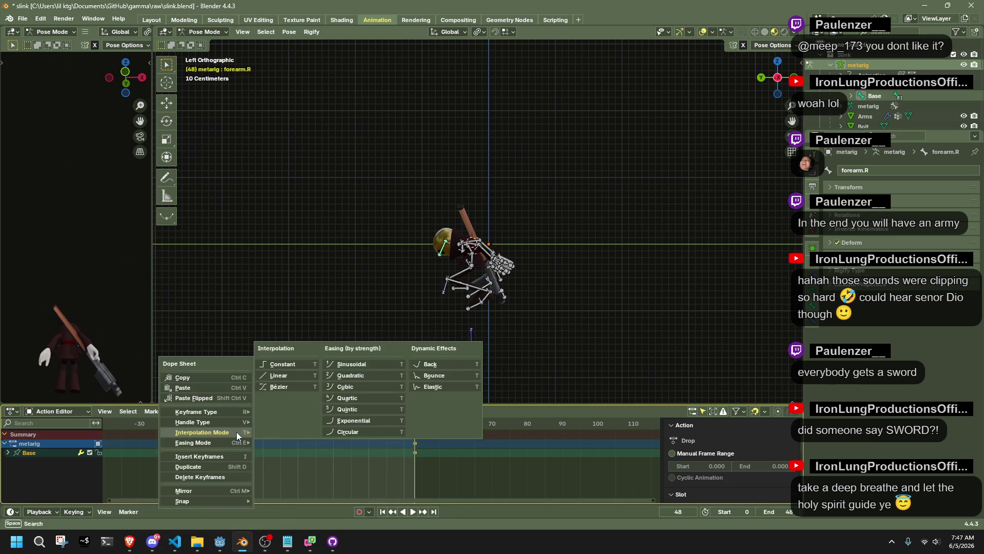
left_click(288, 377)
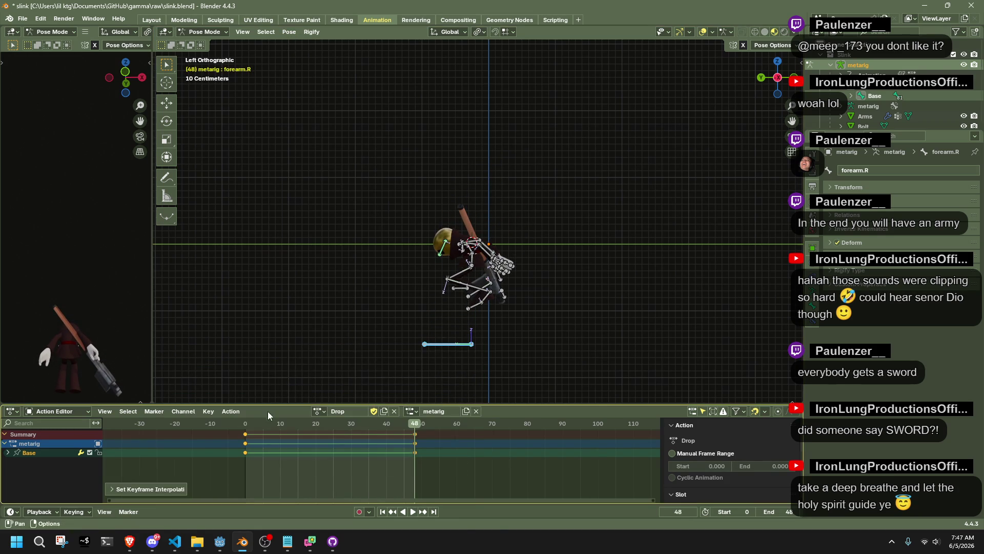
key("space")
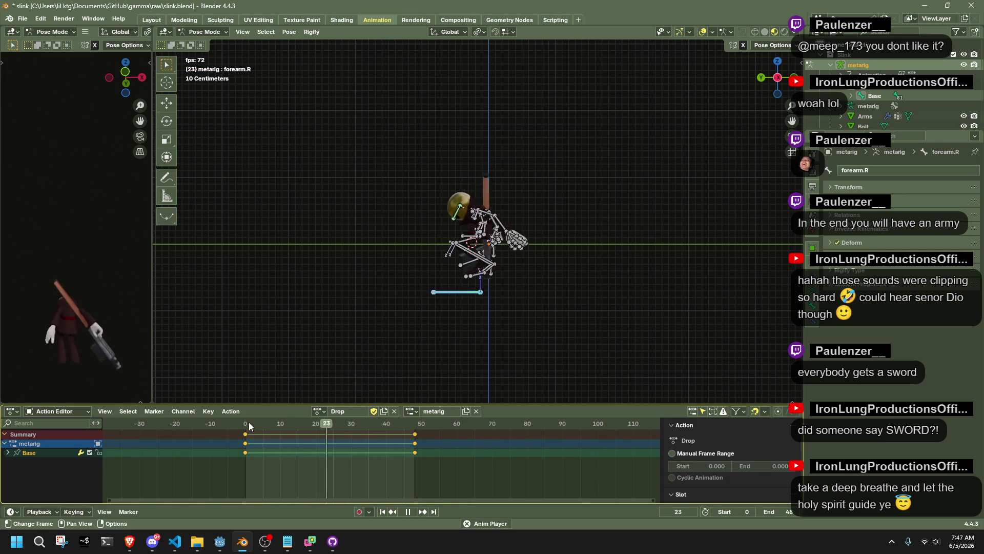
key("space")
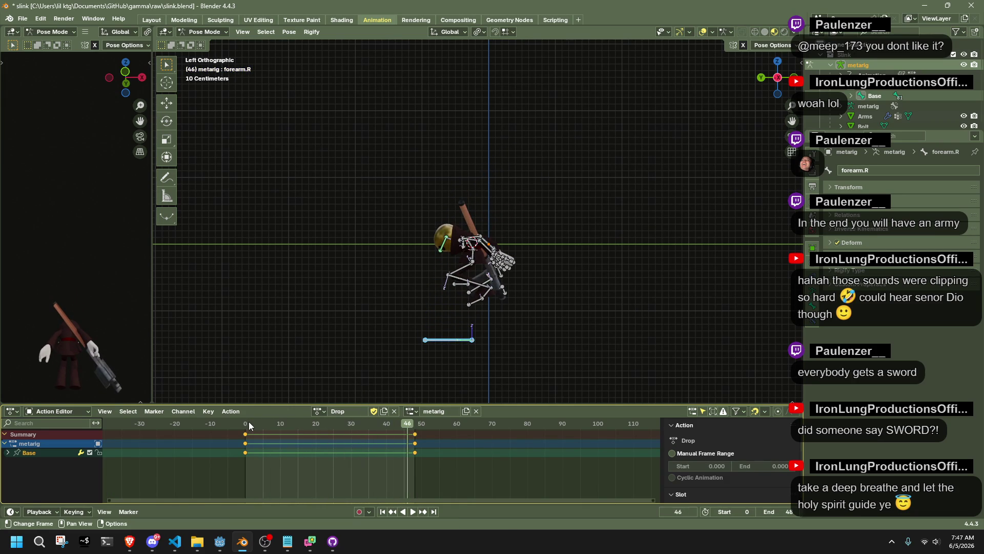
- Glance at the browser, then reselect the rig's base bone and return to frame 48
key("alt+Tab")
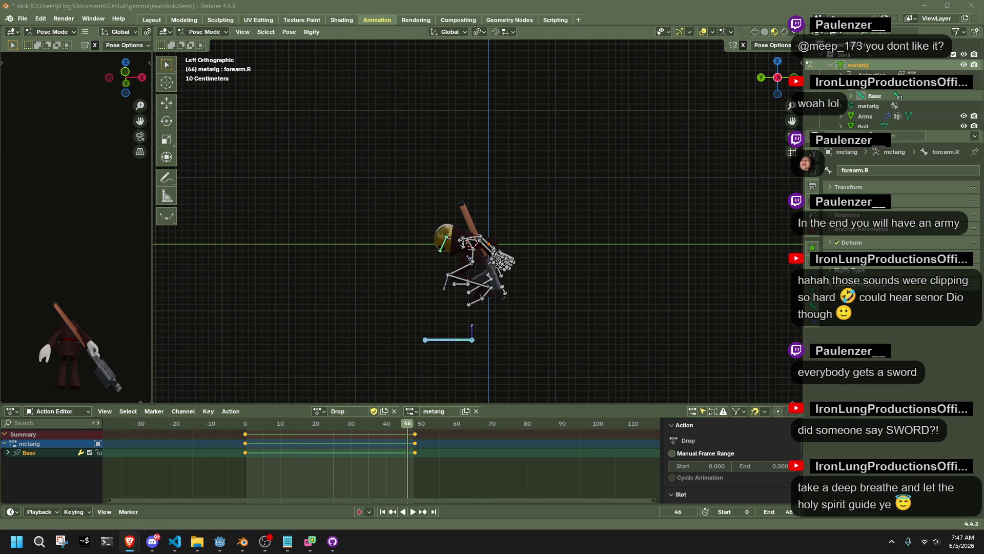
key("alt+Tab")
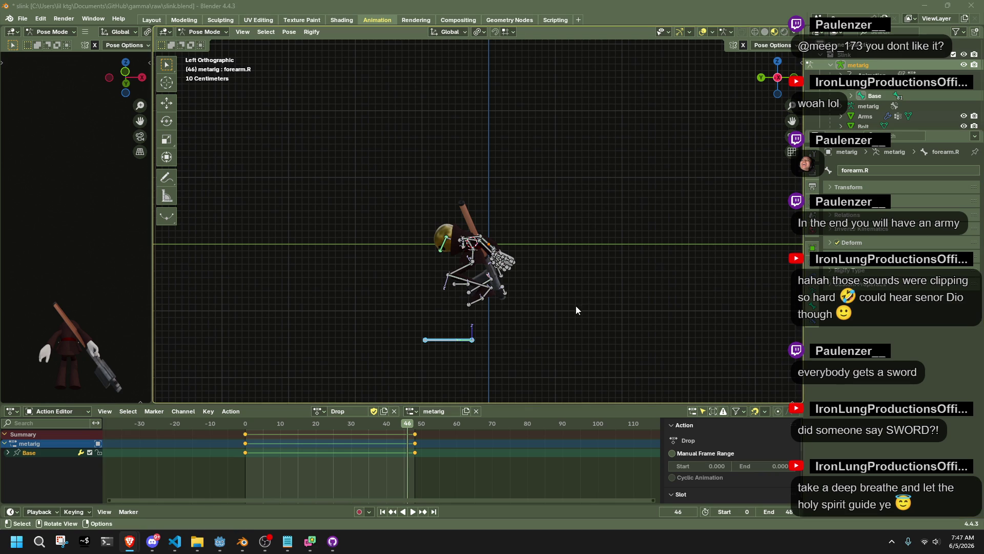
scroll(507, 358, "up", 5)
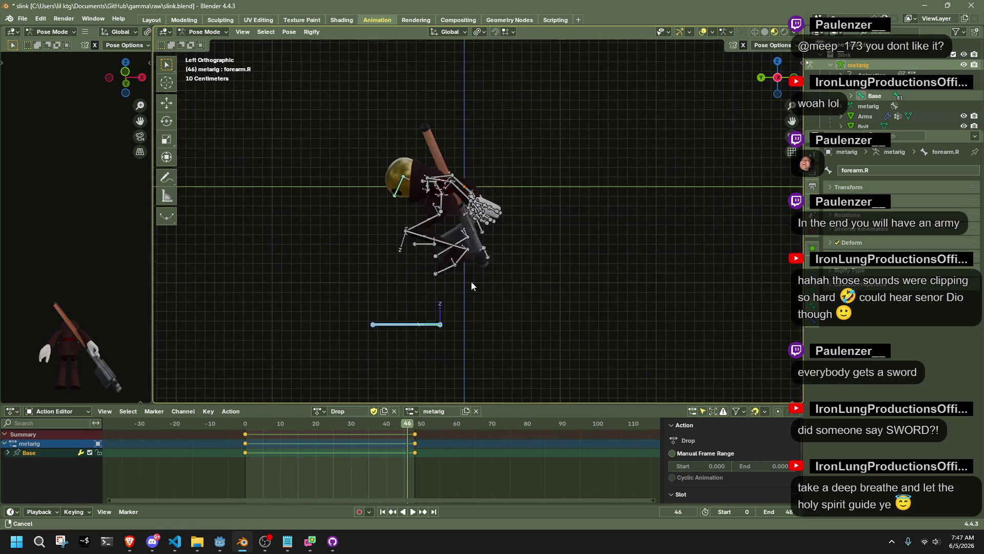
scroll(478, 226, "up", 2)
scroll(479, 226, "down", 4)
left_click_drag(379, 232, 512, 316)
mouse_move(347, 424)
left_mouse_down()
mouse_move(415, 424)
mouse_move(394, 428)
mouse_move(414, 444)
left_mouse_up()
scroll(459, 297, "down", 3)
scroll(459, 294, "up", 2)
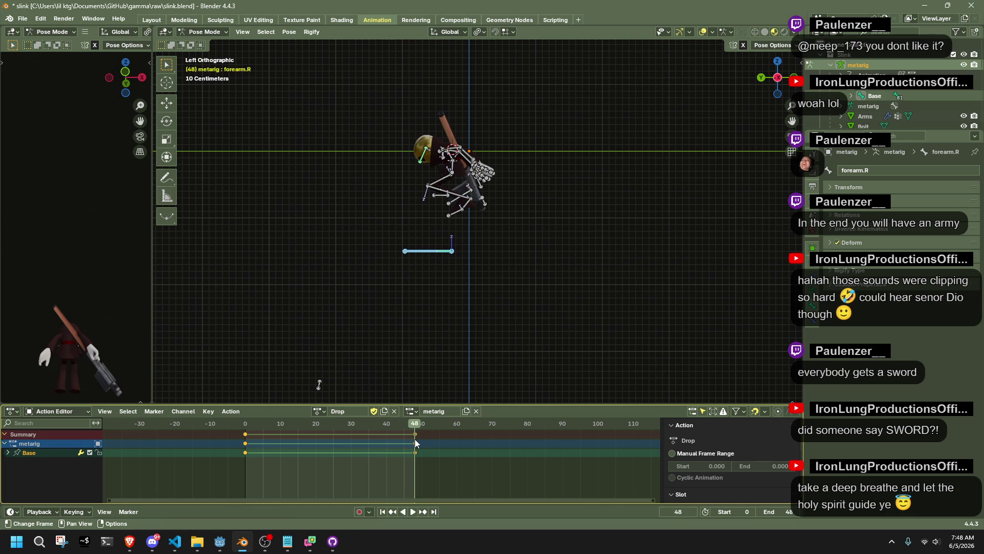
- Move the Drop action's end keys two frames later to frame 50, check playback, and save slink.blend
left_click_drag(439, 475, 403, 429)
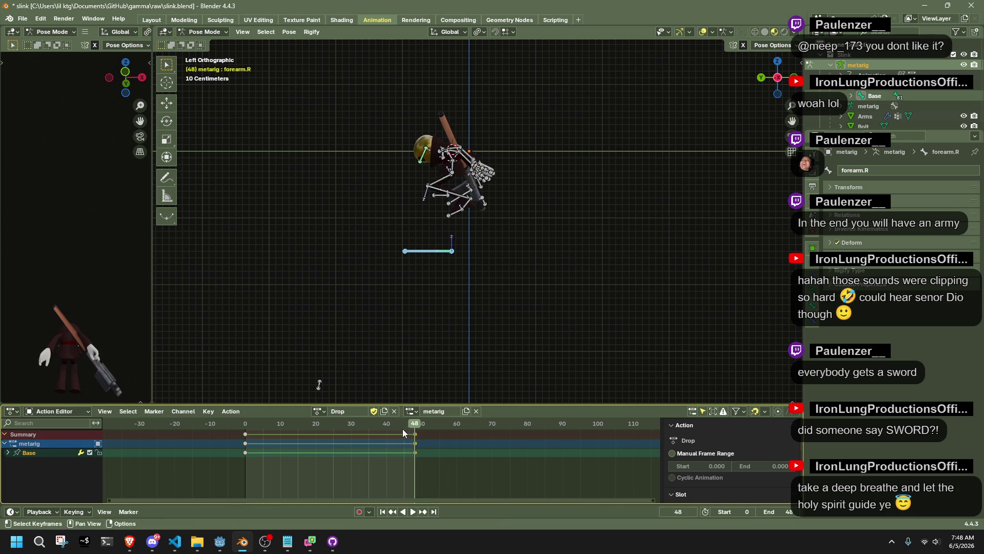
key("g")
left_click(420, 439)
key("space")
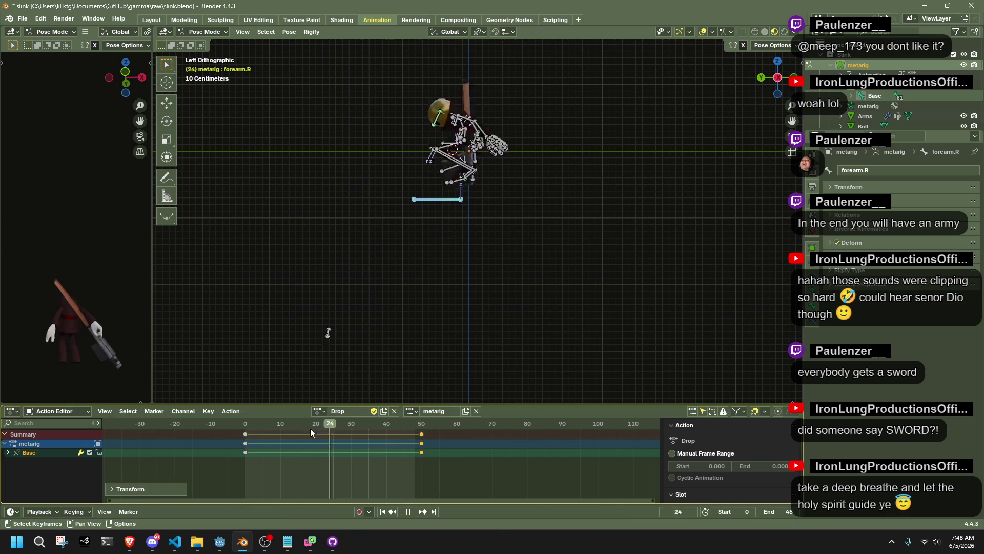
key("space")
key("ctrl+s")
- Enable a manual frame range ending at 48 and export the rig with animations as glTF
left_click(672, 453)
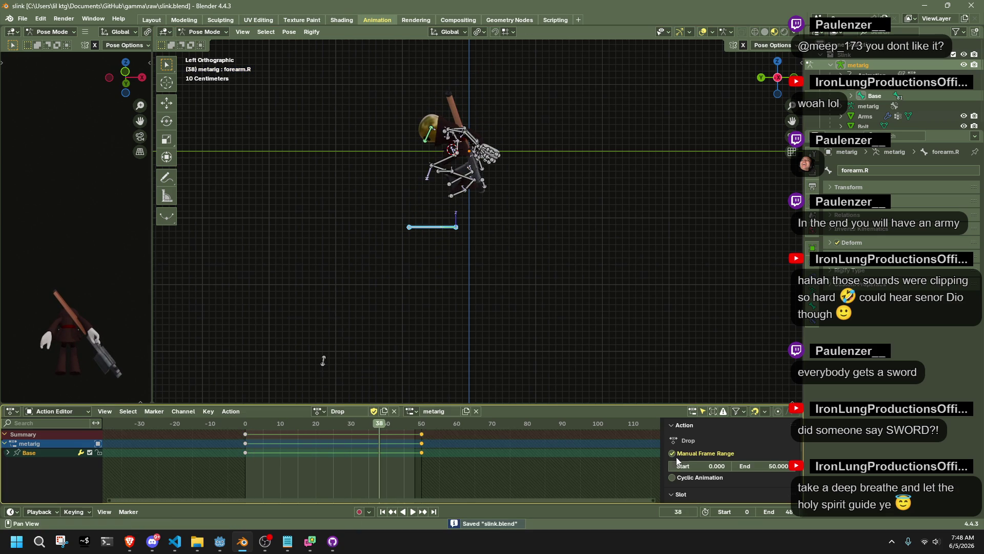
left_click(414, 424)
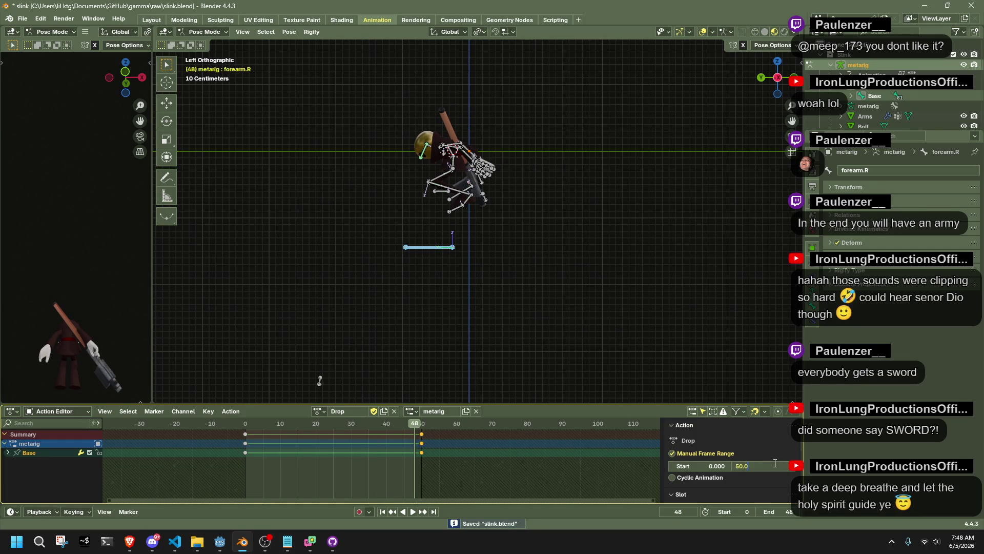
key("F3")
left_click(622, 303)
left_click(664, 439)
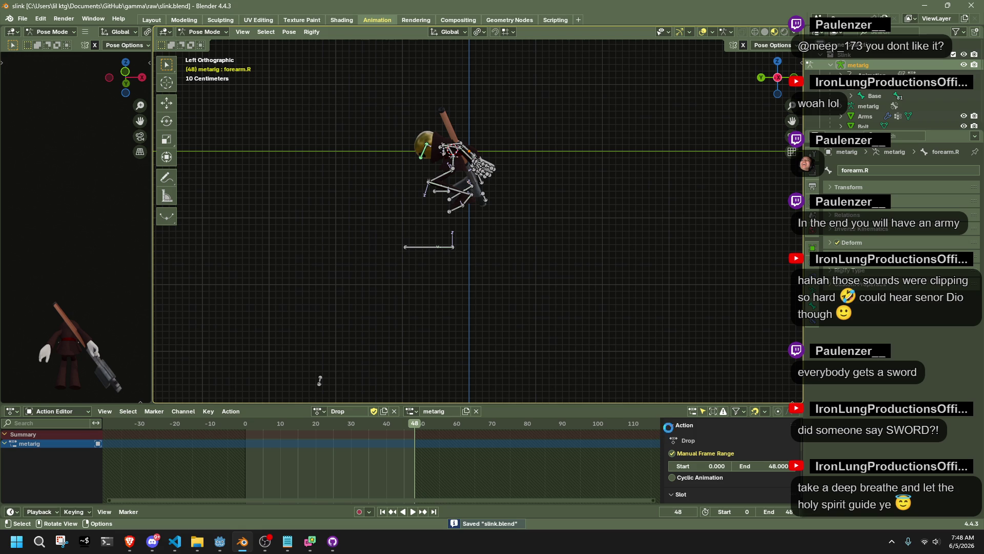
- Scroll through the shouldFallFromWalk block in Player.cs, then return to the Godot editor
key("alt+Tab")
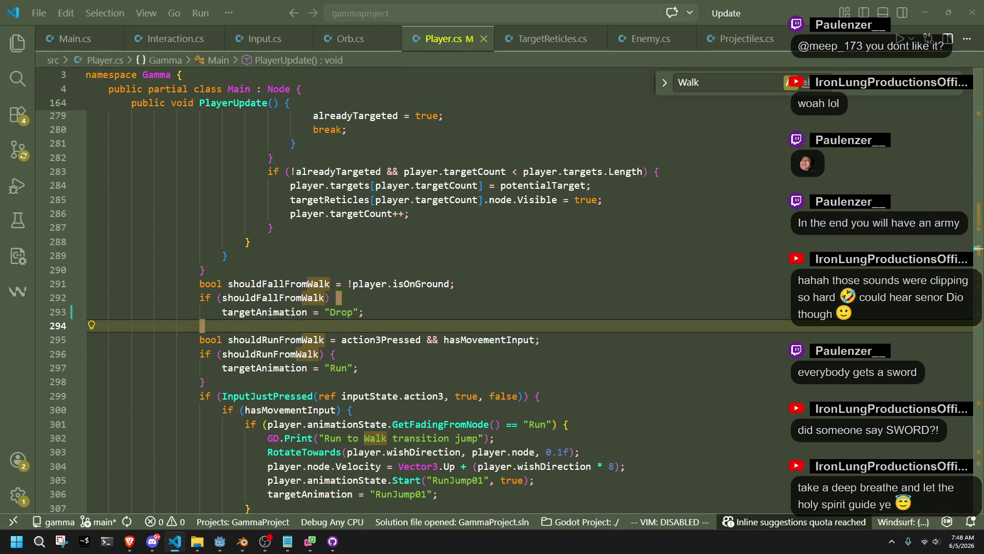
scroll(314, 351, "up", 4)
scroll(315, 352, "down", 2)
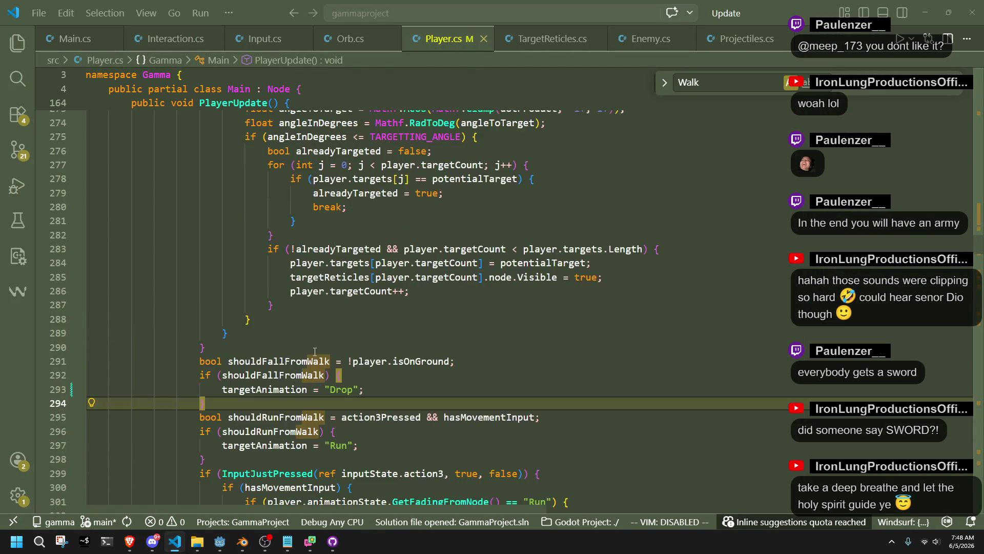
key("alt+Tab")
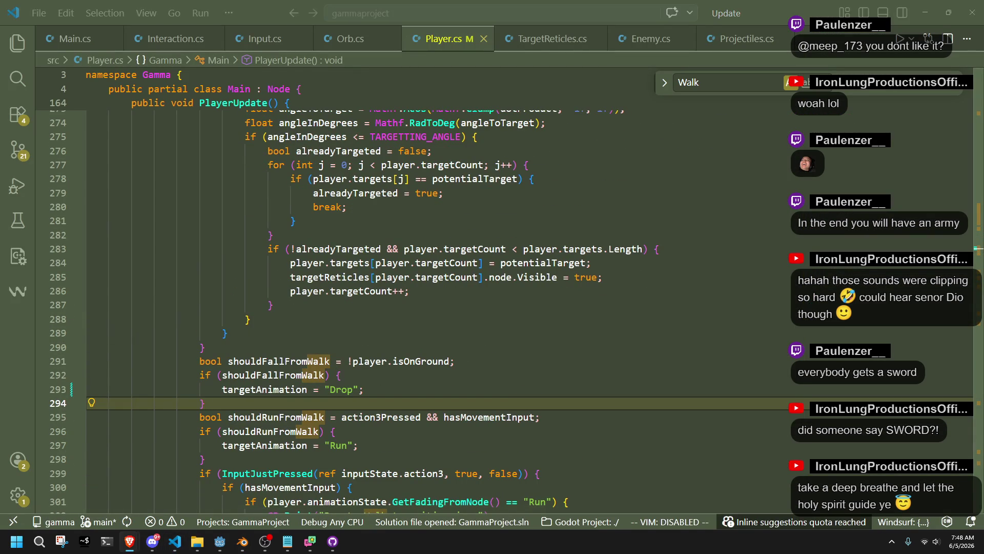
left_click(227, 546)
- Run the project and test vaulting onto a ledge, falling off it, and wall-jumping
mouse_move(237, 549)
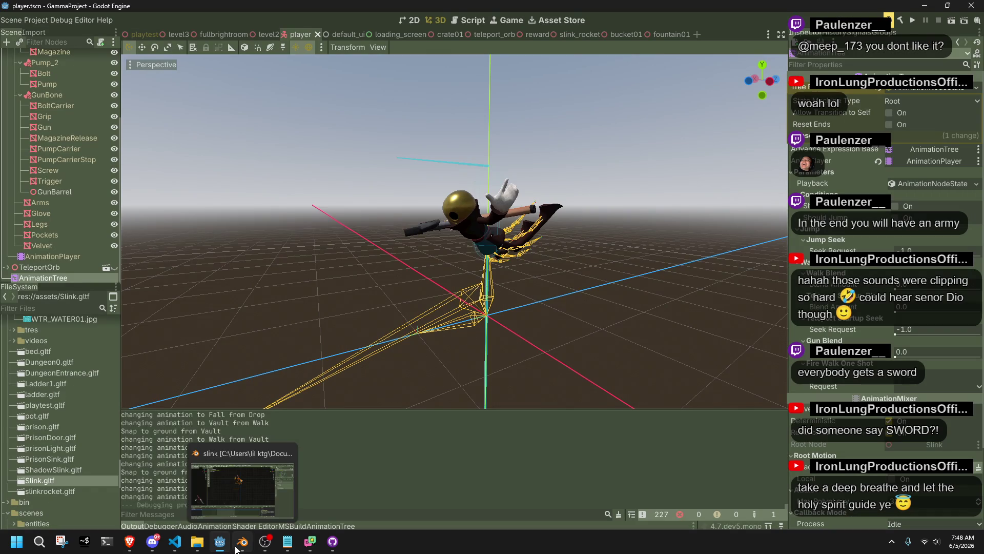
left_click(908, 20)
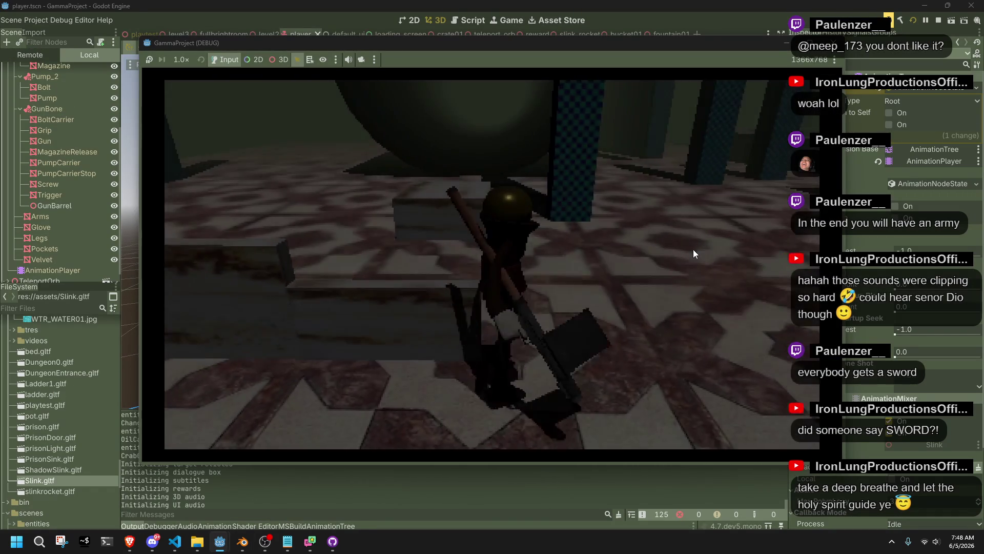
key("space")
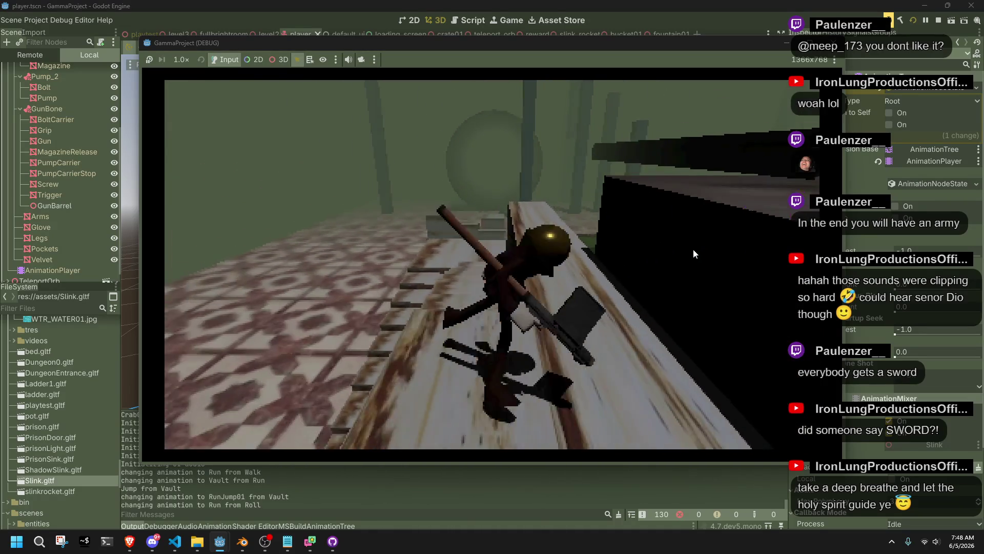
key("space")
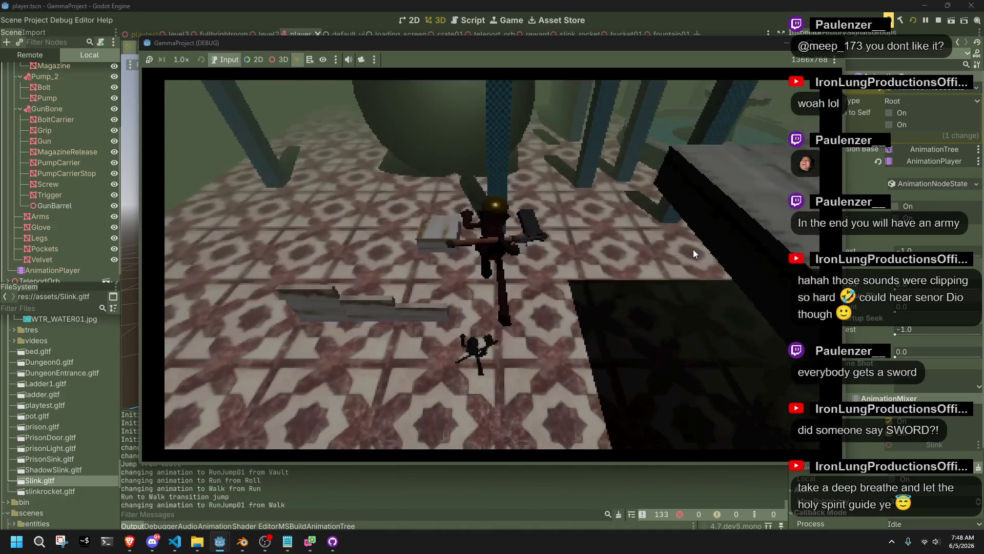
key("space")
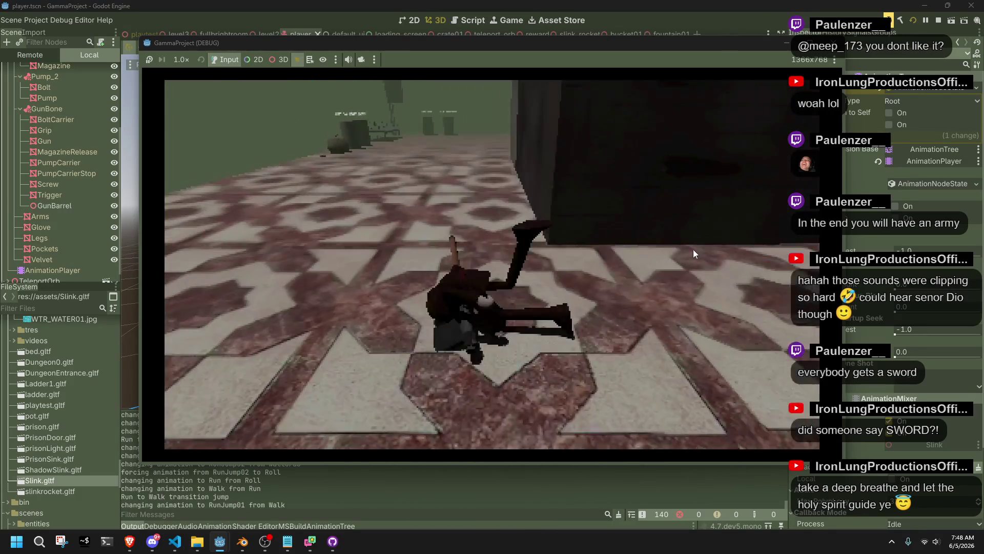
key("space")
key("space")
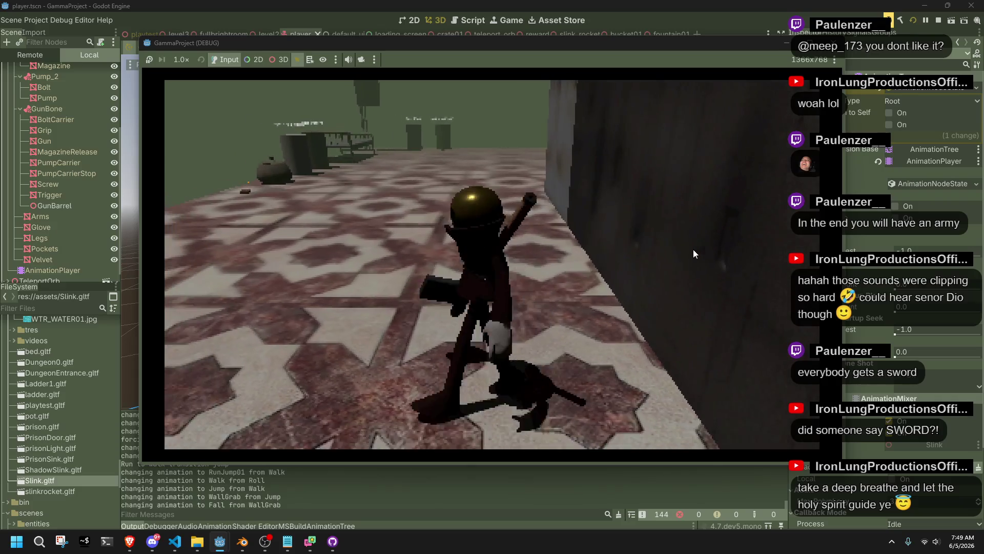
- Jump against the wall, roll on landing, vault the ledge, and fire at a target
key("space")
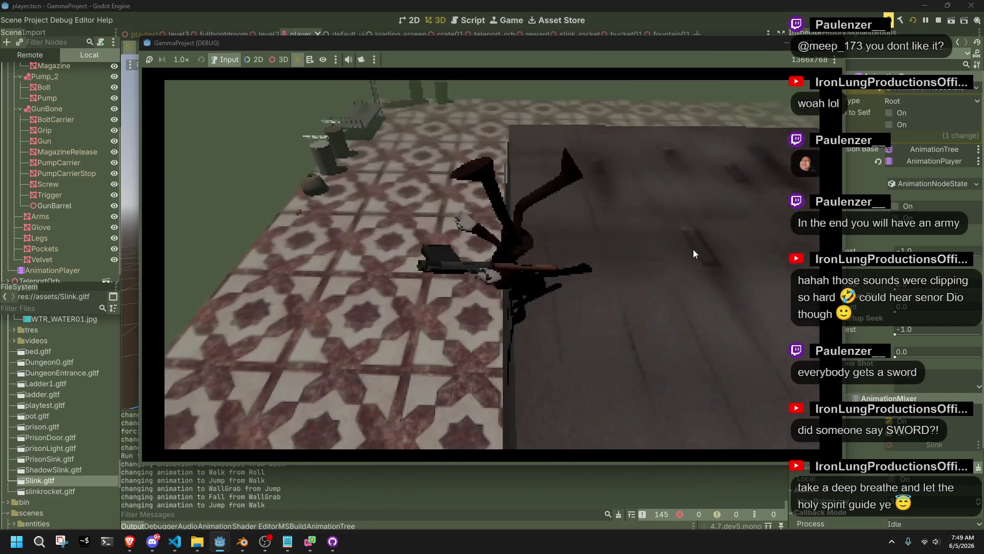
key("w")
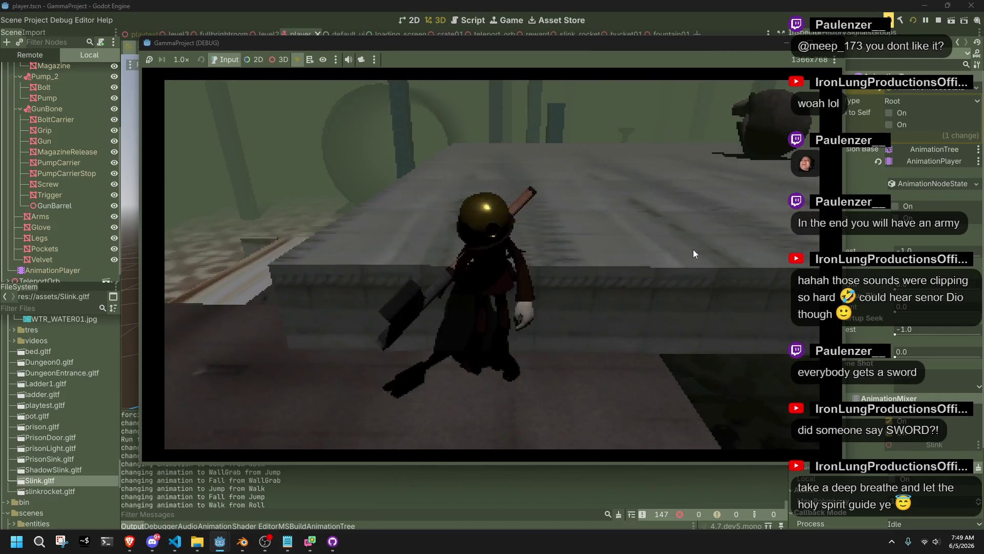
key("space")
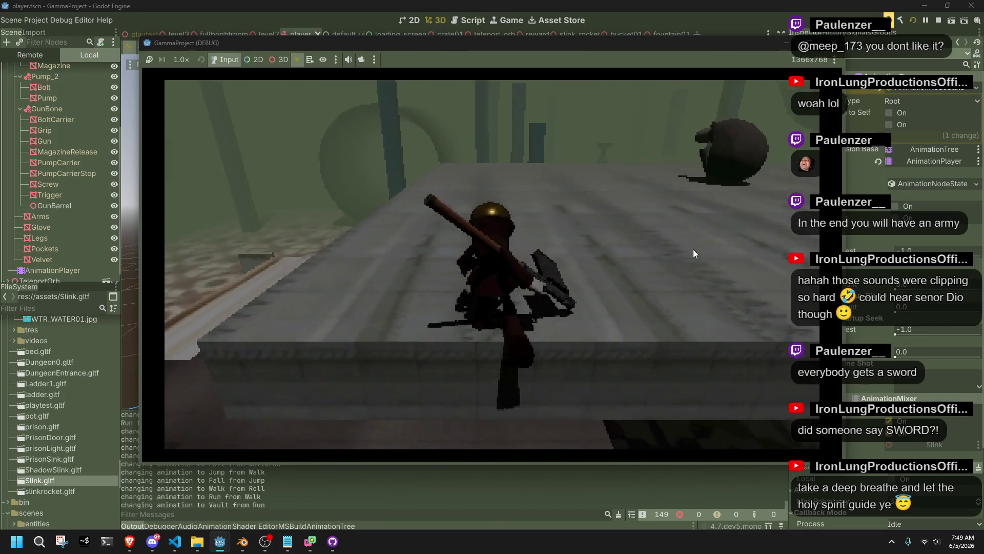
left_click(693, 250)
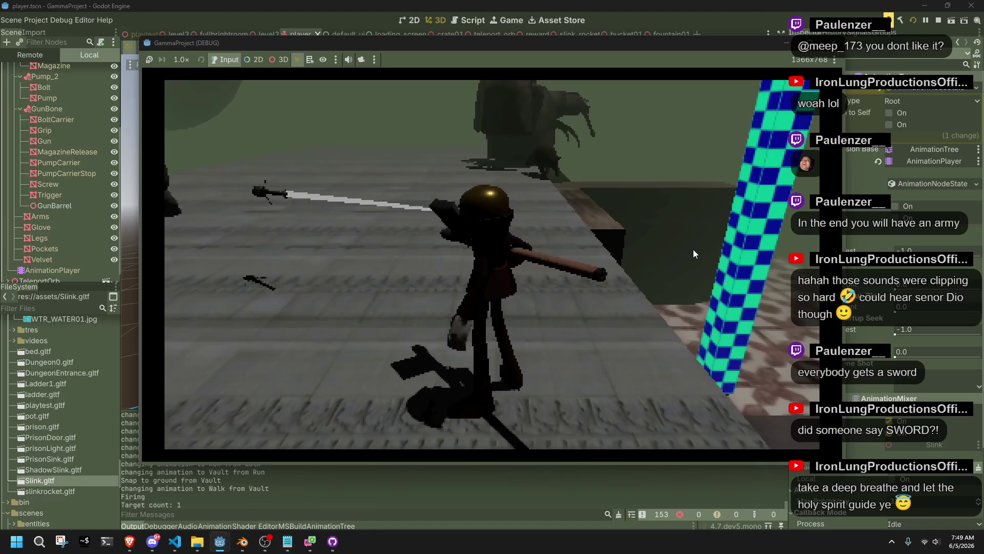
- Fire at the targets, then page through and close the Hello player intro message
left_click(693, 249)
left_click(693, 249)
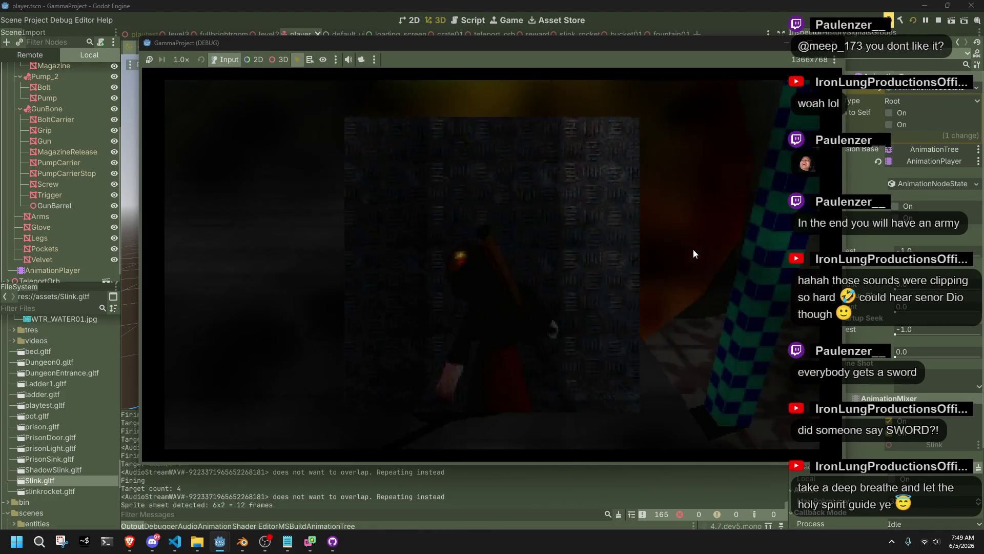
left_click(693, 248)
left_click(694, 250)
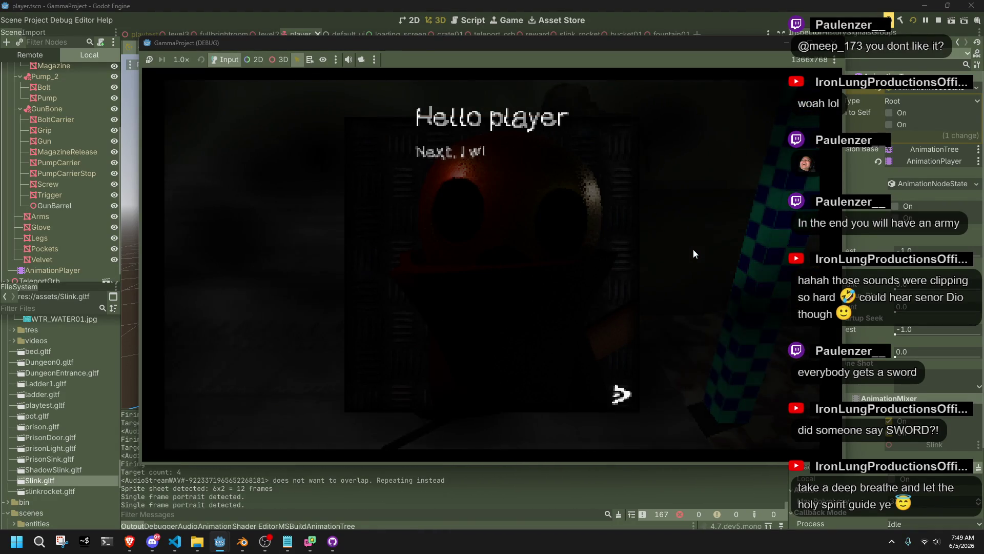
left_click(694, 250)
left_click(693, 249)
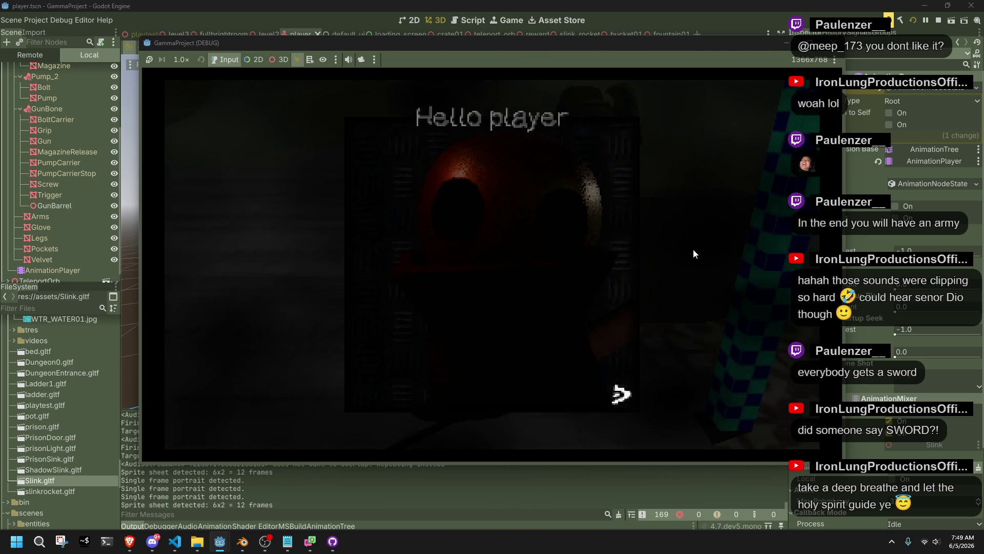
left_click(693, 248)
left_click(693, 249)
left_click(693, 249)
left_click(693, 249)
- Jump, run, fire at the wall, and walk off the ledge to test the drop
key("space")
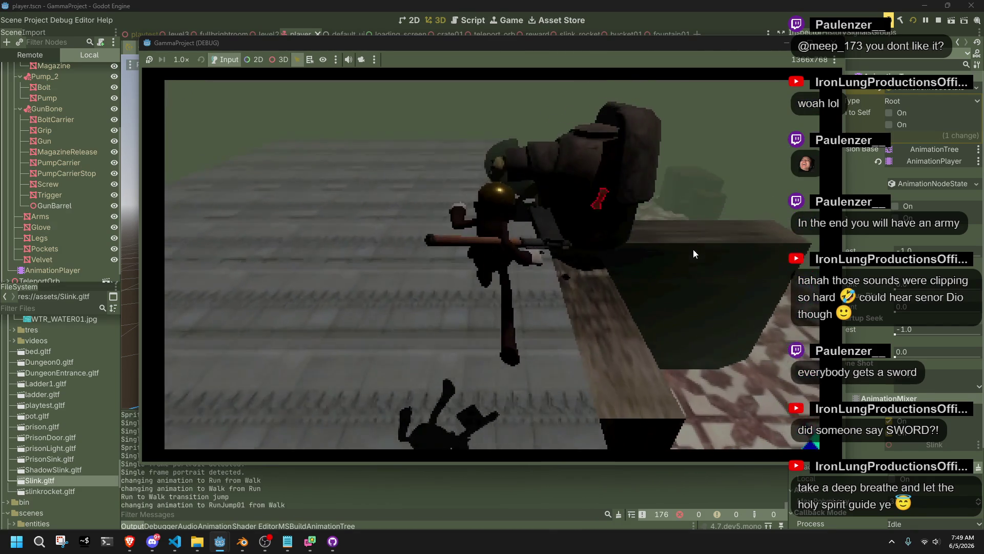
key("w")
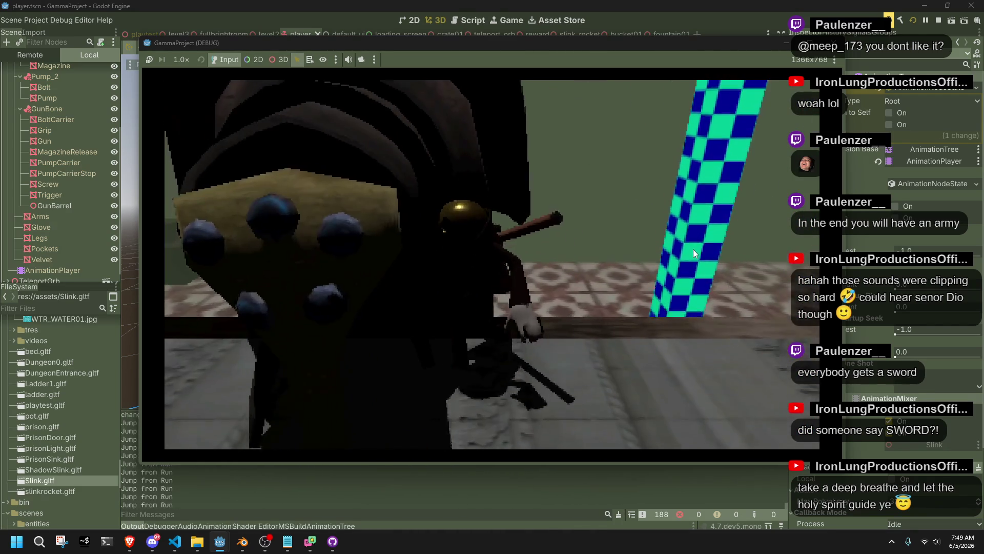
key("w")
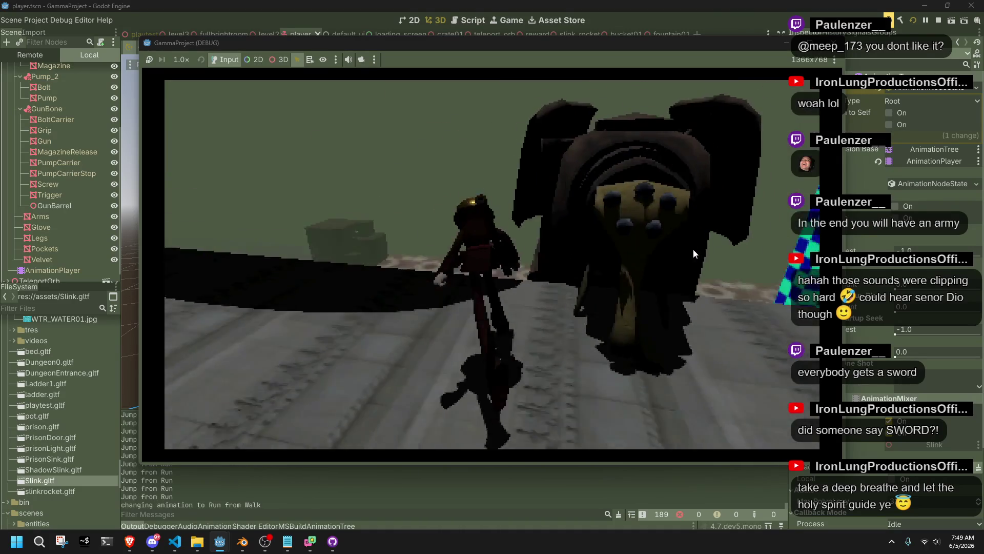
key("w")
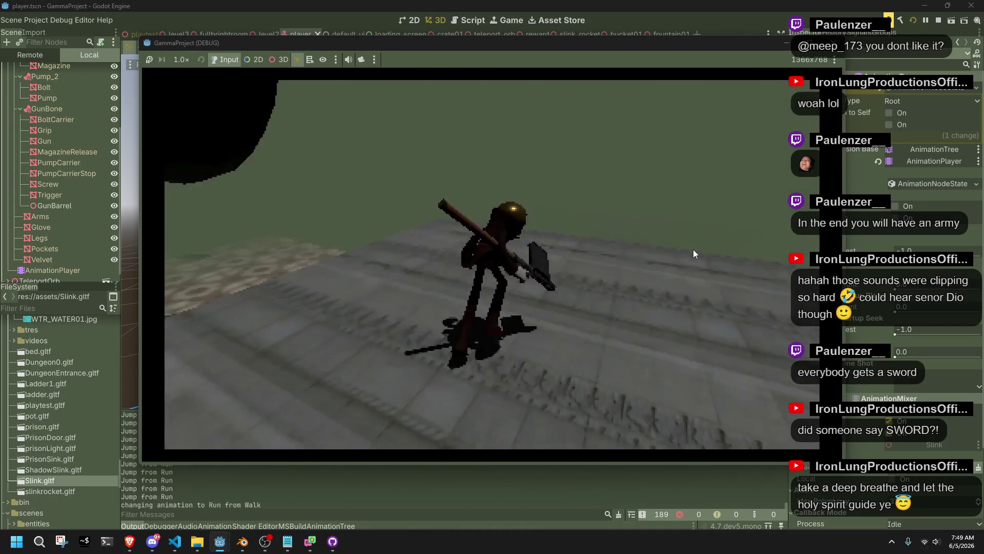
left_click(693, 249)
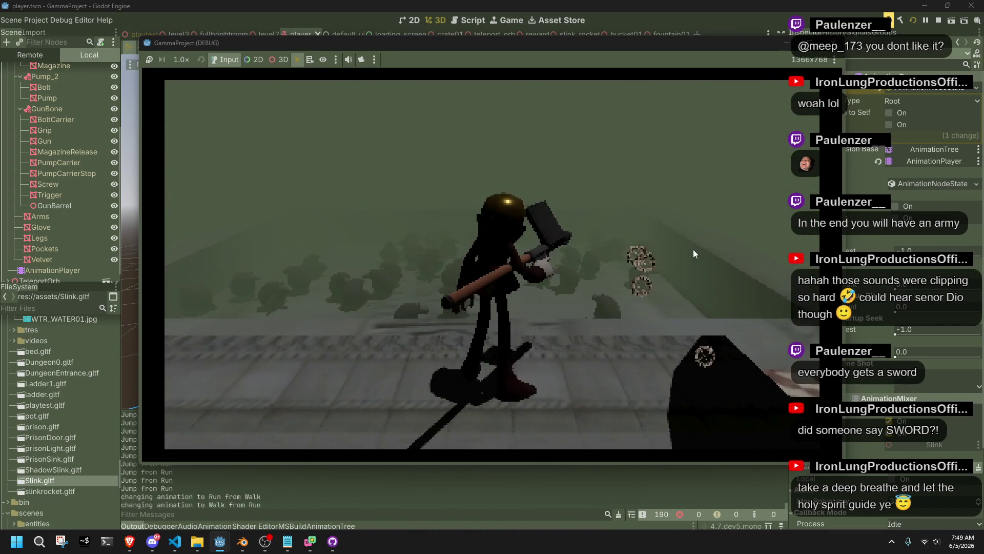
key("w")
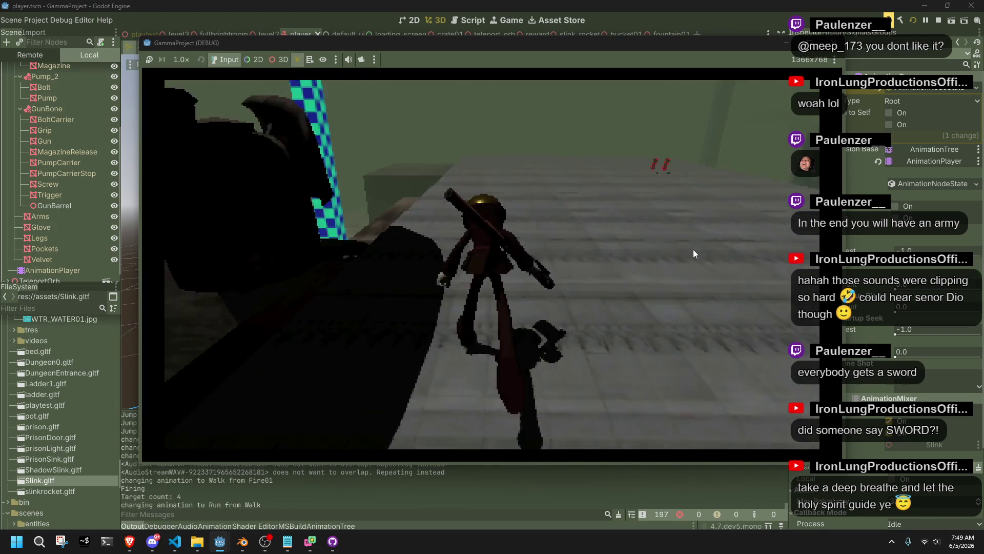
key("shift")
key("w")
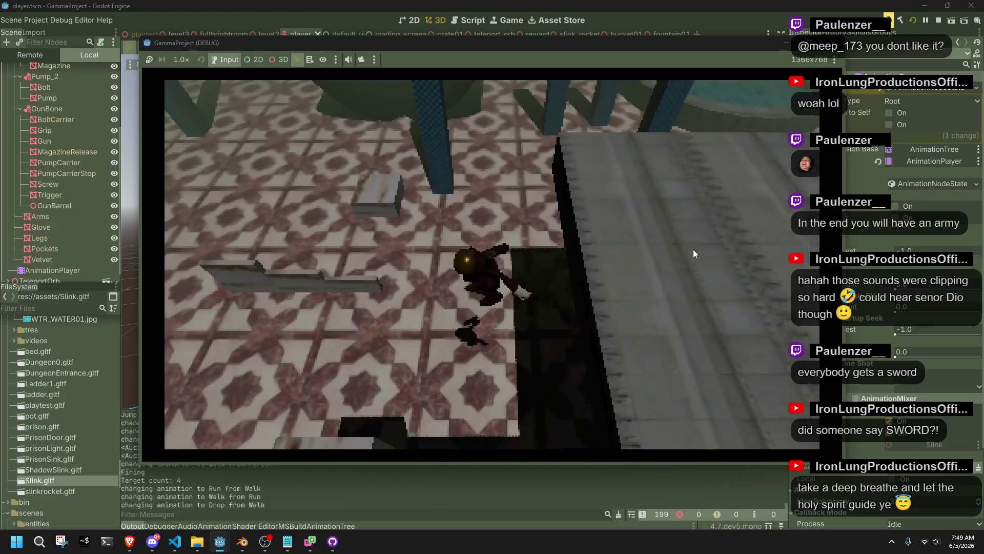
key("shift")
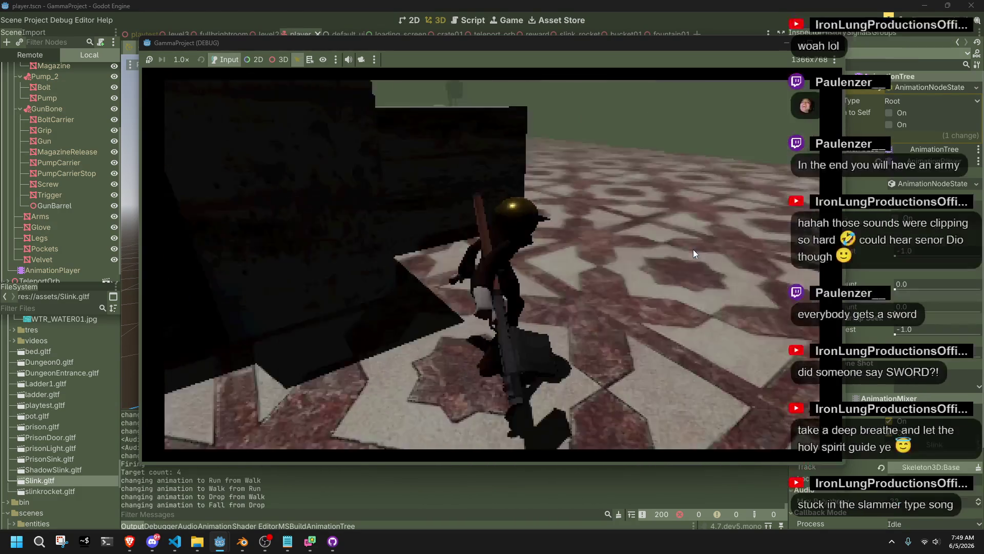
- Vault over the tiled ledge and the next one, then stop the game and switch to the code editor
key("space")
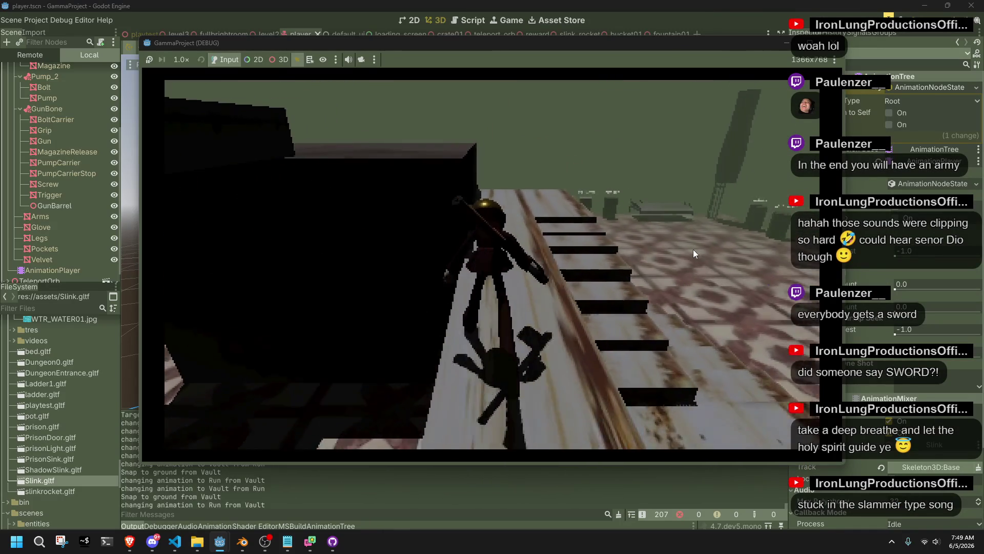
key("space")
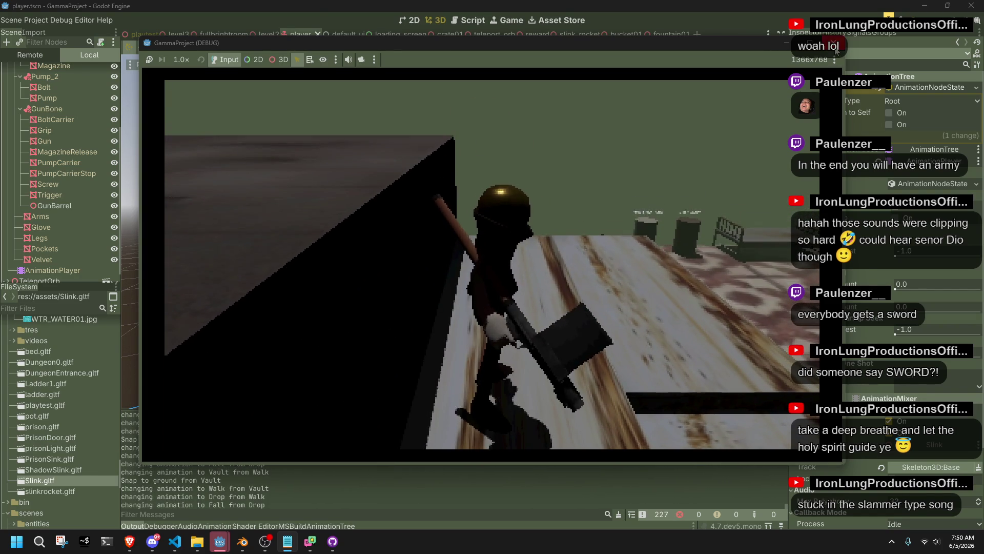
key("F8")
left_click(175, 541)
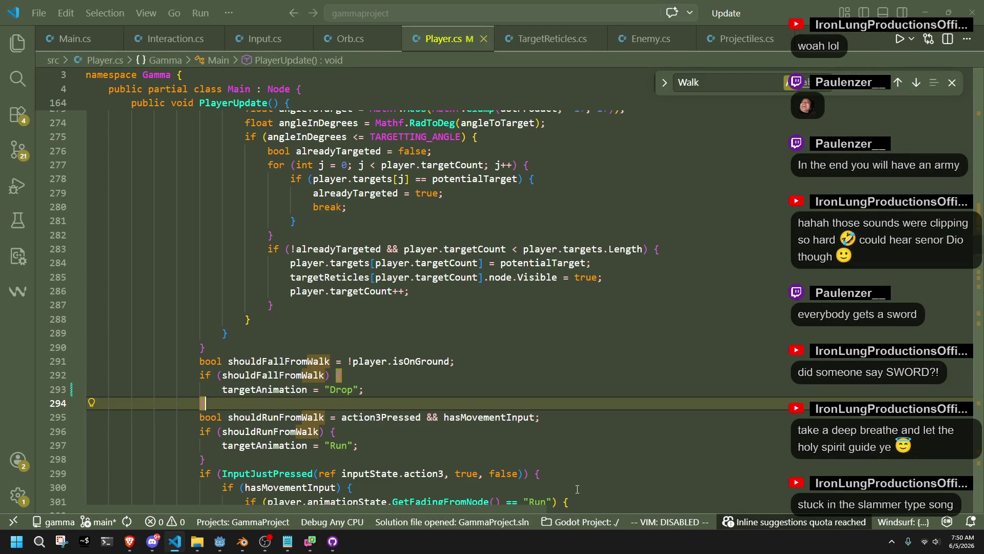
- Bring Player.cs forward and place the caret at the end of line 295 in shouldFallFromWalk
key("alt+Tab")
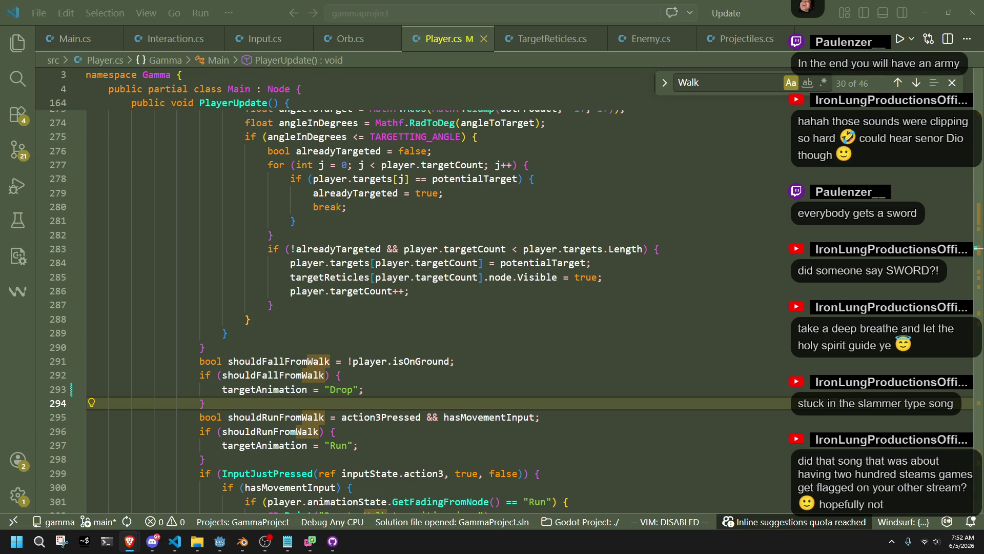
left_click(633, 415)
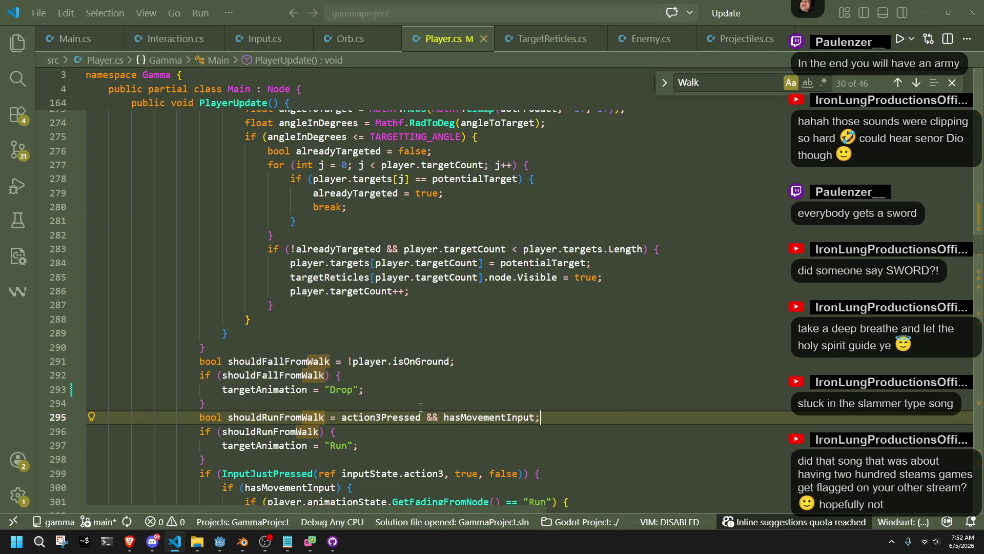
- Replace the Drop assignment on line 293 with player.animationState.Start("RunJump01", true) and save
left_click(472, 403)
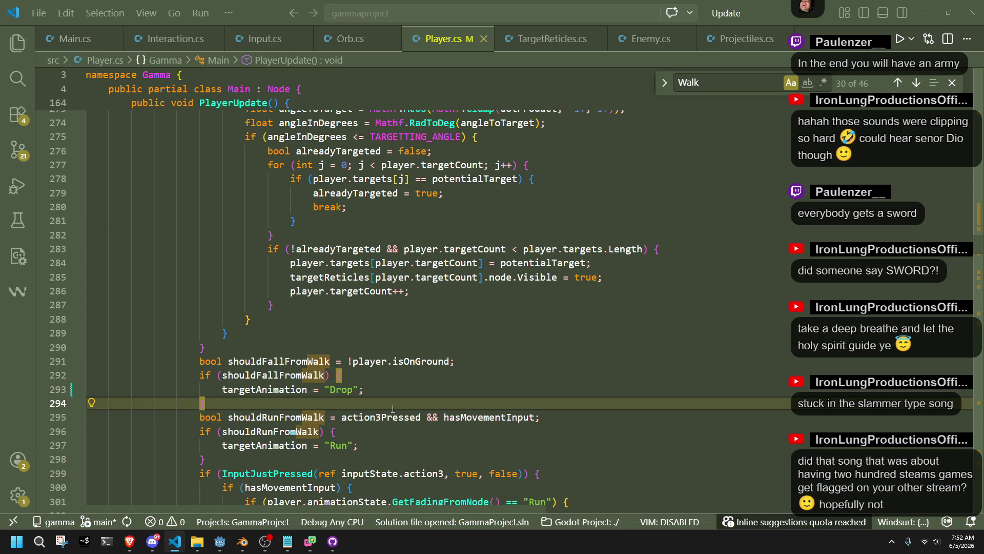
double_click(334, 391)
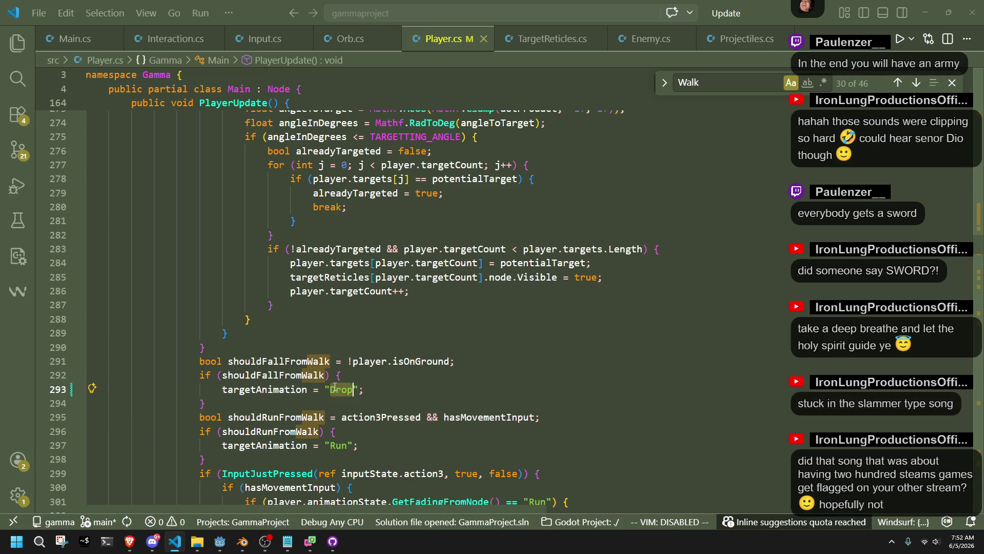
scroll(340, 388, "down", 5)
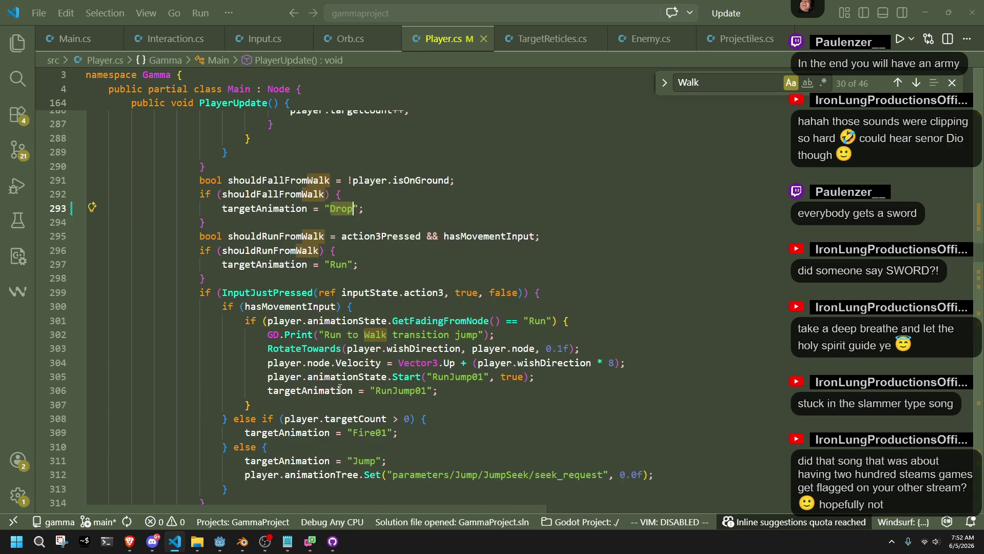
type("Jump")
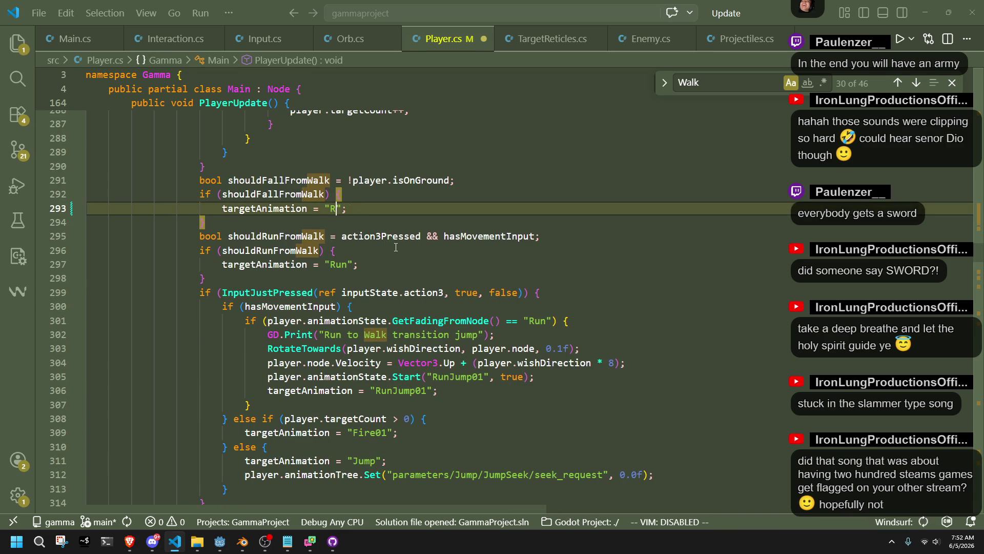
type("Ru")
key("BackSpace")
key("BackSpace")
key("BackSpace")
type("player.animation")
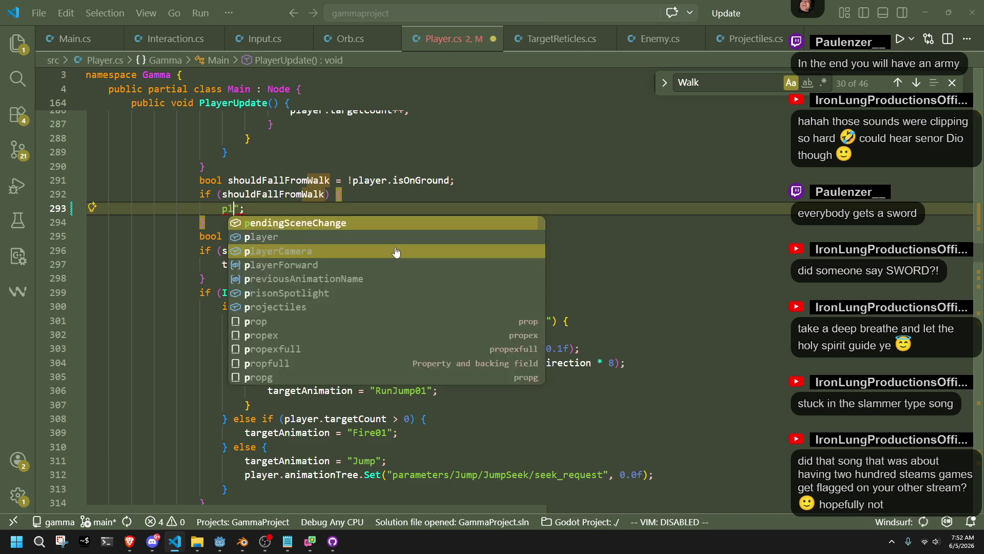
left_click(396, 251)
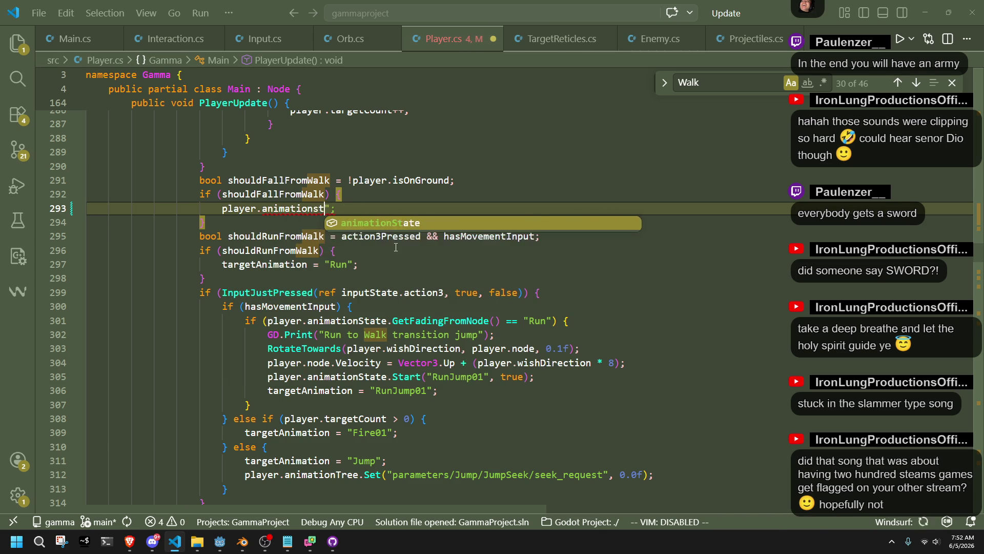
key("Tab")
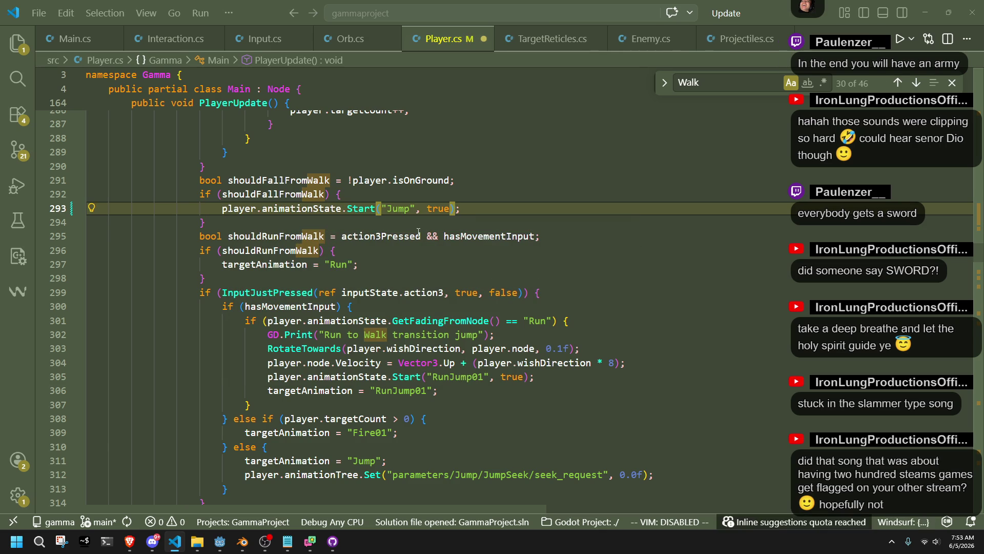
double_click(402, 209)
type("Run")
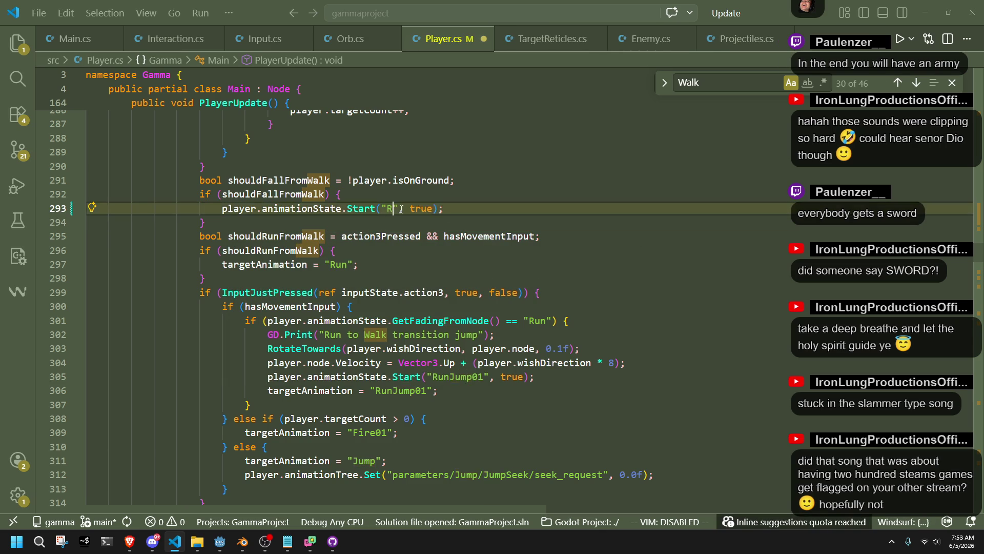
key("Tab")
key("ctrl+s")
- Add a targetAnimation = "RunJump01" line below and delete the duplicated 'animation' text
key("Down")
key("Return")
type("target")
key("Tab")
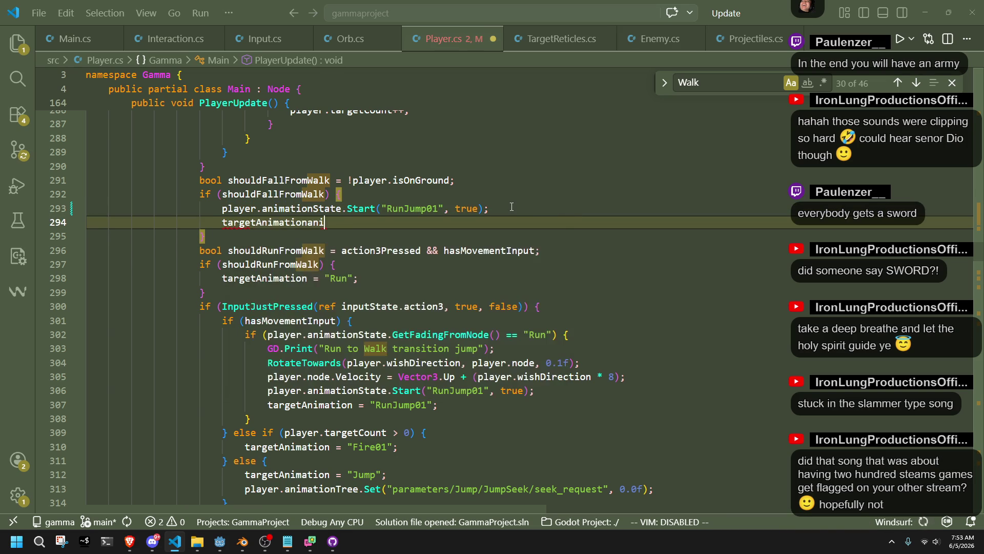
key("Tab")
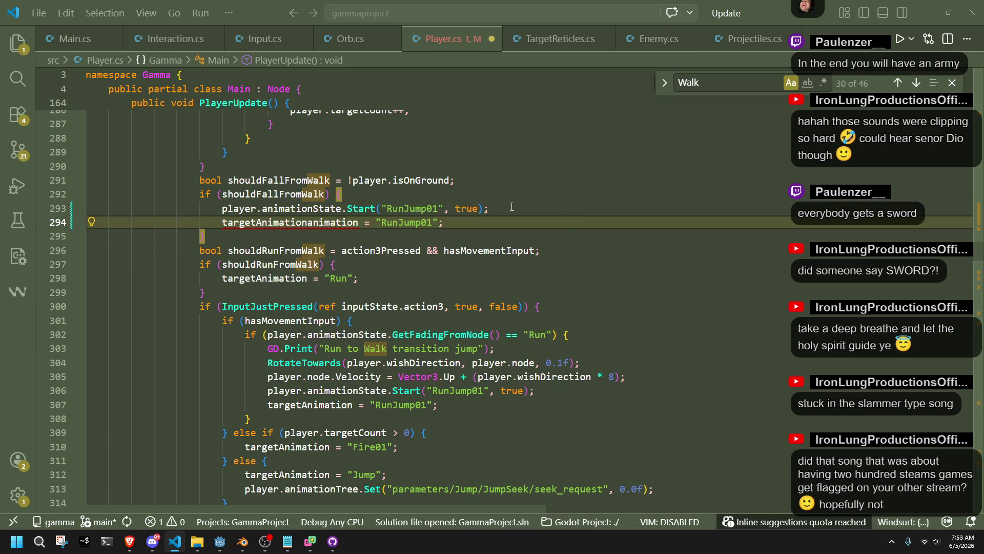
double_click(327, 222)
left_click_drag(359, 222, 309, 222)
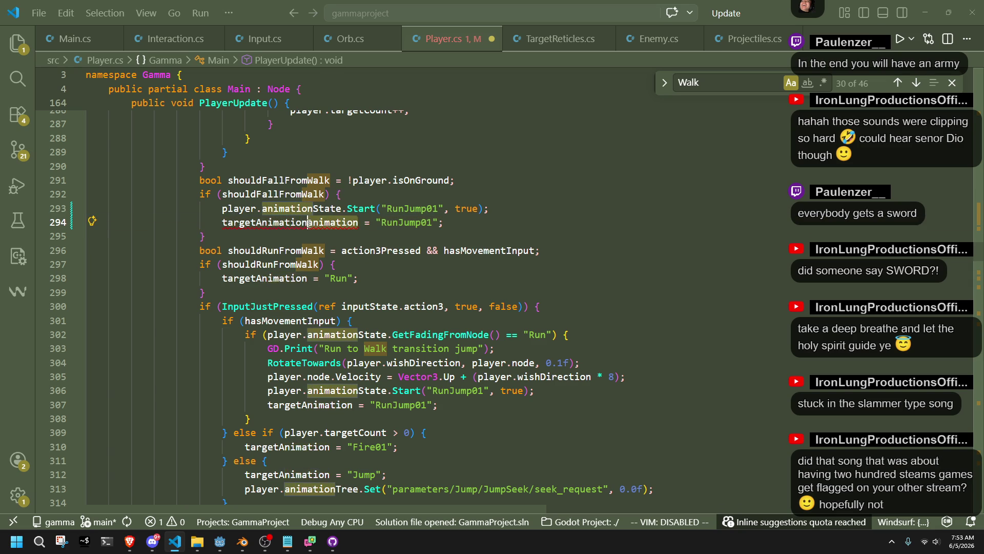
key("BackSpace")
- Add 'player.node.Velocity = Vector3.Down;' on a new line and save Player.cs
left_click(413, 224)
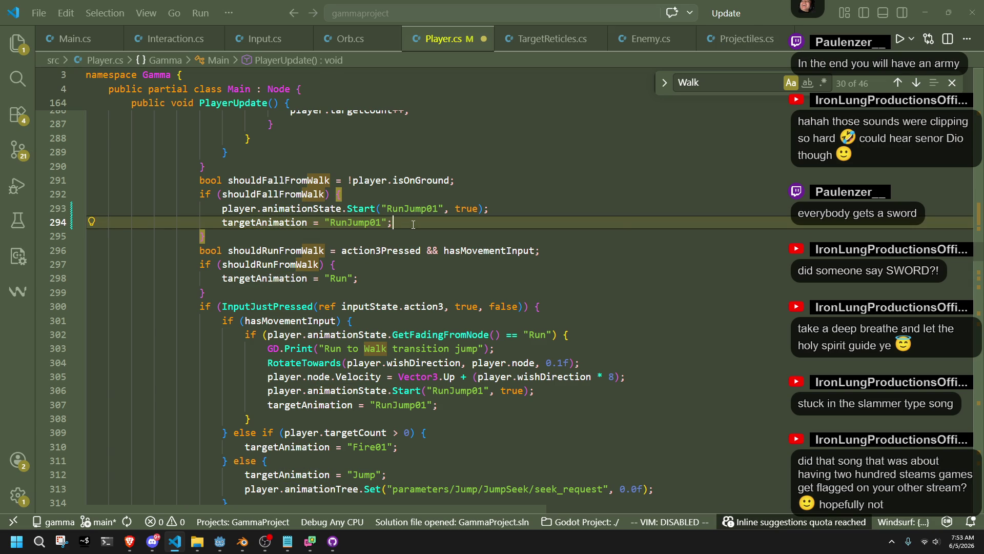
key("Return")
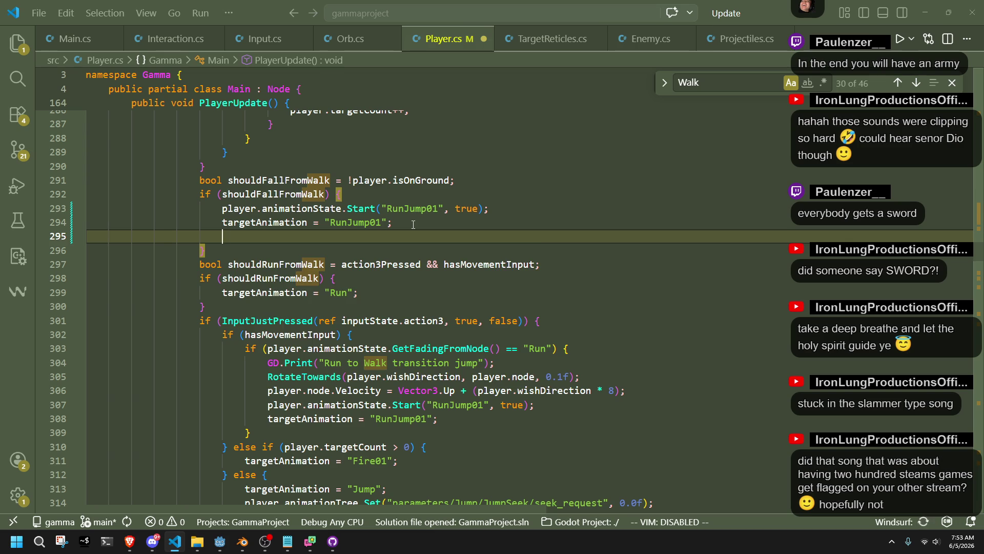
type("velo")
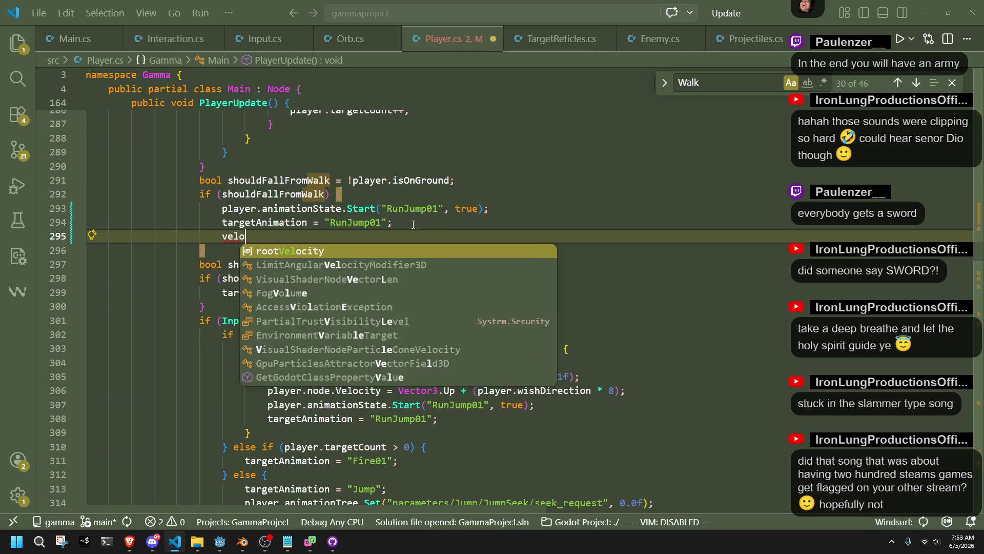
type("c")
key("ctrl+BackSpace")
type("player.node.velo")
key("Tab")
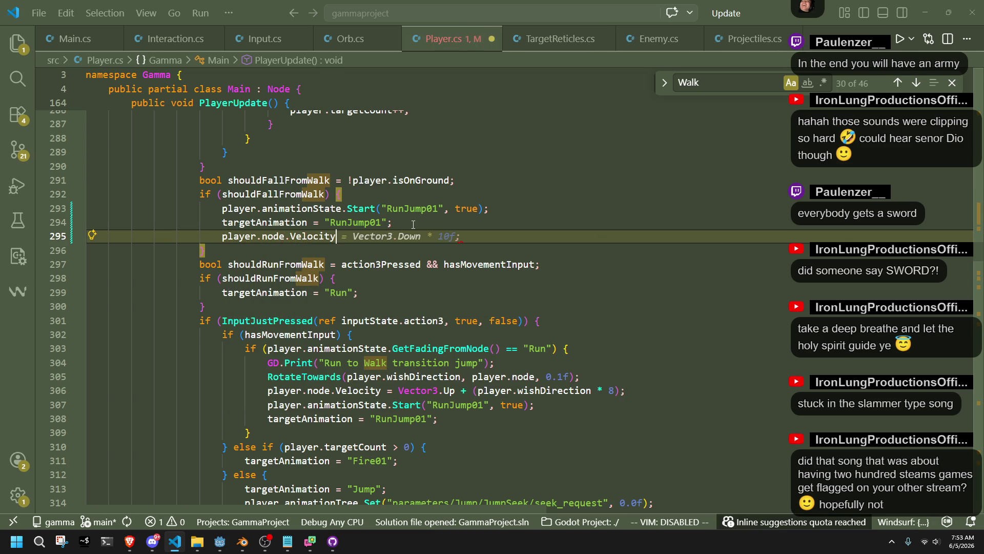
type(" = Vector3.")
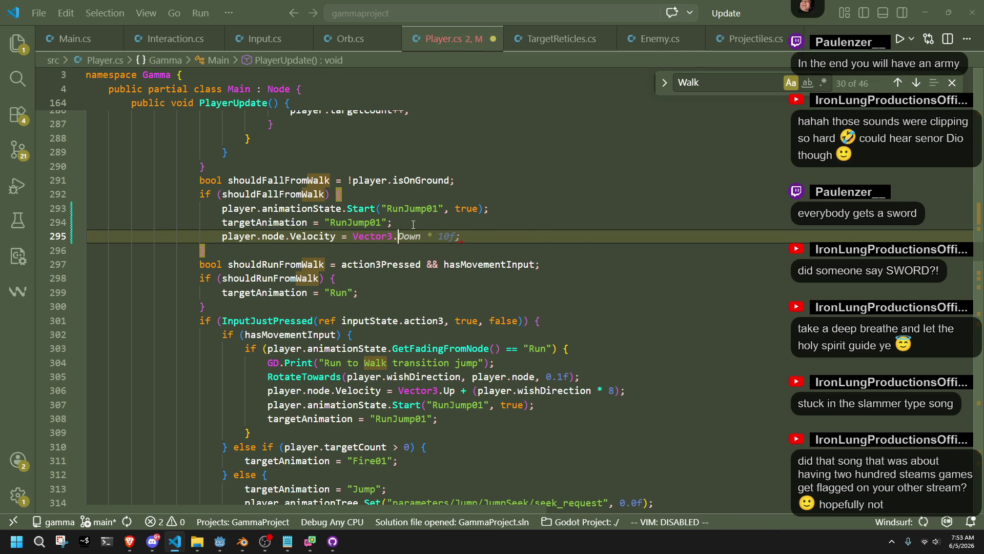
type("Down")
type(";")
key("ctrl+s")
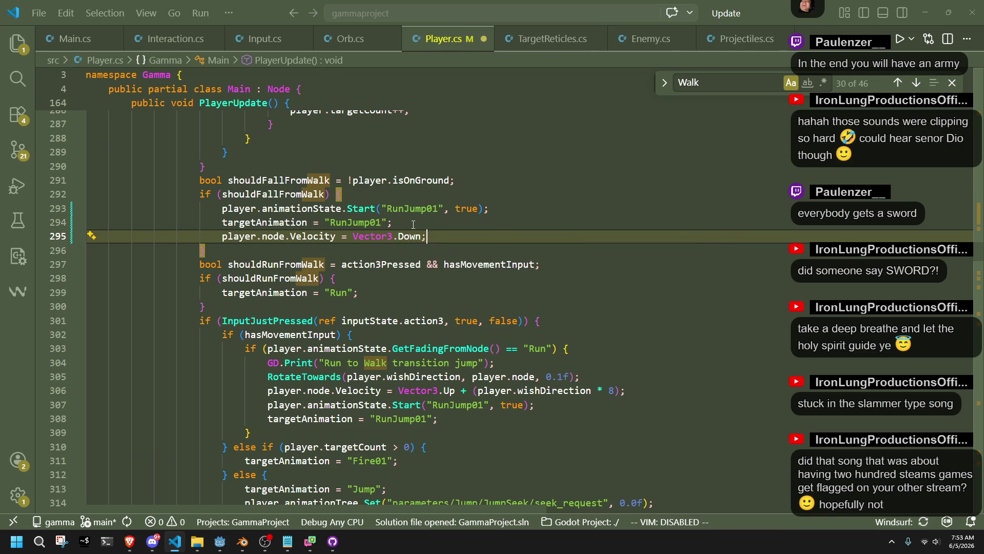
left_click(413, 224)
left_click(220, 541)
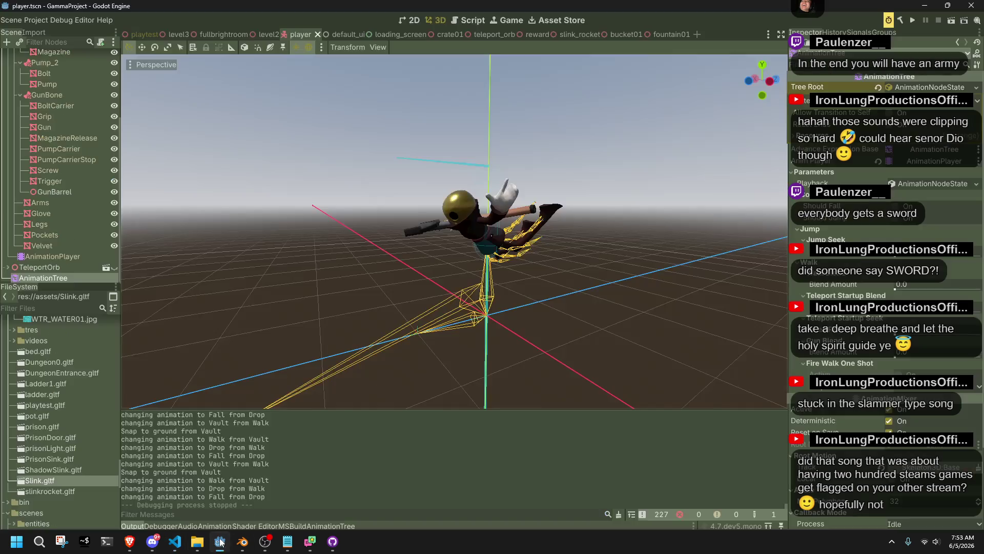
- Run the project to test the change, then add 'break;' after line 295 in Player.cs
left_click(915, 19)
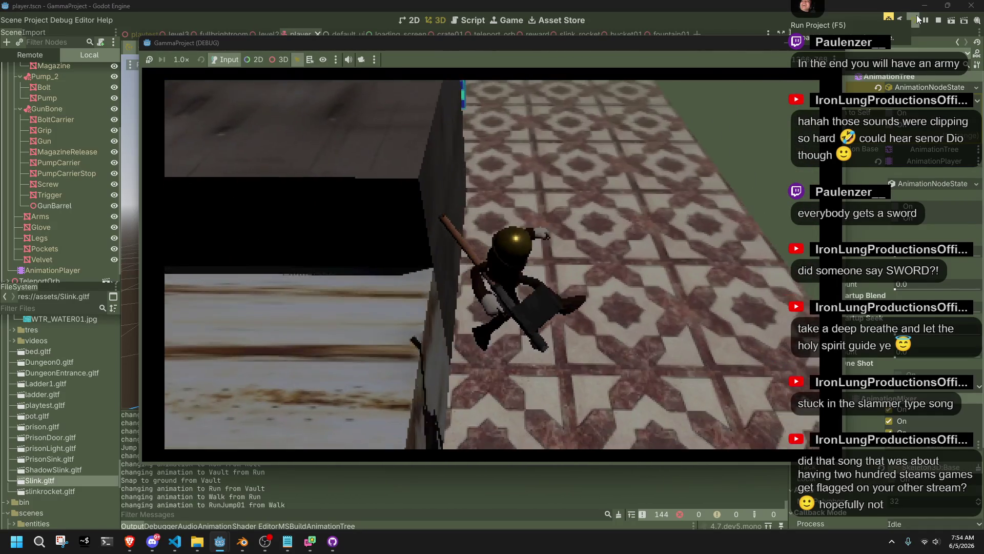
key("alt+Tab")
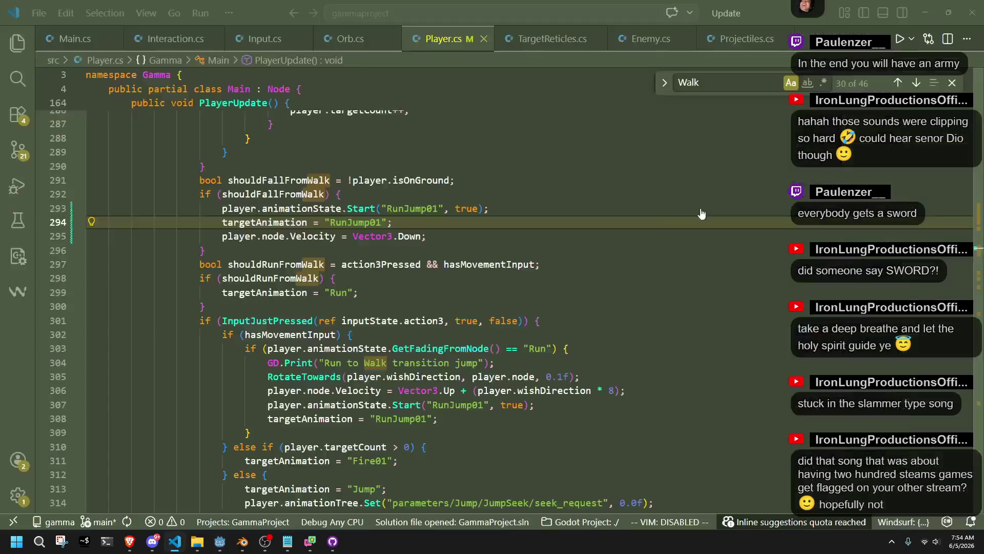
left_click(447, 239)
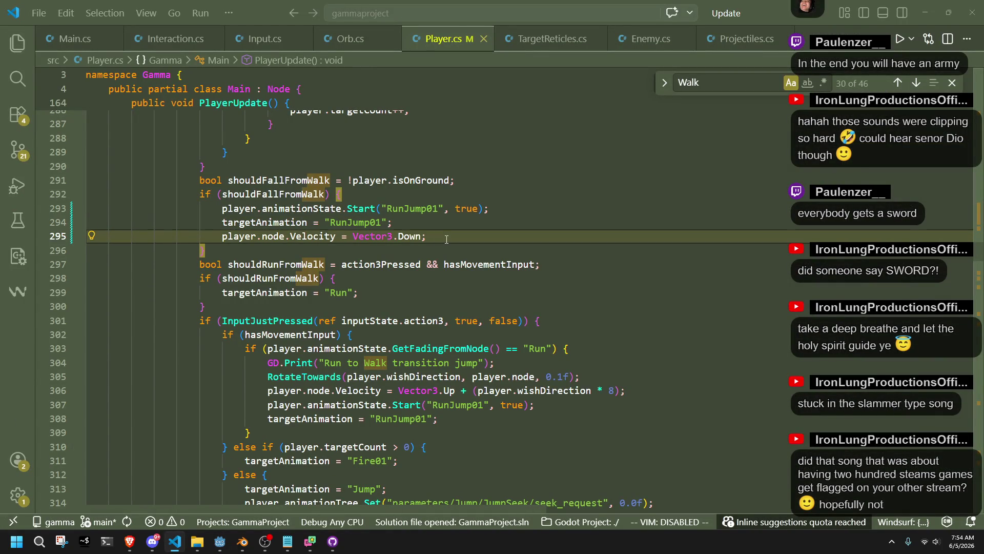
key("Return")
type("break;")
- Run the game again and test walking, vaulting the wall, and jumping while running
key("alt+Tab")
left_click(918, 18)
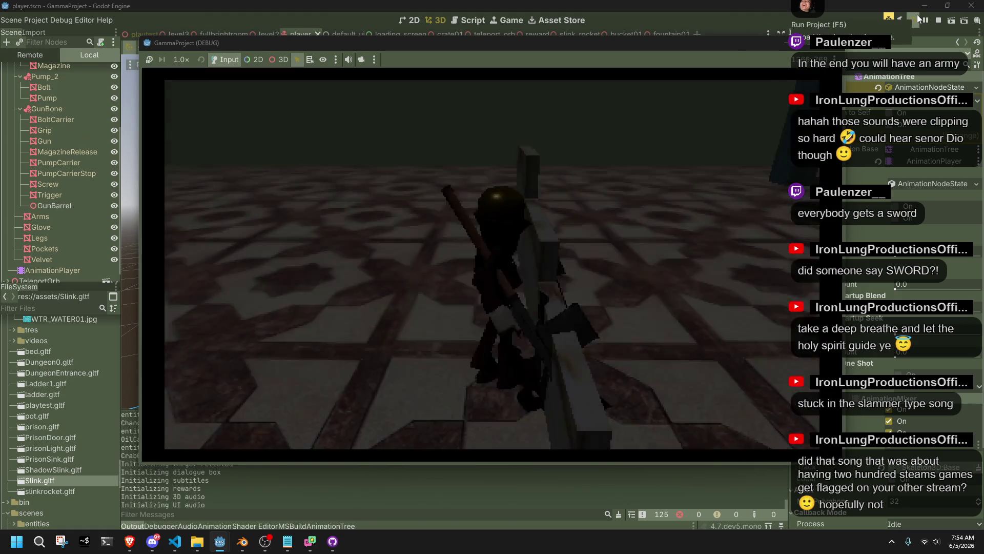
key("w")
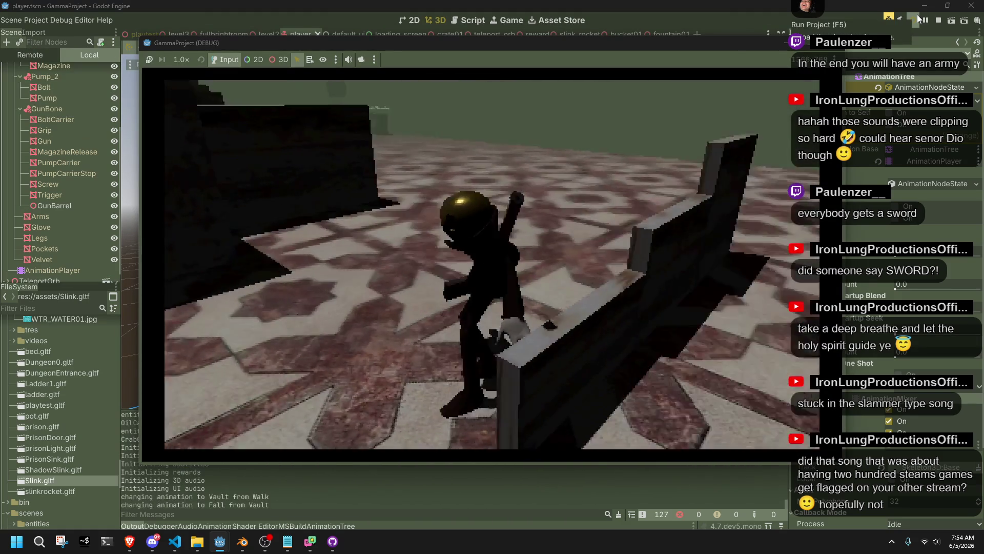
key("w")
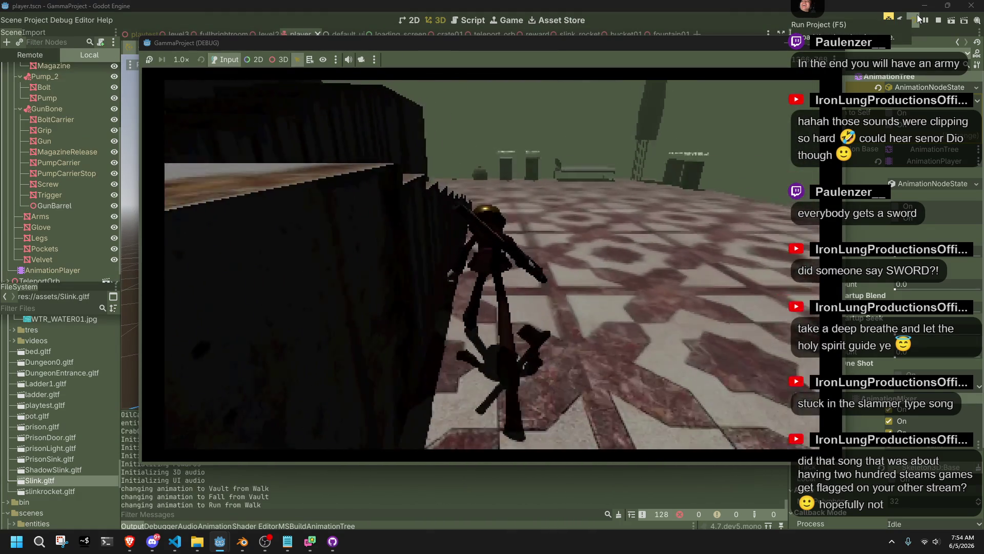
key("w")
key("space")
key("w")
key("space")
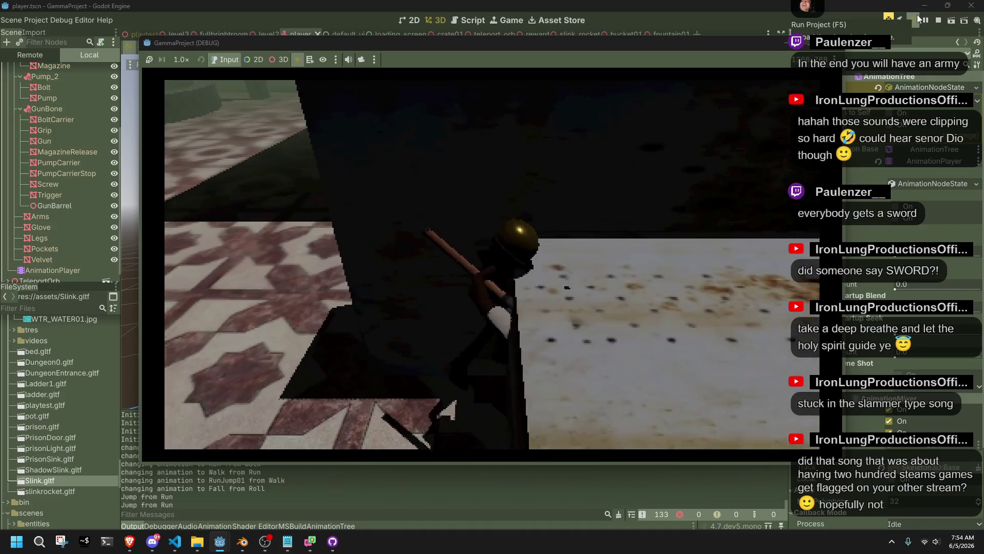
key("w")
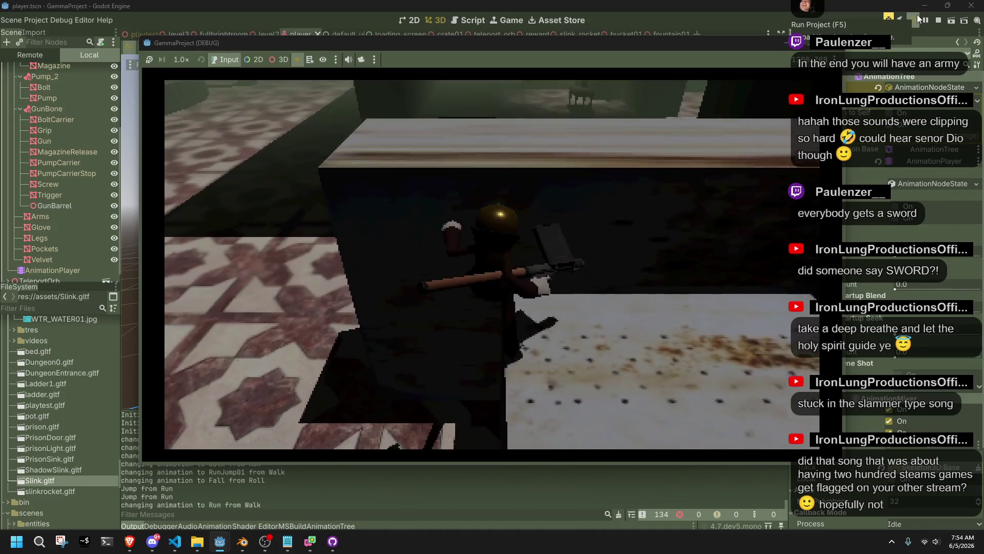
key("w")
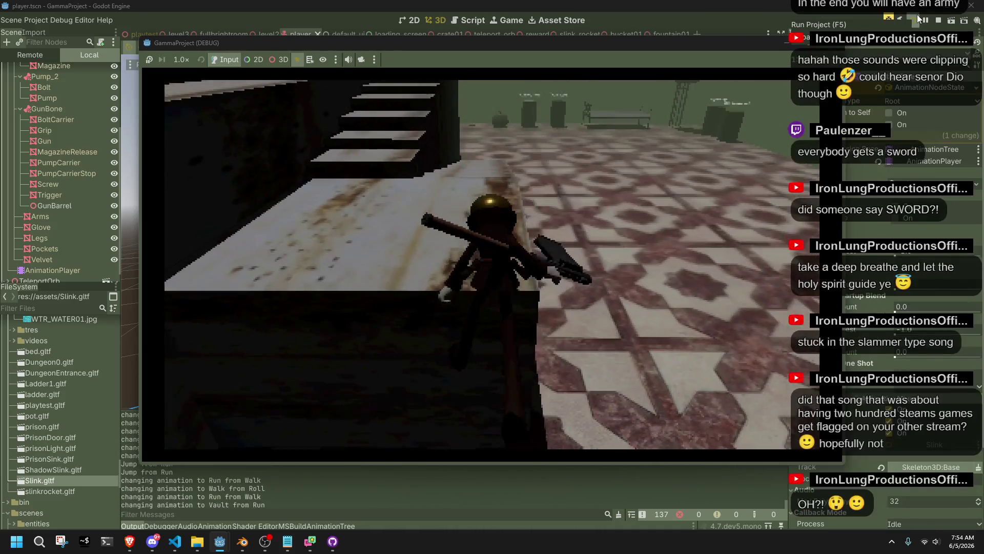
- Vault the ledge, walk off it to test falling, then stop the game and return to the code editor
key("w")
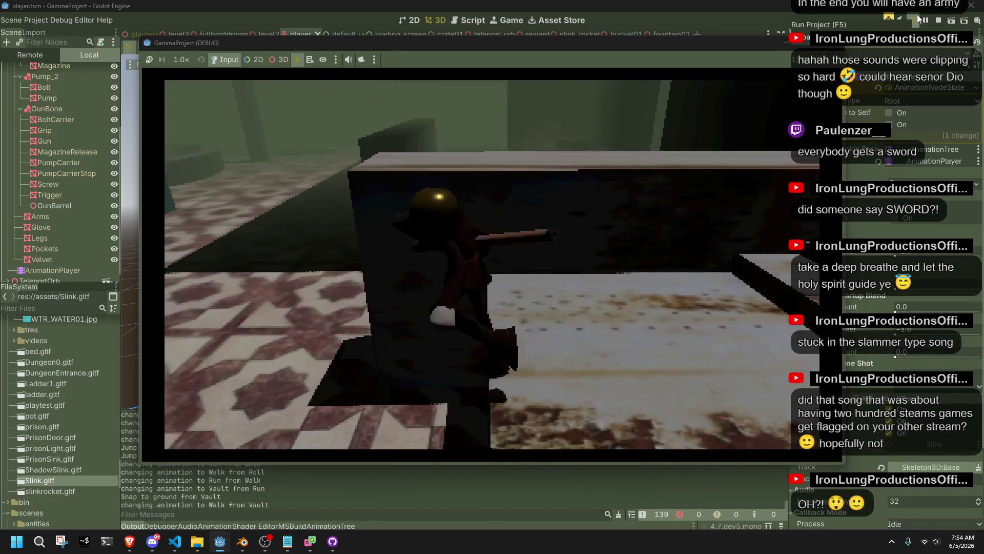
key("space")
key("w")
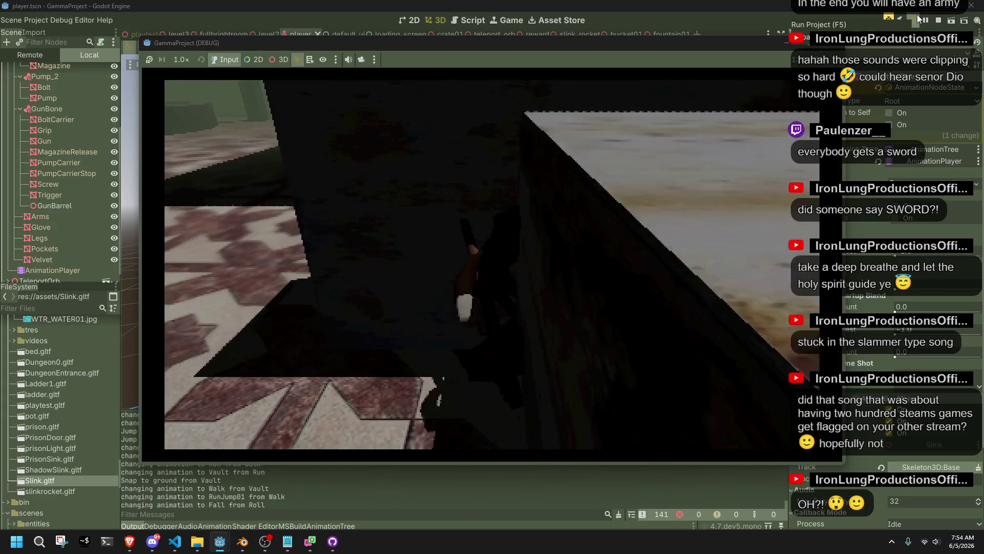
key("w")
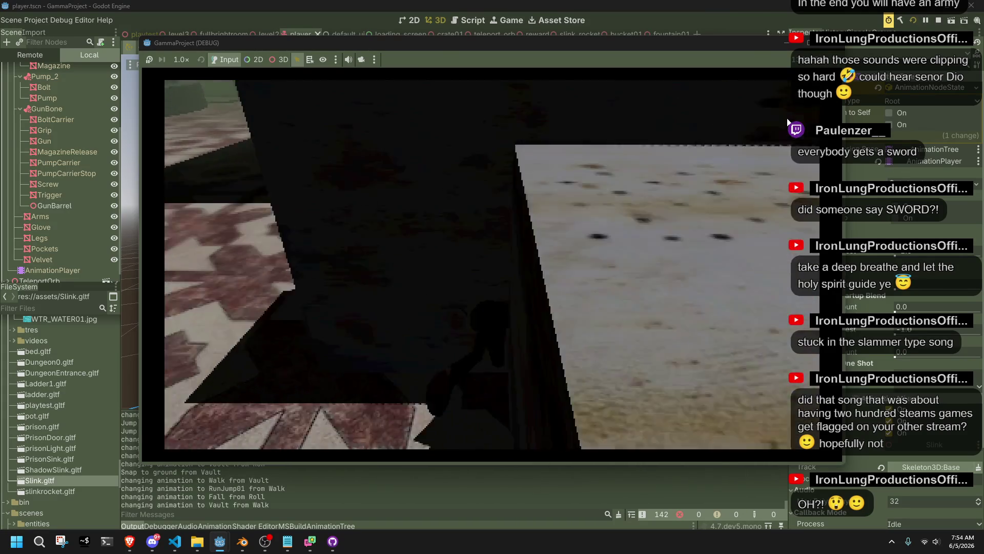
key("w")
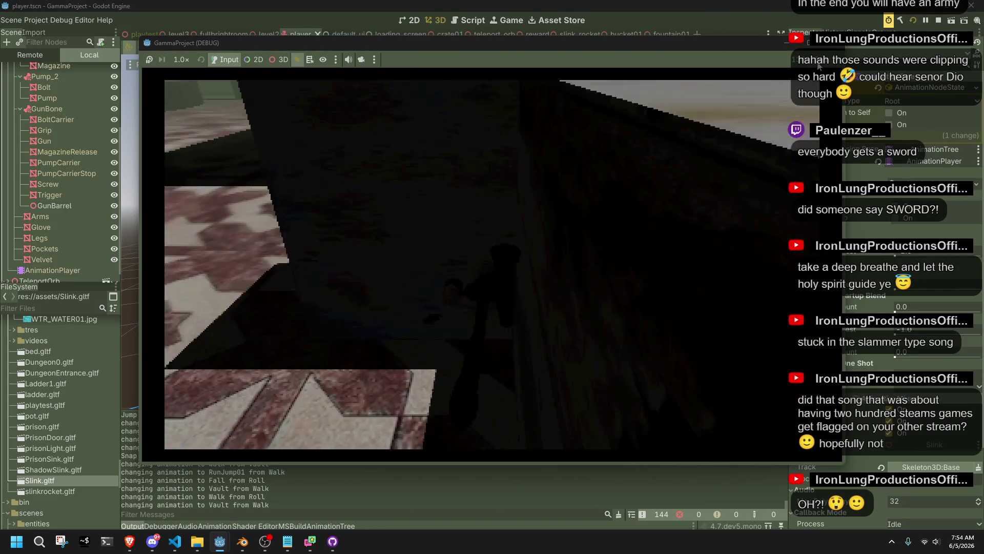
left_click(838, 45)
key("alt+Tab")
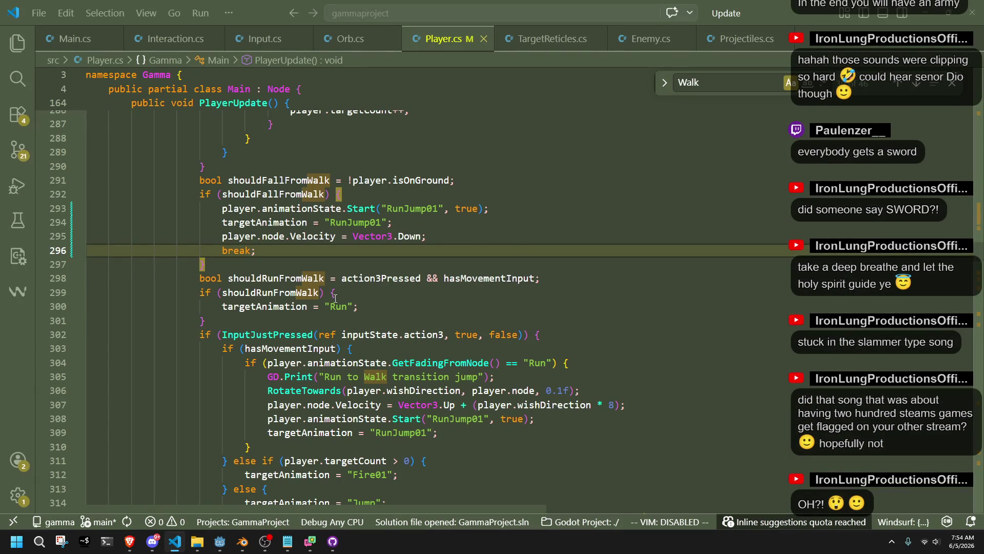
- Undo the shouldFallFromWalk edits in Player.cs until it sets 'Fall' with forward-and-up velocity again
left_click(330, 267)
double_click(298, 180)
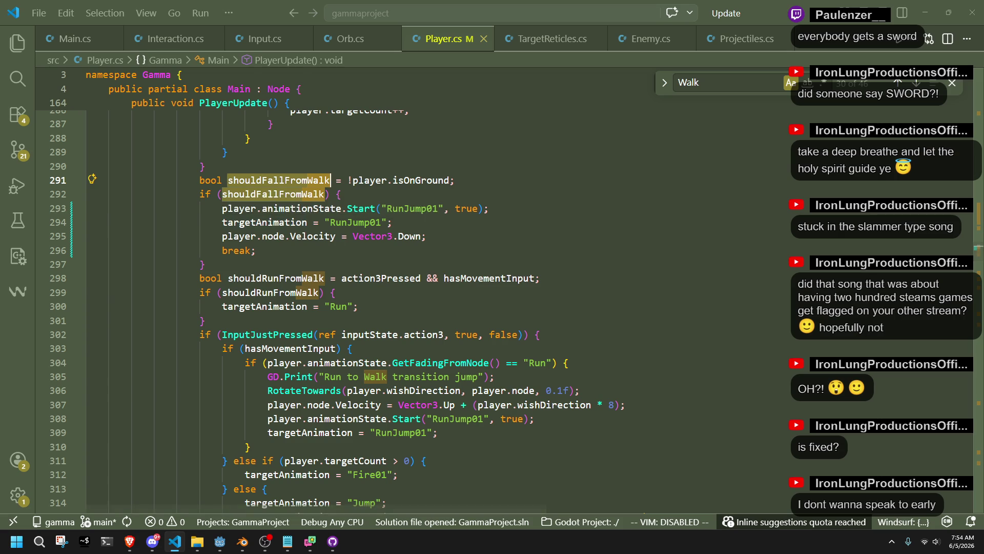
key("alt+Tab")
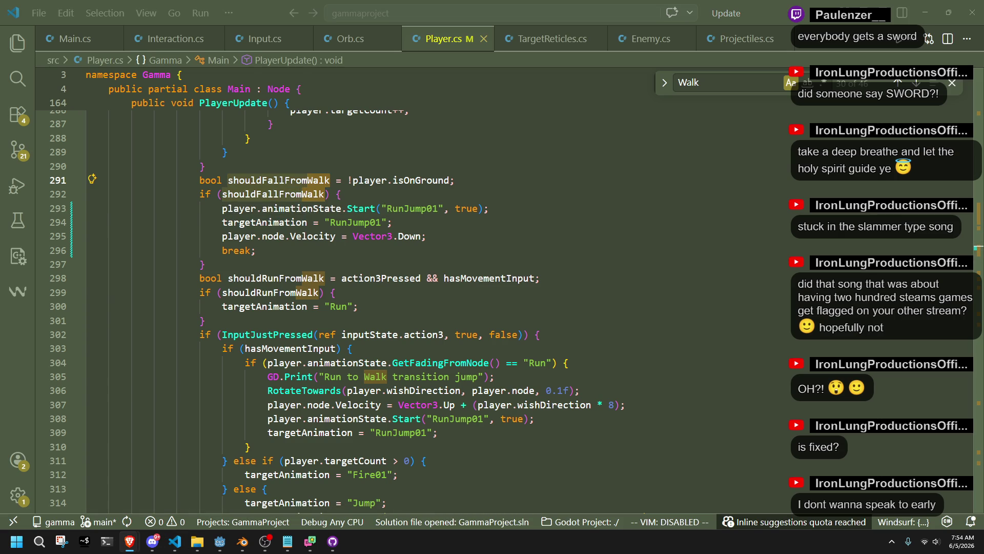
left_click(367, 253)
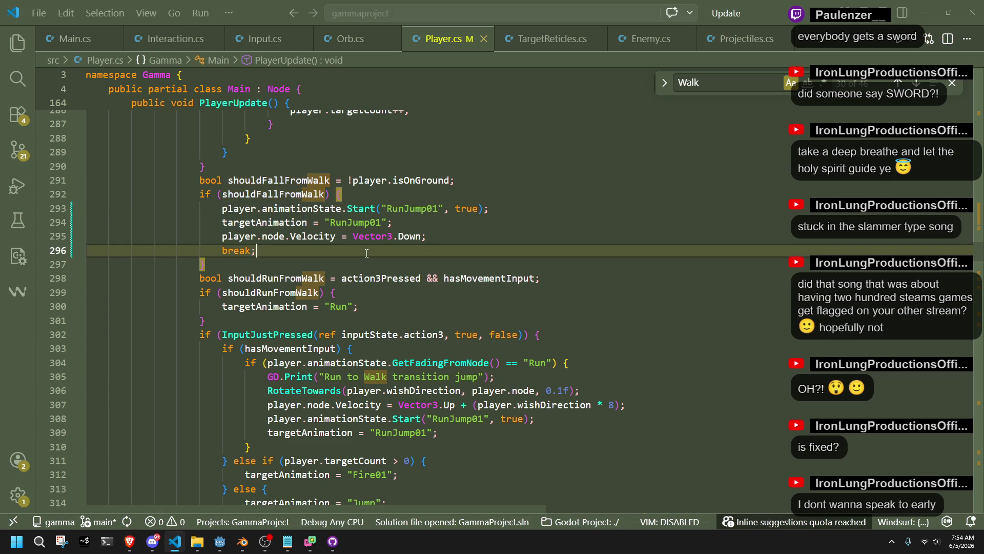
key("ctrl+z")
key("ctrl+z")
key("ctrl+z")
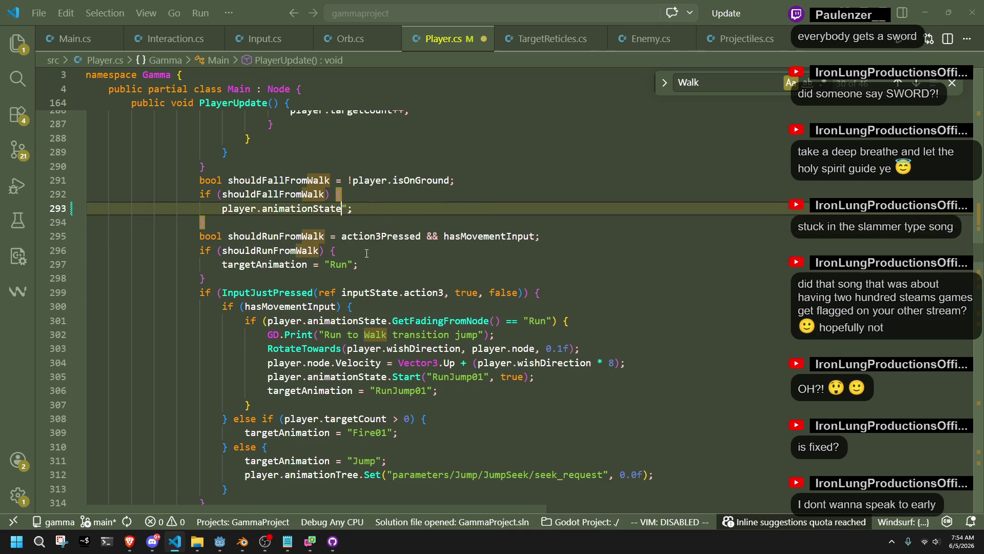
key("ctrl+z")
key("ctrl+z")
key("ctrl+z")
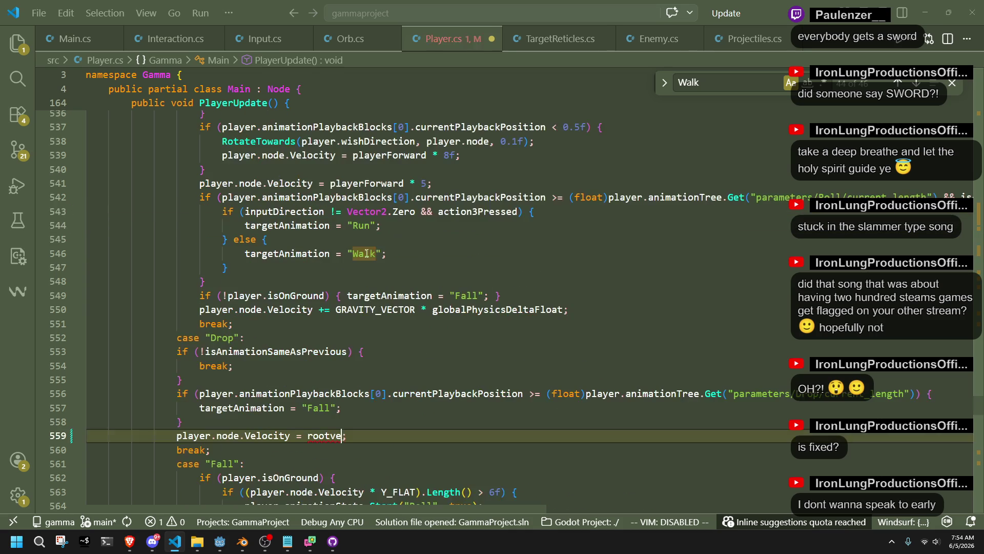
key("ctrl+z")
key("ctrl+z")
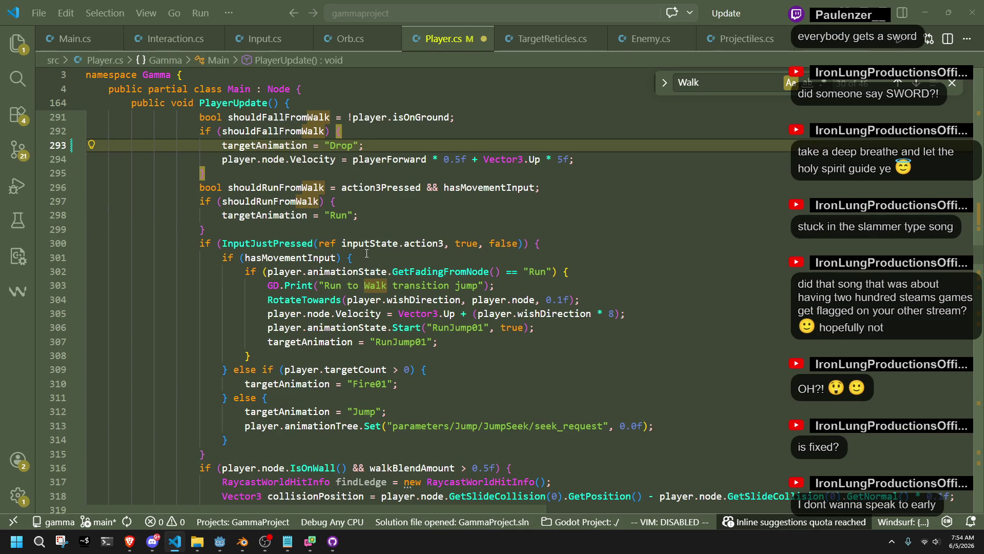
key("ctrl+z")
key("ctrl+z")
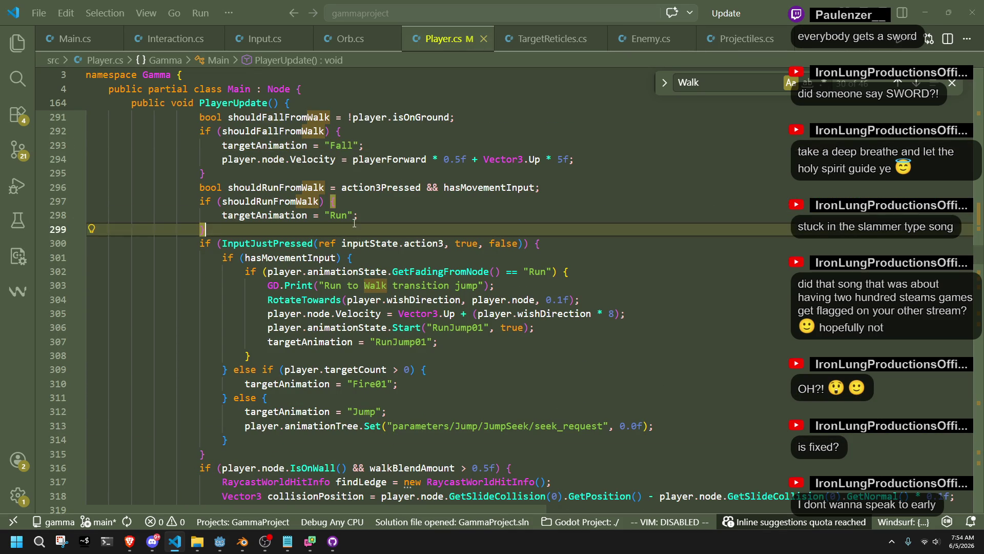
left_click(222, 543)
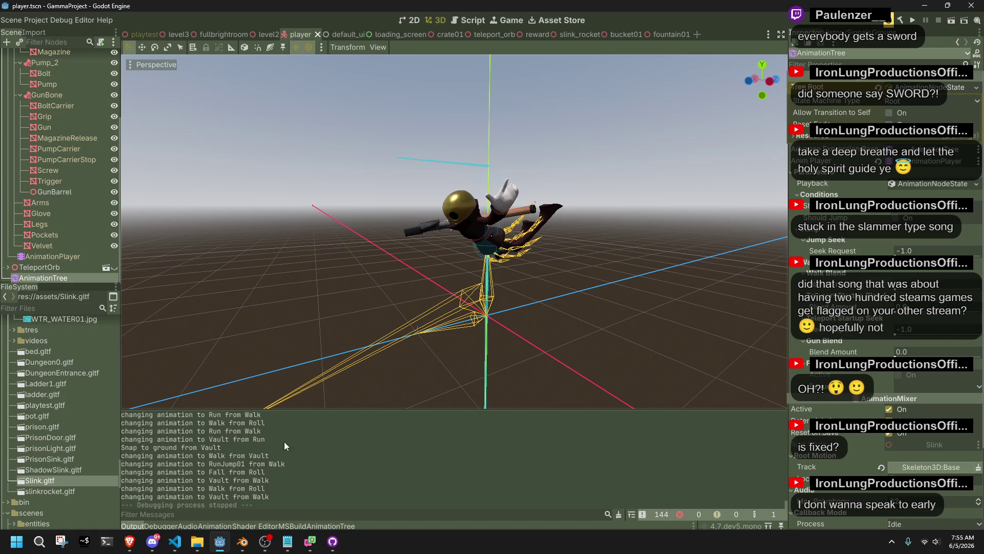
- In the AnimationTree's Root state machine, delete the Drop state
left_click(70, 256)
left_click(61, 278)
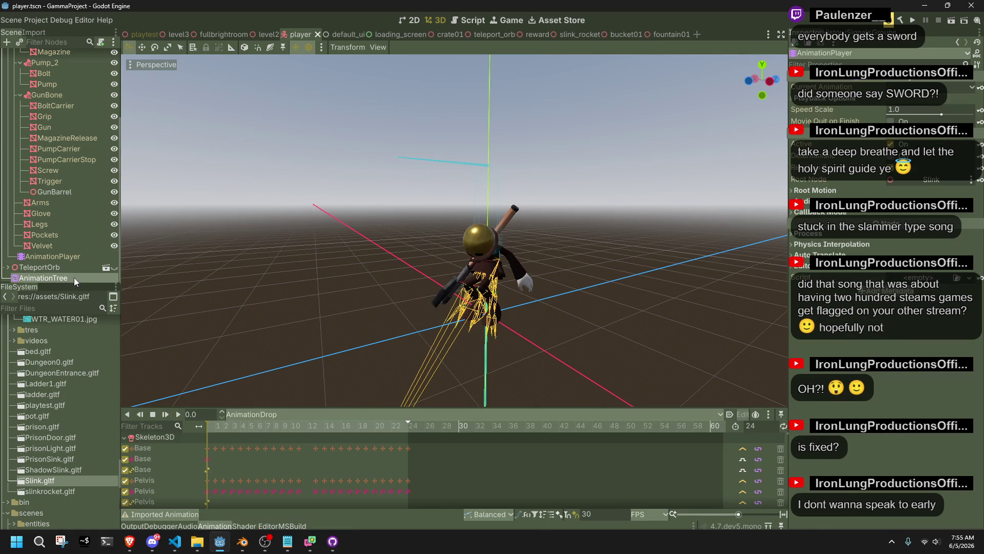
left_click_drag(468, 427, 444, 395)
scroll(443, 396, "up", 3)
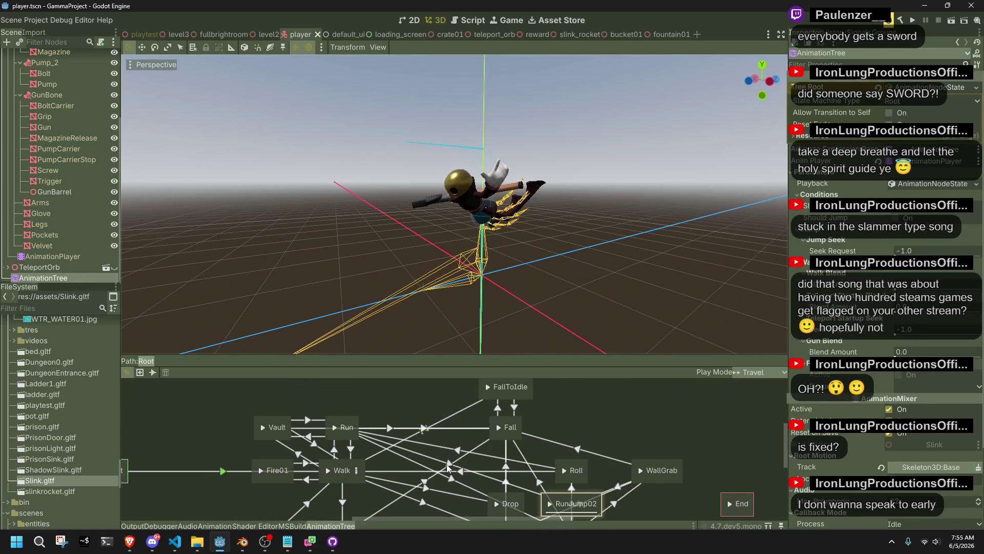
left_click(361, 465)
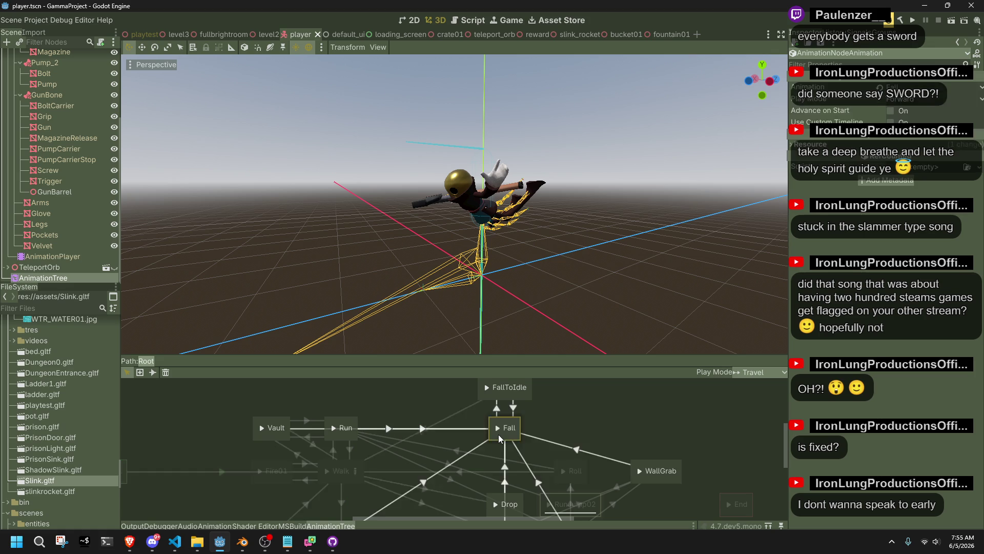
left_click(503, 464)
scroll(501, 464, "down", 2)
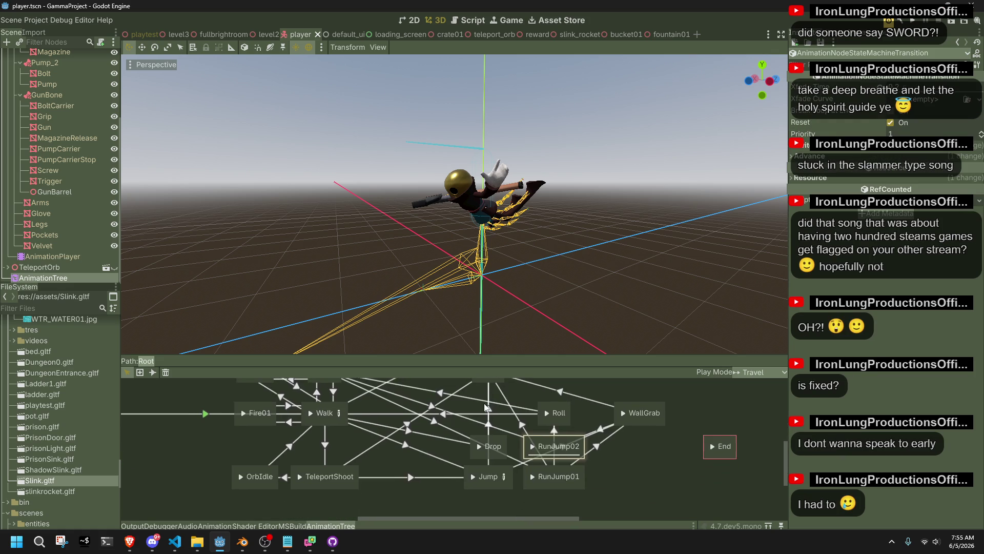
left_click(502, 441)
key("Delete")
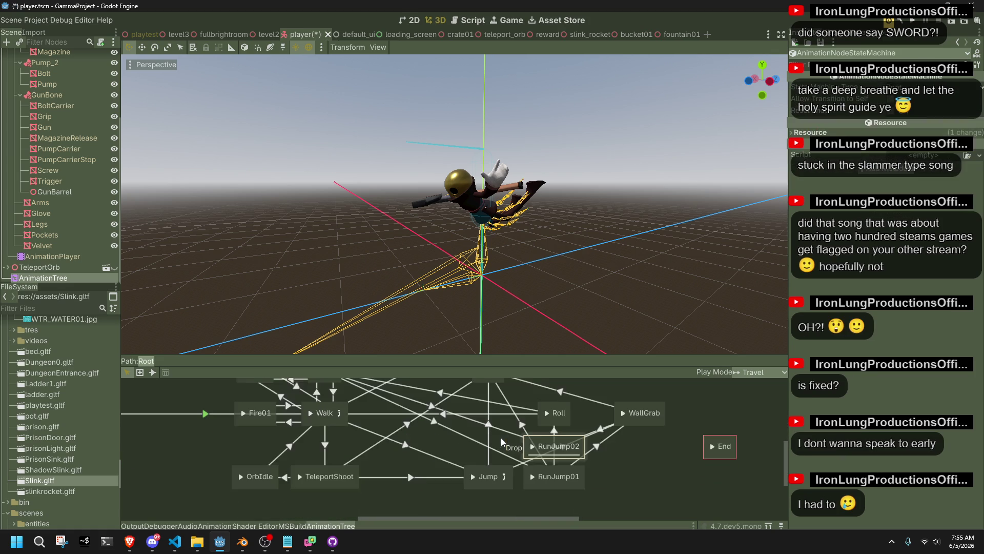
- Connect Walk directly to Fall, check its Advance settings, and save player.tscn
left_click(153, 372)
scroll(348, 464, "up", 2)
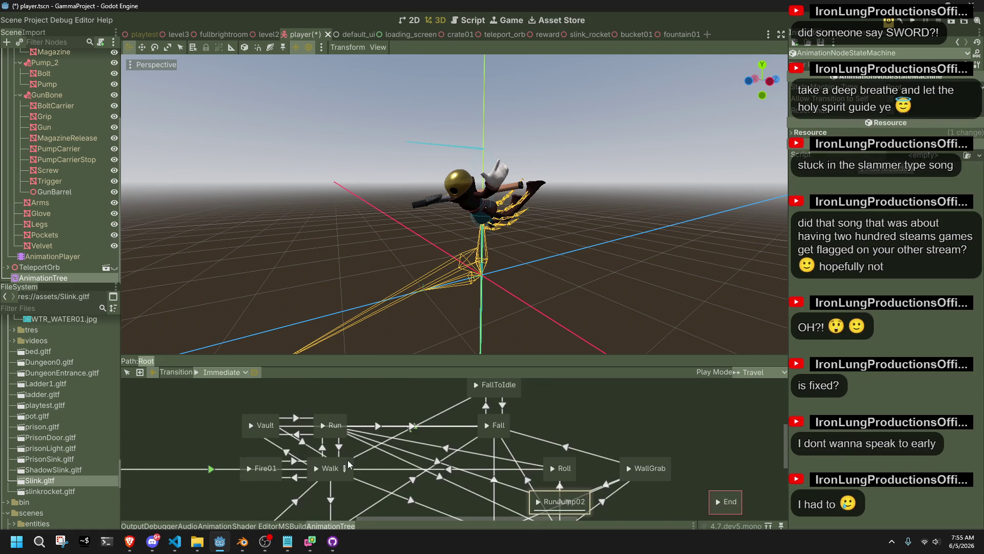
left_click_drag(351, 464, 482, 436)
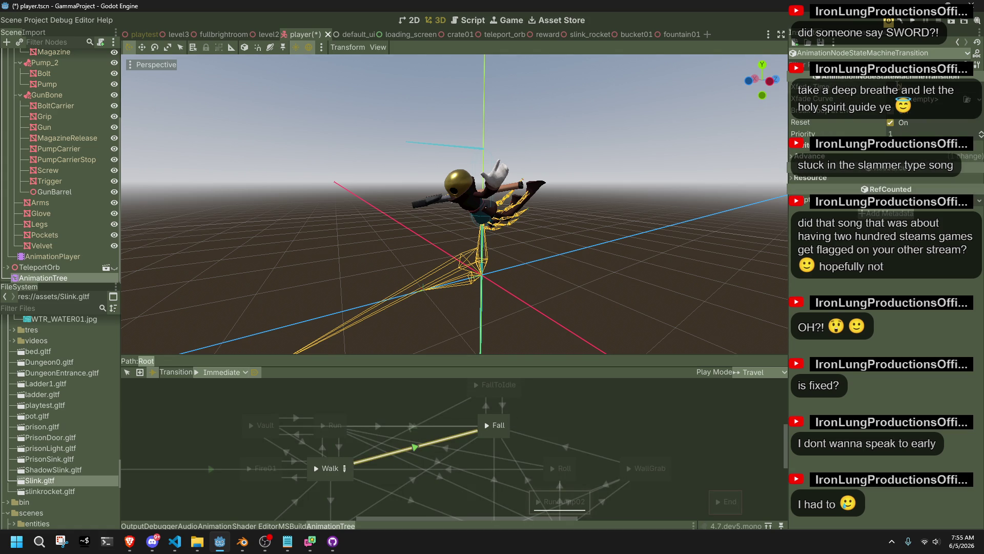
left_click(849, 156)
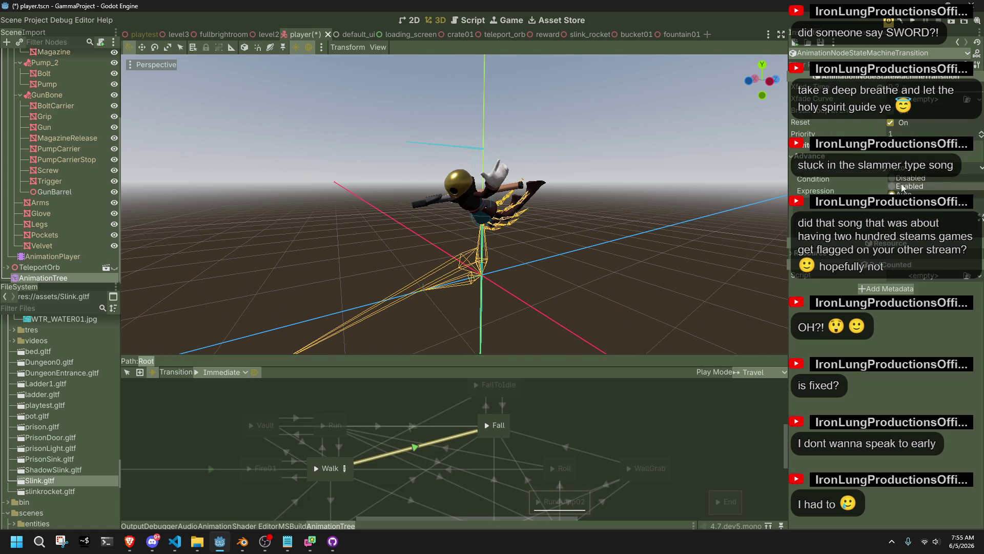
key("ctrl+s")
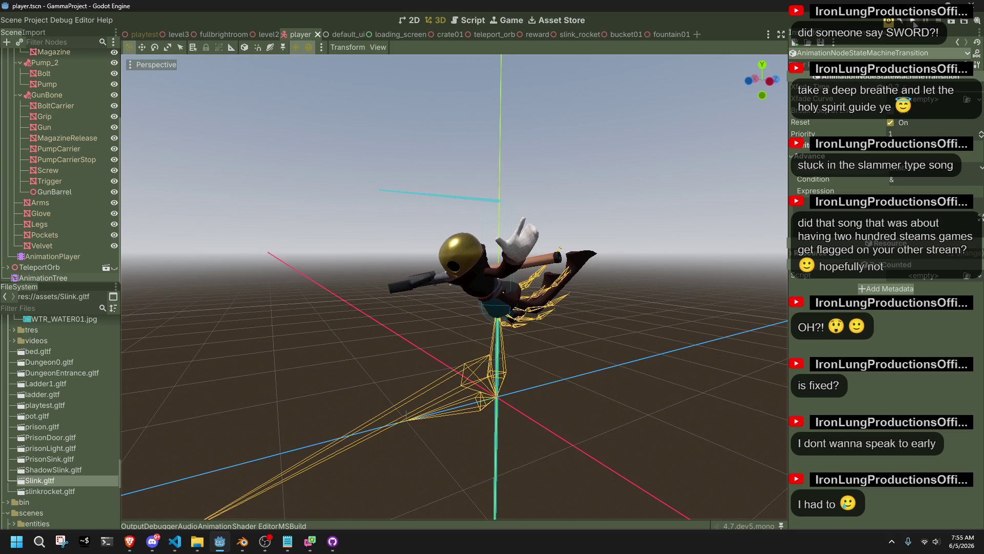
key("alt+Tab")
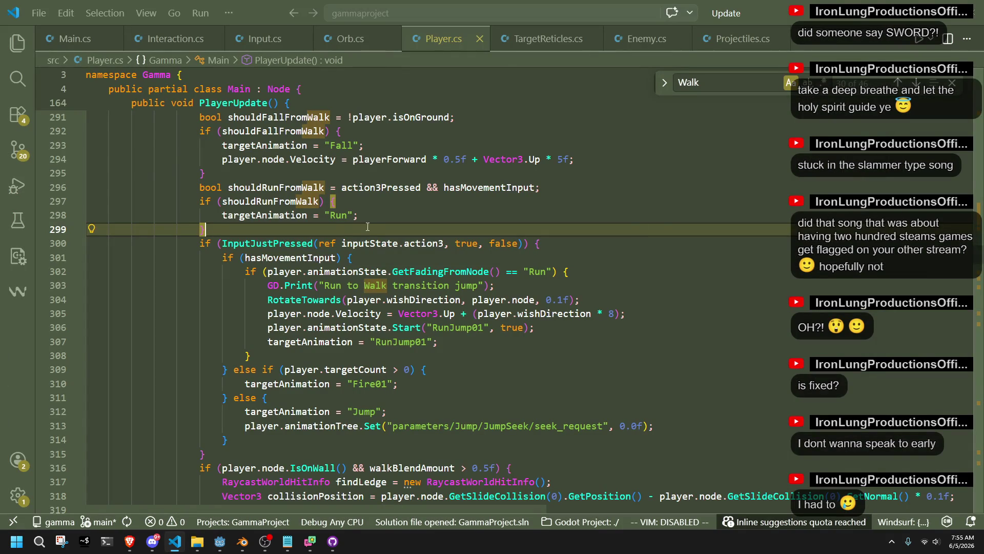
- Remove 'playerForward * 0.5f +' from the walk-fall velocity and change Vector3.Up to Vector3.Down
left_click(379, 220)
scroll(348, 165, "up", 1)
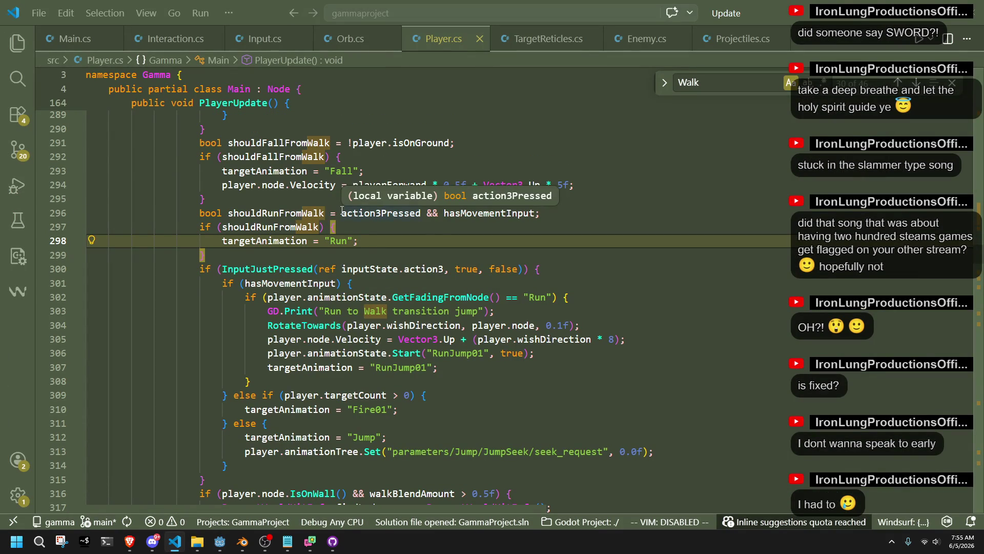
left_click(473, 196)
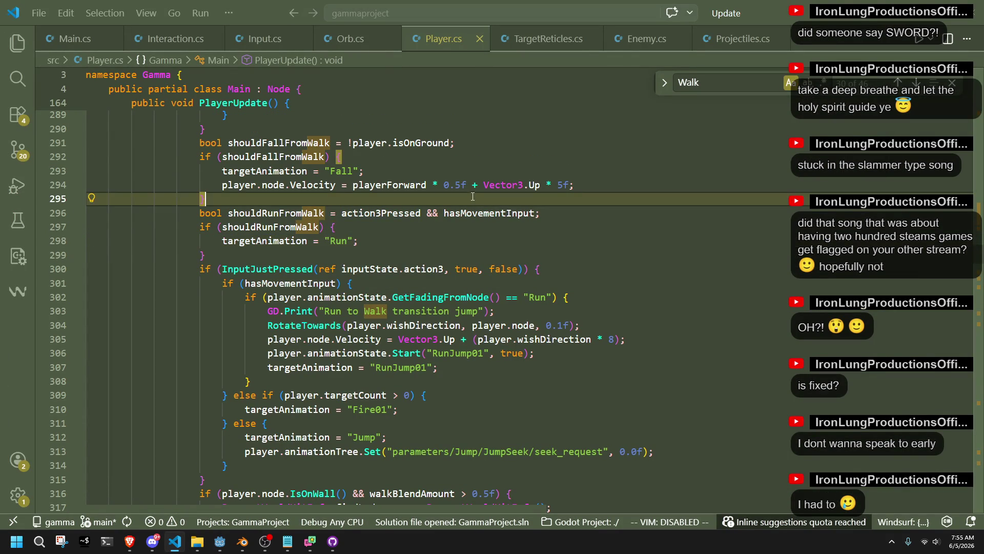
left_click_drag(477, 186, 352, 191)
key("BackSpace")
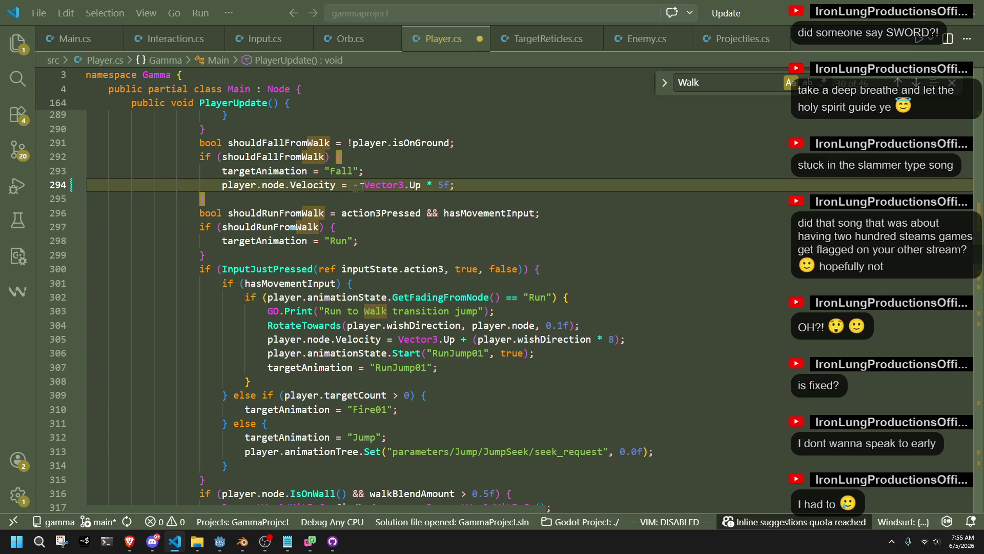
key("BackSpace")
key("Down")
left_click(413, 184)
key("BackSpace")
key("BackSpace")
type("Down")
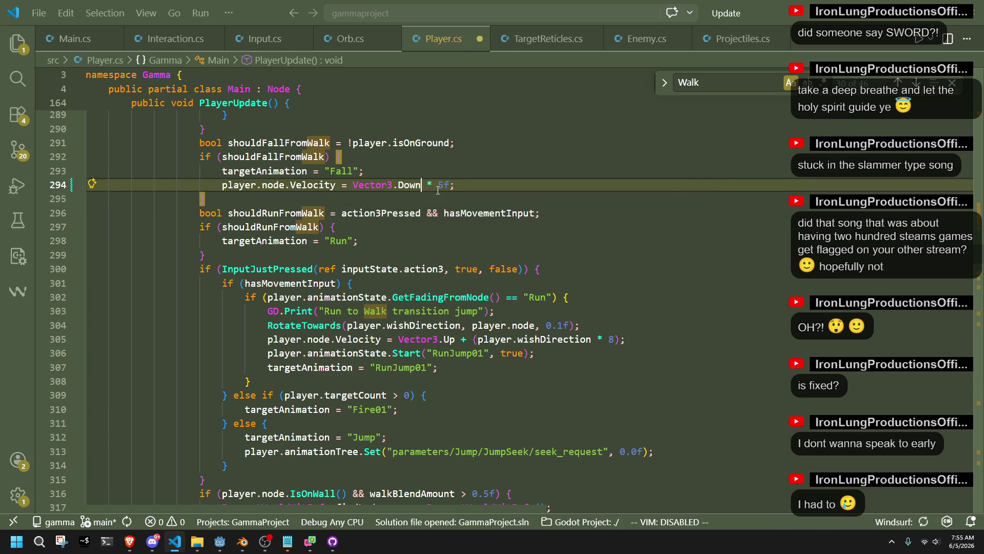
left_click_drag(450, 185, 433, 184)
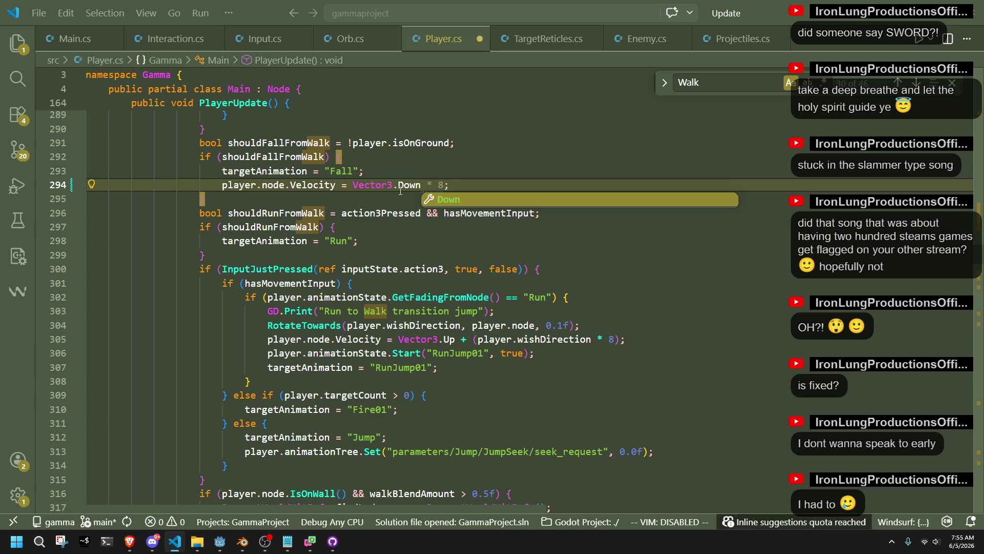
left_click(407, 202)
- Add a 'break;' line after the walk-fall velocity assignment
left_click(430, 190)
key("Return")
type("break;")
key("alt+Tab")
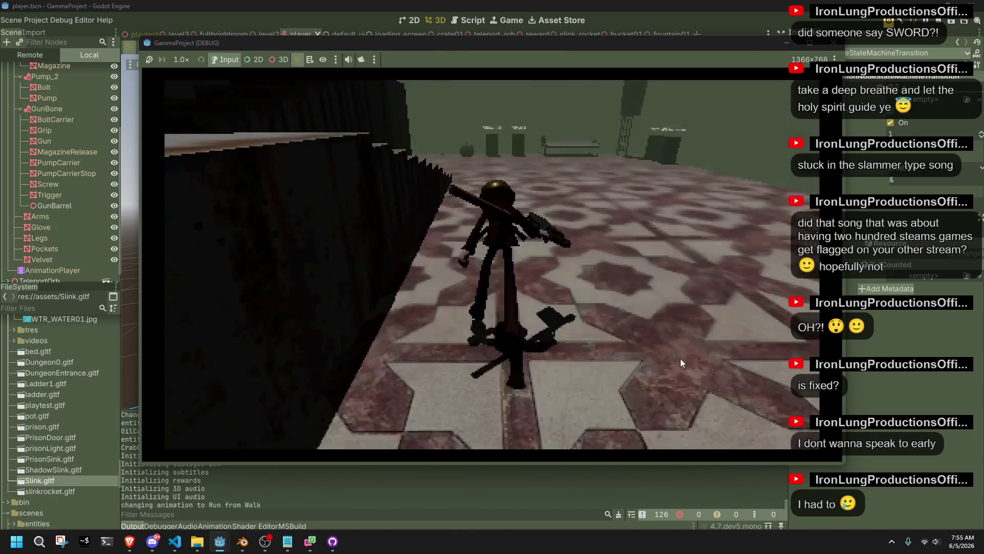
- Run and vault Slink across stairs and ledges, dropping off edges to test Fall, then stop the game
key("w")
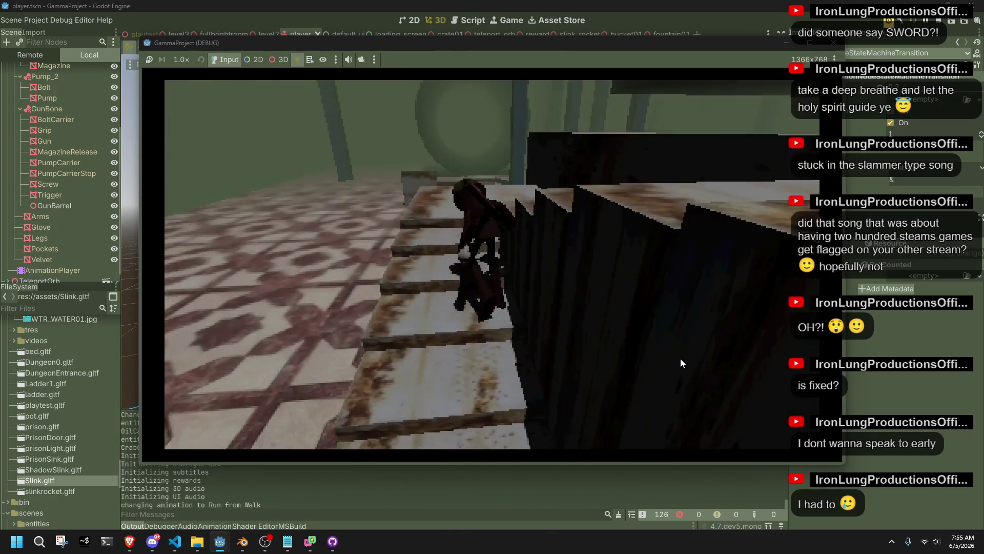
key("w")
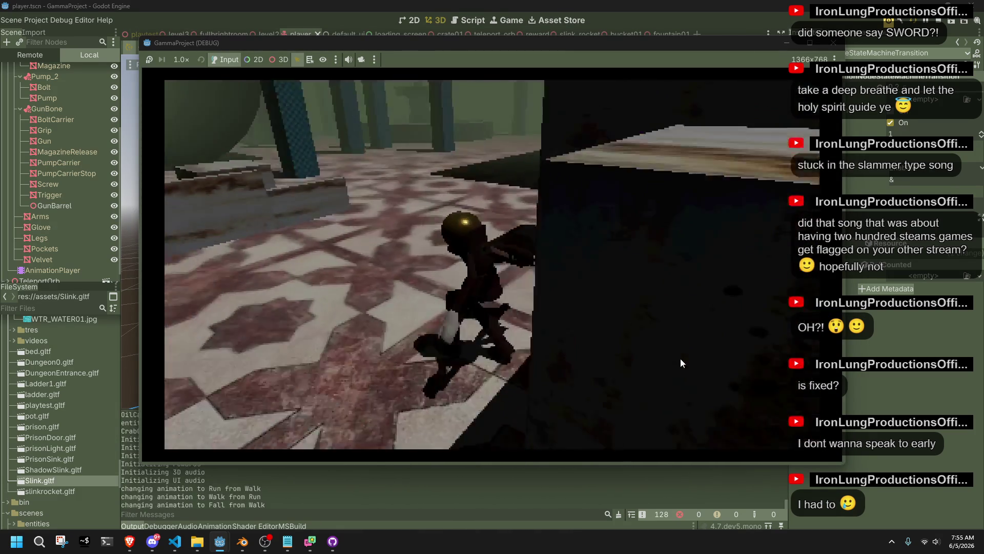
key("w")
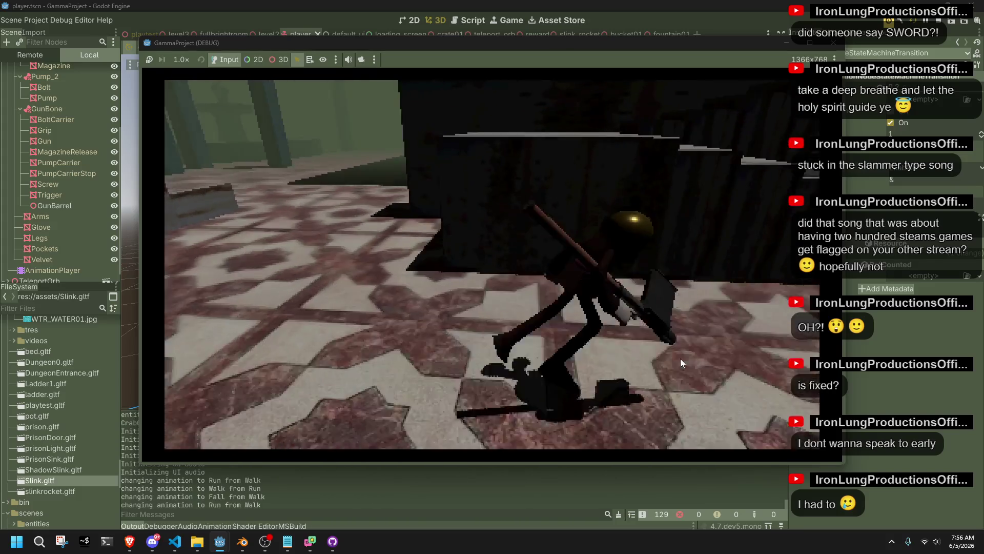
key("w")
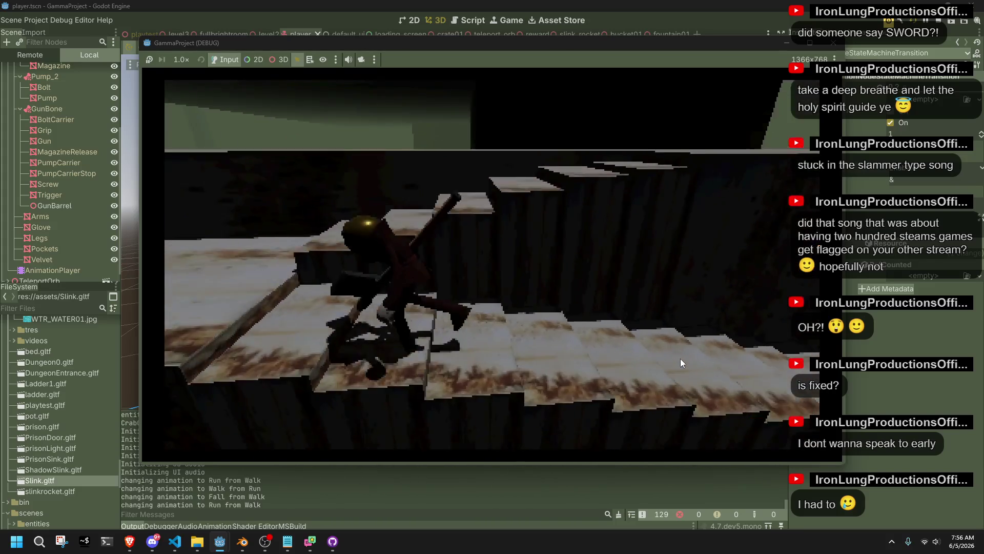
key("w")
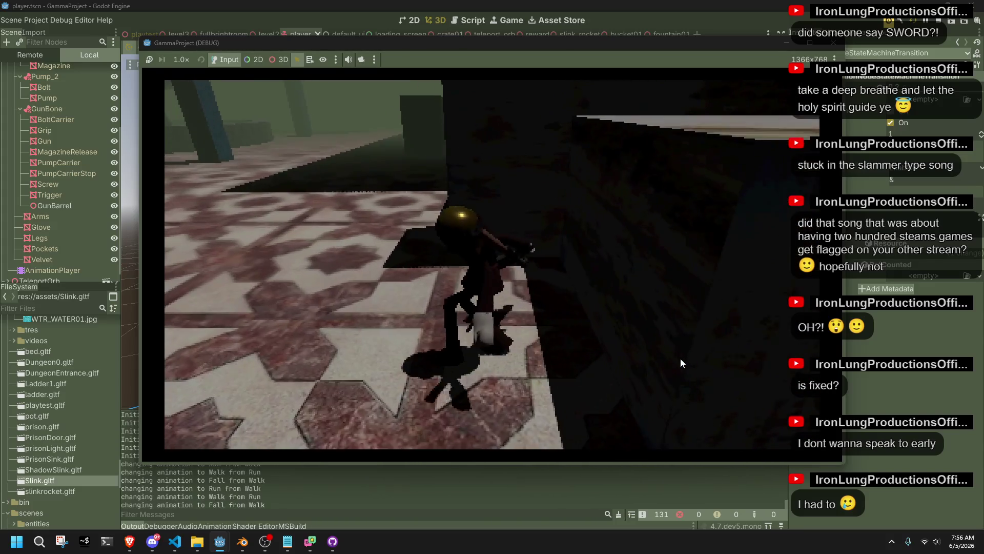
key("w")
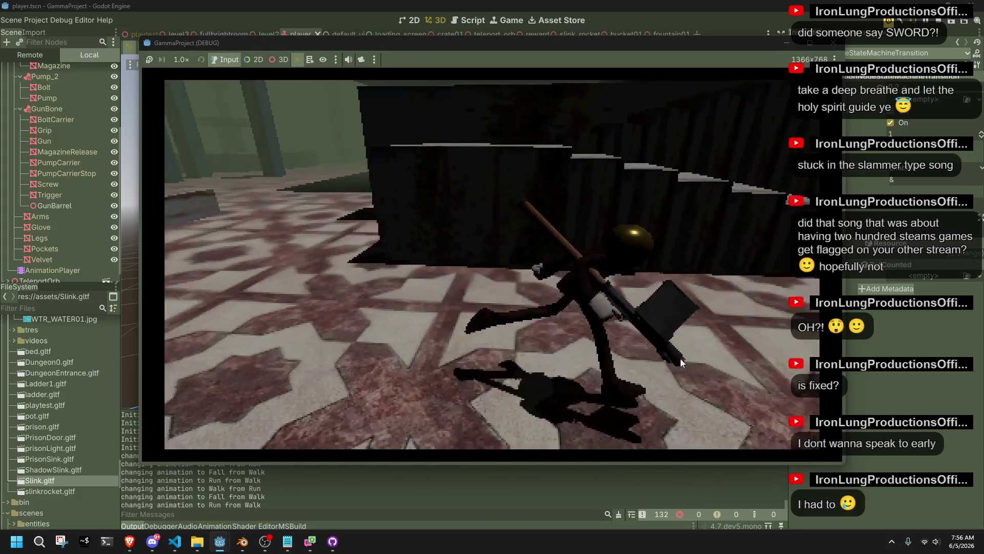
key("w")
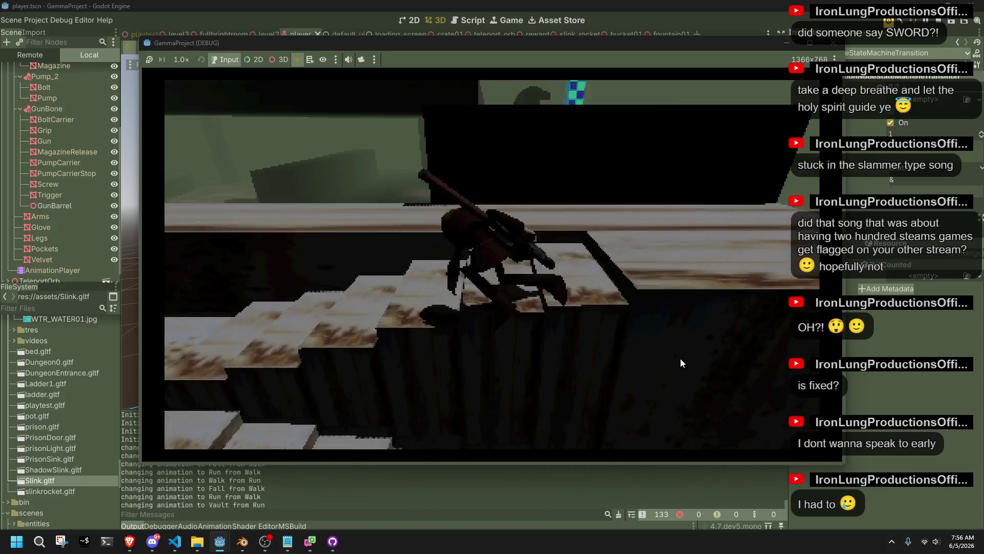
key("w")
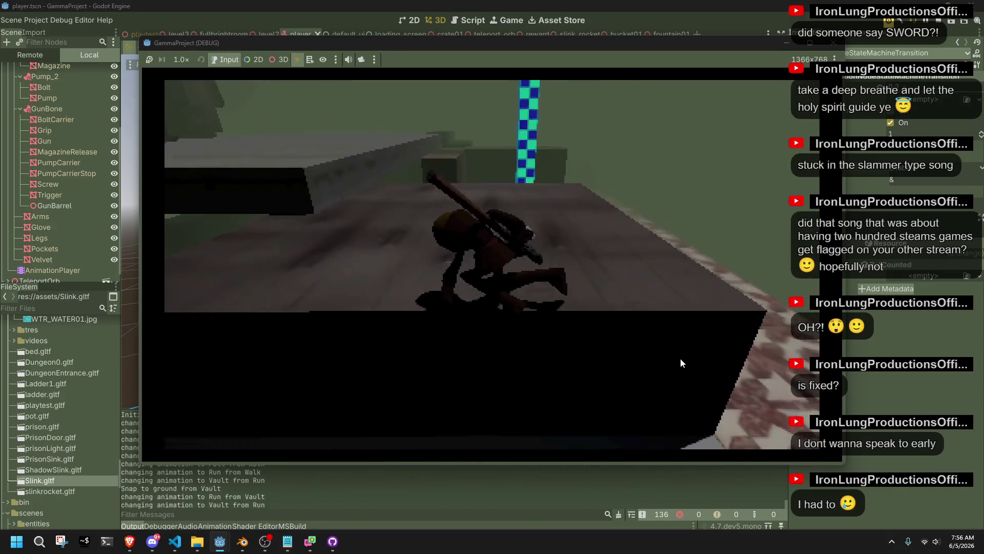
key("w")
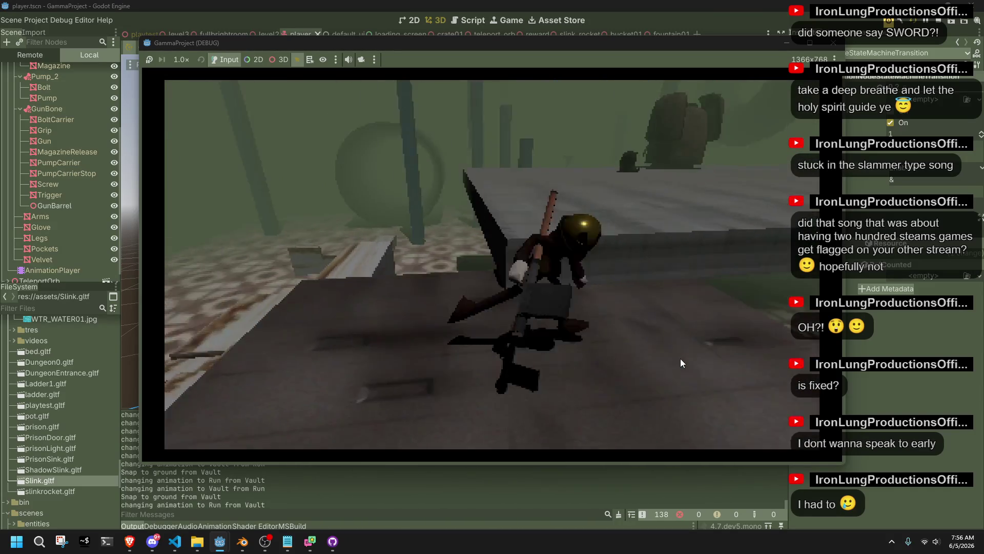
key("w")
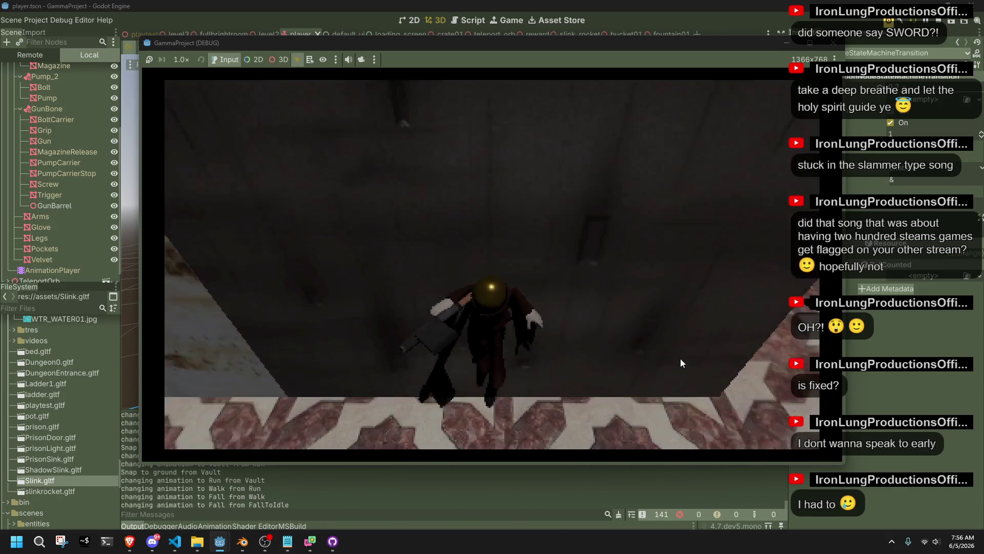
key("w")
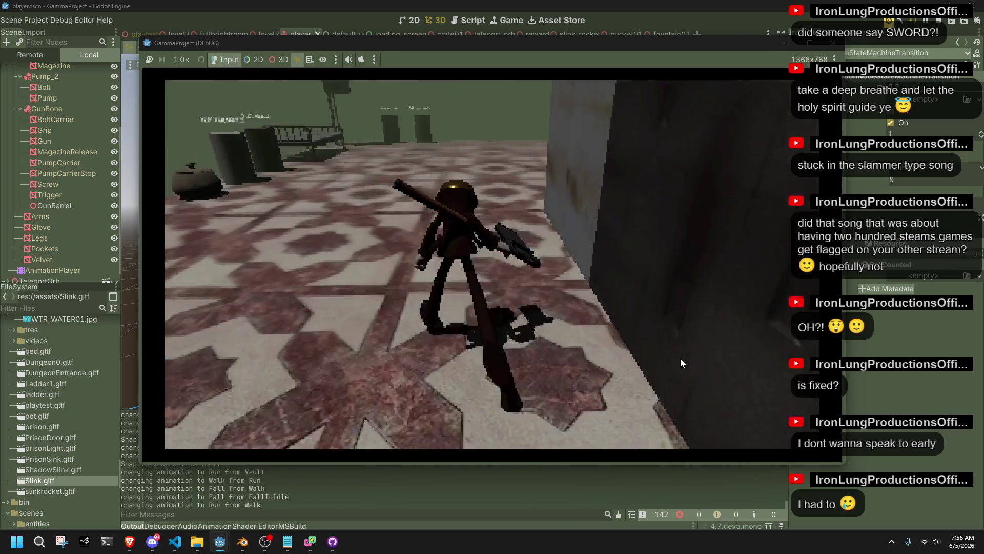
key("w")
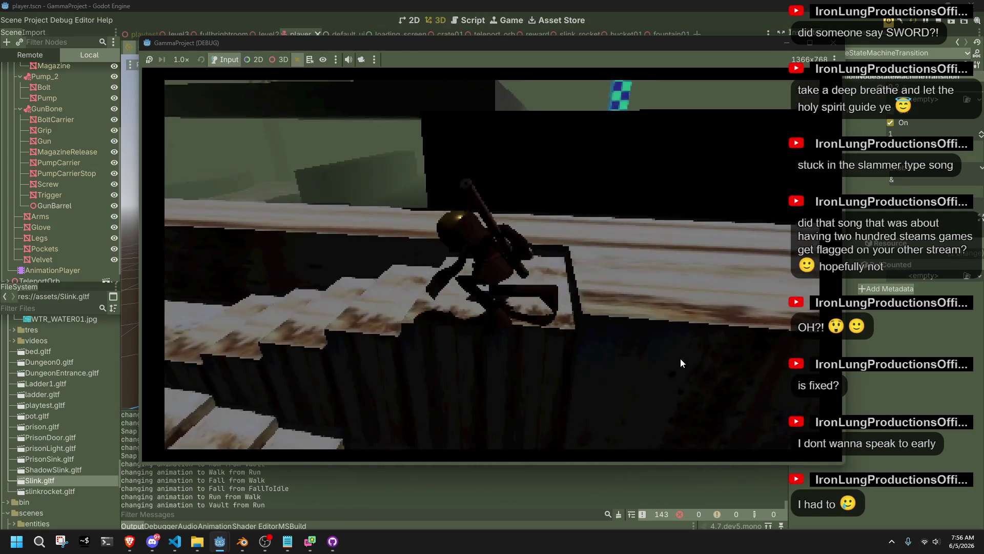
key("w")
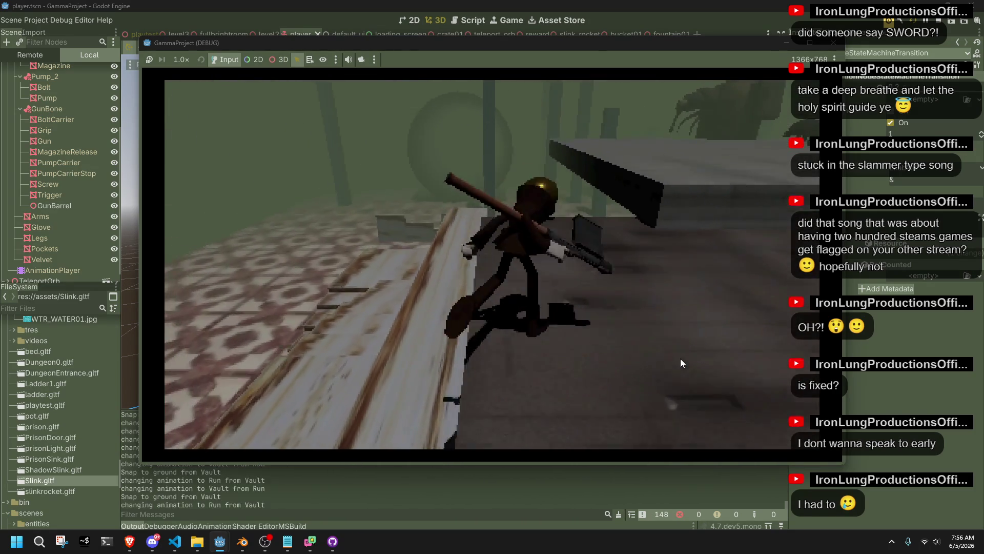
key("w")
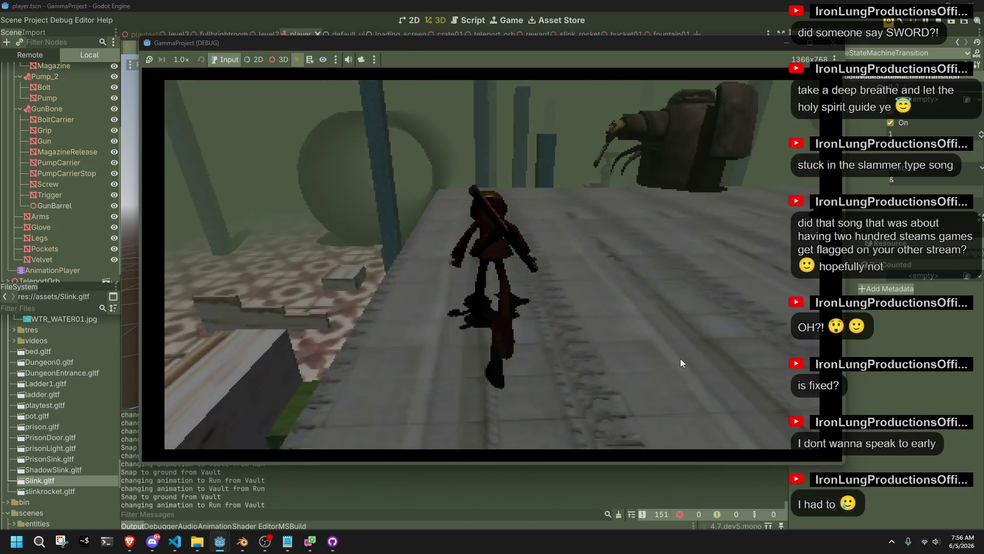
key("w")
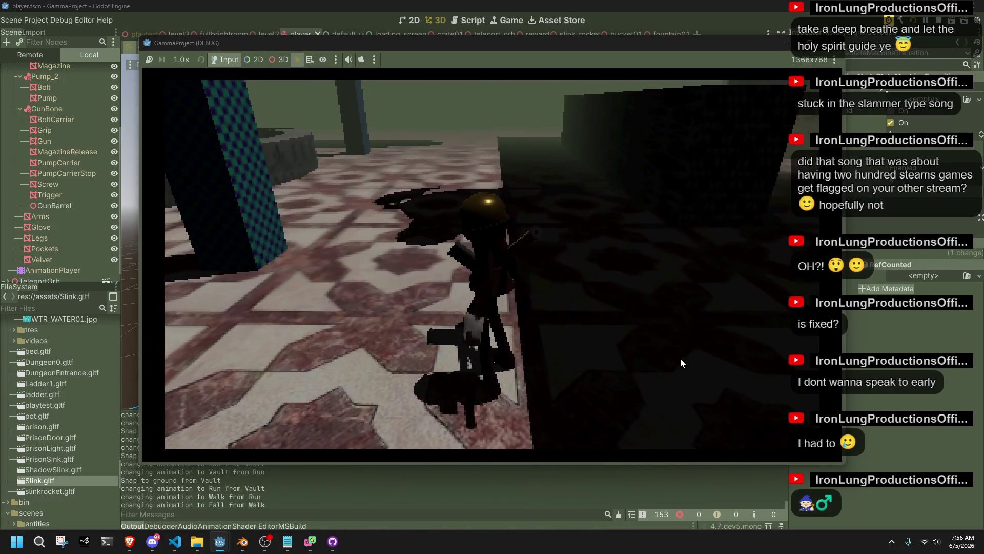
key("F8")
key("alt+Tab")
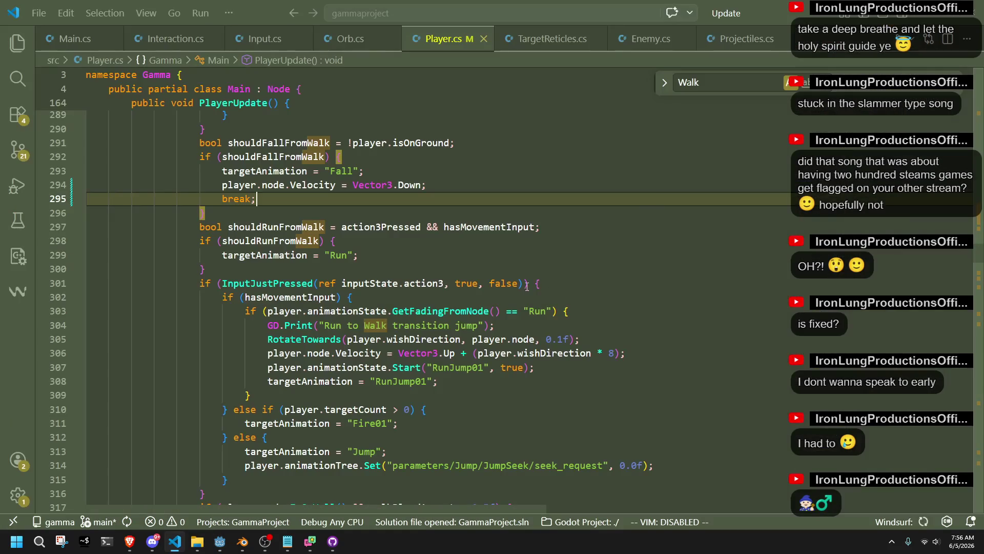
- Set line 294's walk-fall velocity to GRAVITY_VECTOR + playerForward, then relaunch the game with F5
left_click(361, 237)
left_click(422, 186)
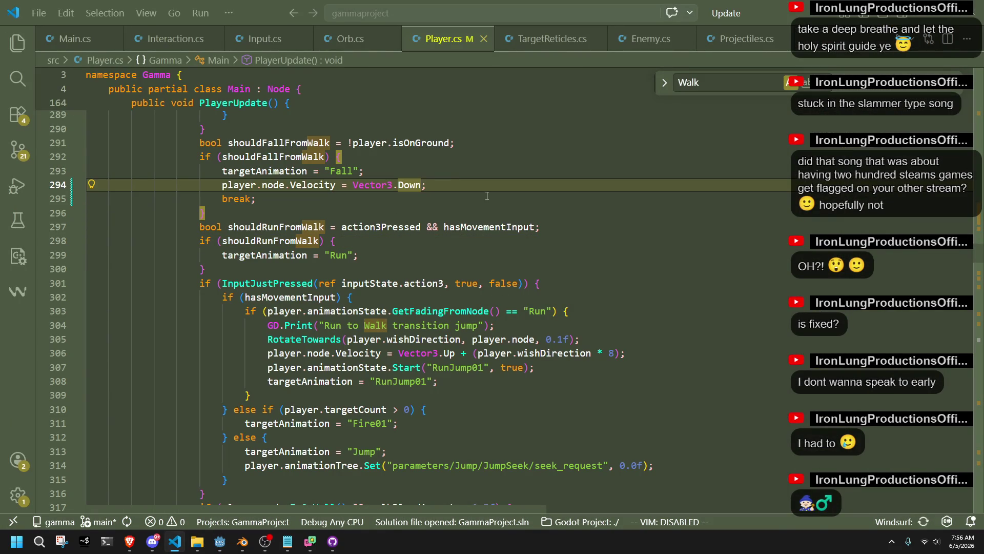
type("n")
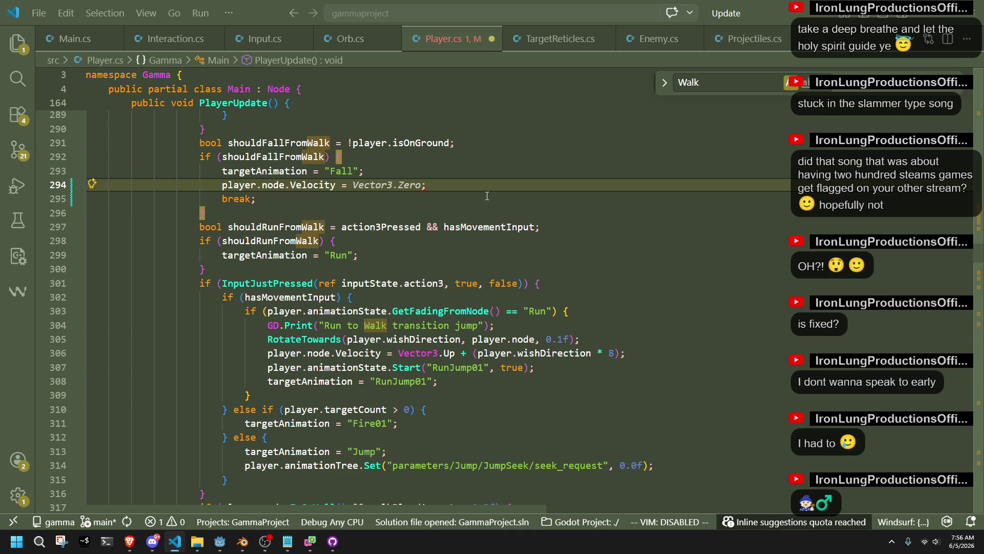
type("Gravit")
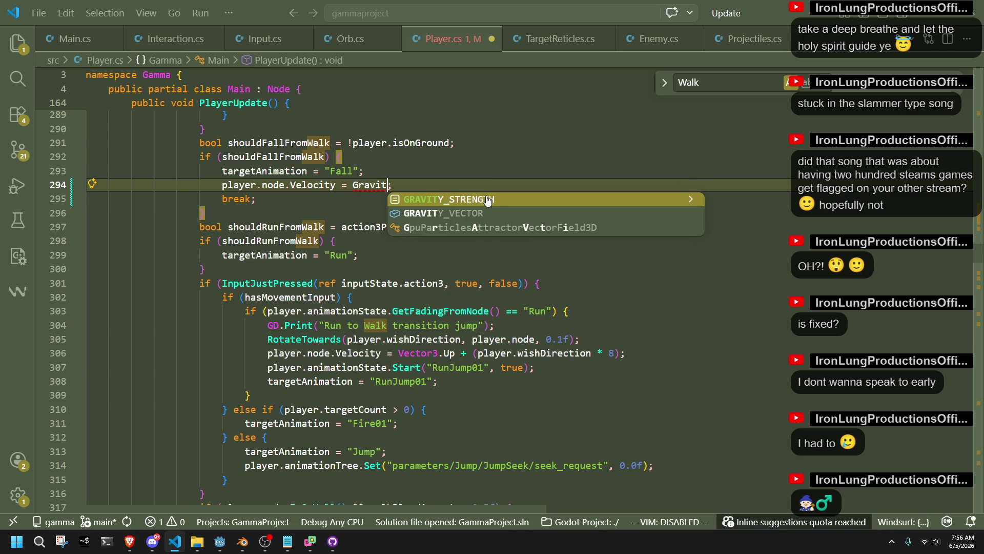
key("Tab")
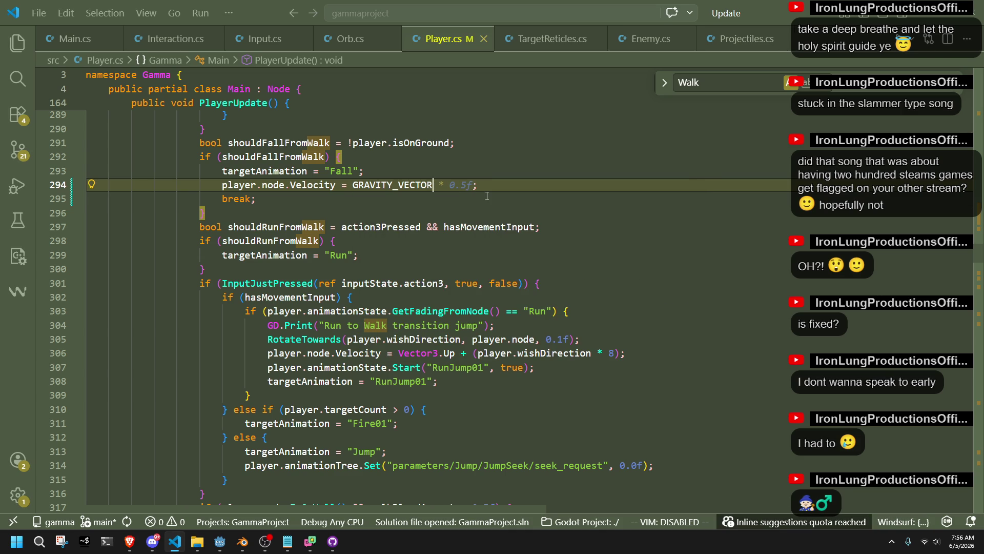
left_click(433, 193)
left_click(347, 186)
type("layerFo")
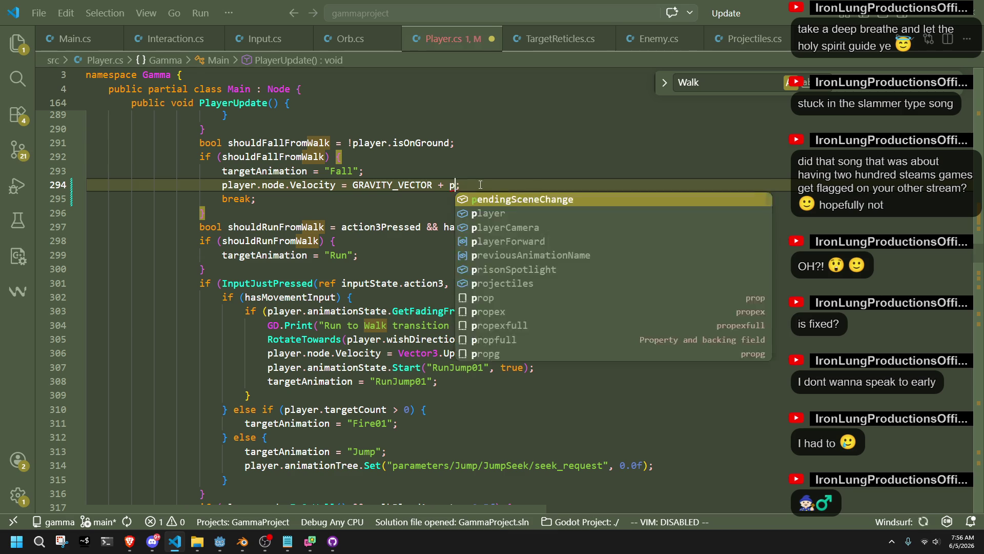
key("Tab")
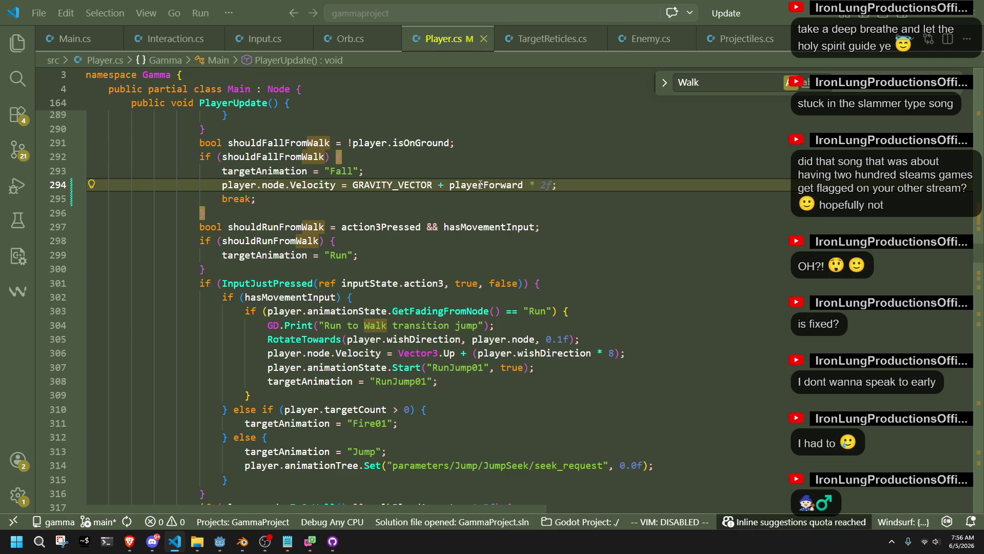
left_click(522, 207)
key("alt+Tab")
key("F5")
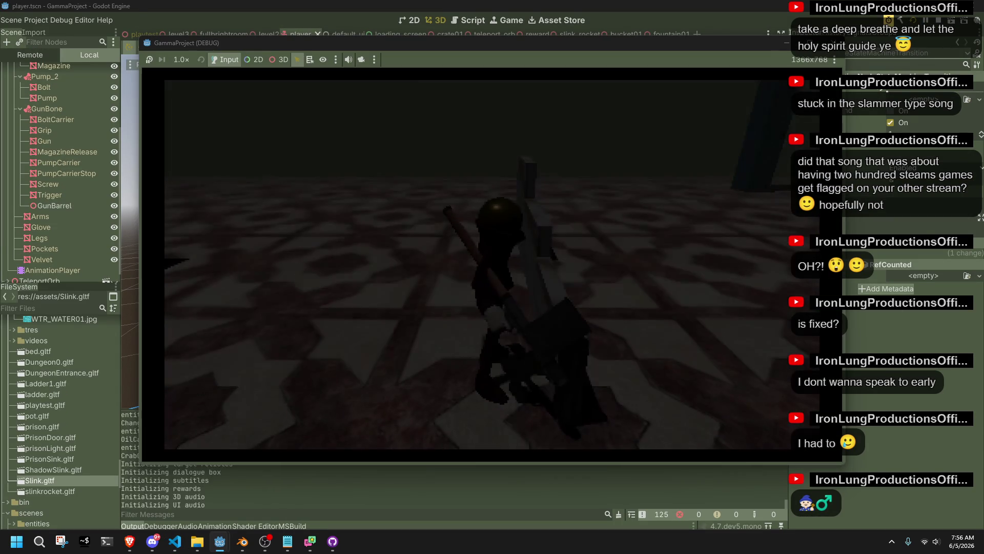
- Run Slink toward the ledge and jump off it to test the fall, then stop the game
key("w")
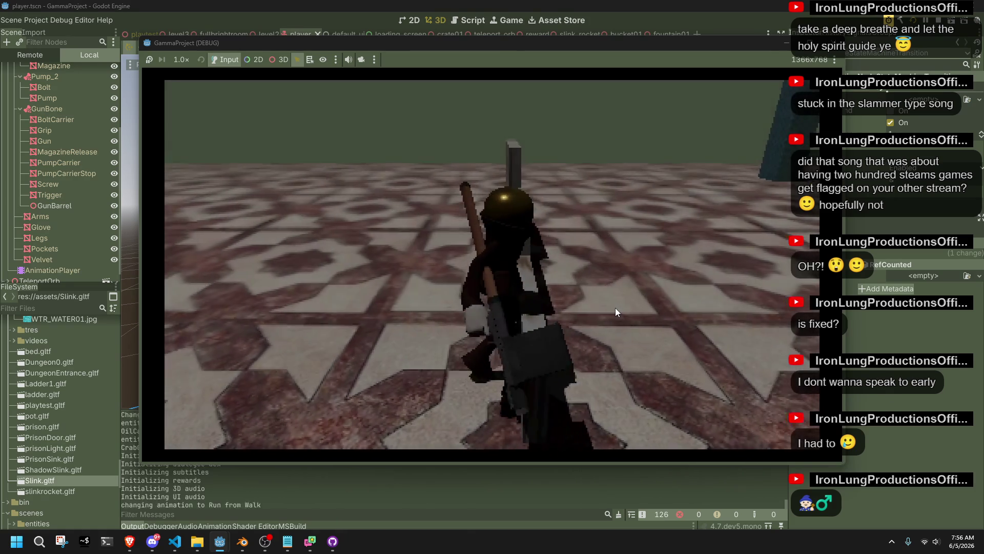
key("space")
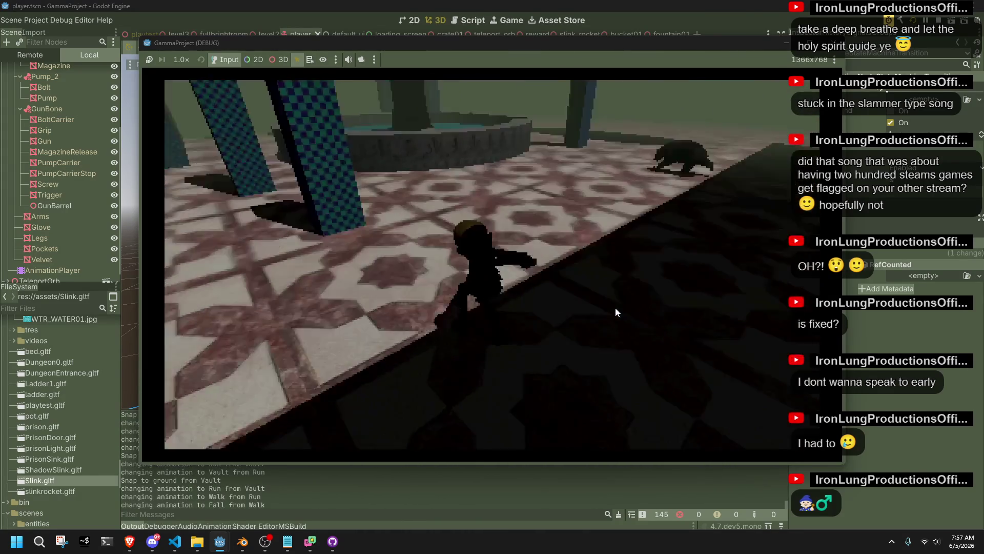
key("F8")
key("alt+Tab")
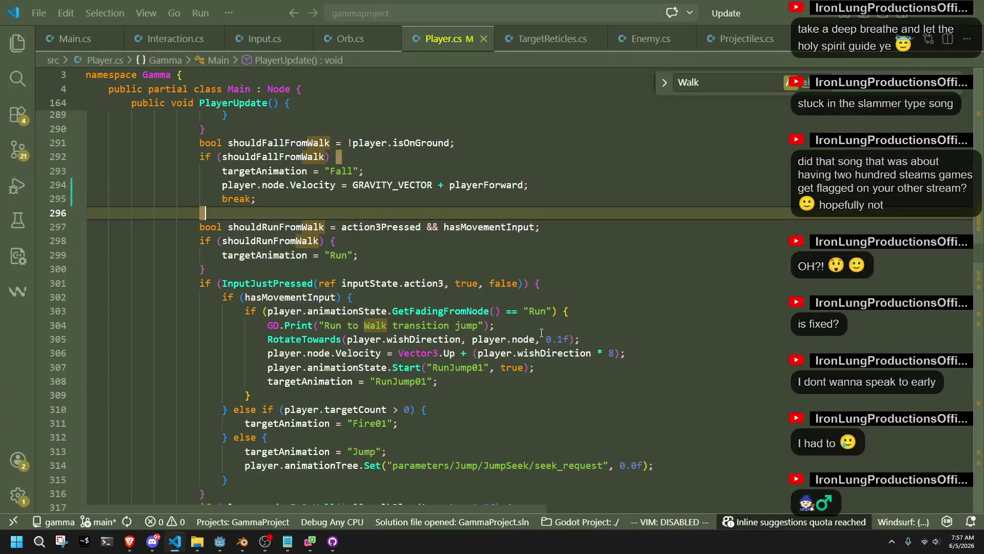
type("}")
- Replace GRAVITY_VECTOR with Vector3.Down * 2 so the velocity reads Vector3.Down * 2 + playerForward, and save
left_click(417, 269)
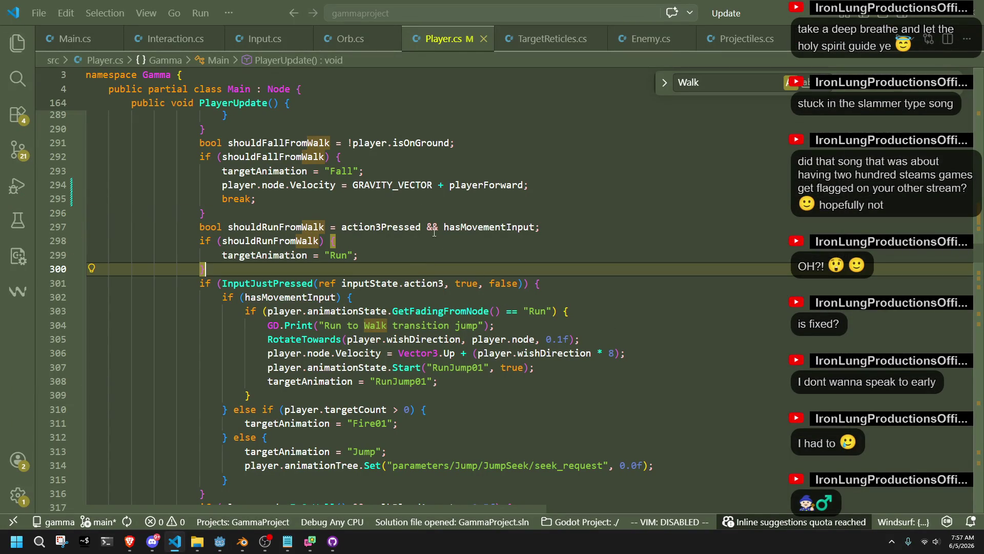
left_click(361, 185)
type("Veto")
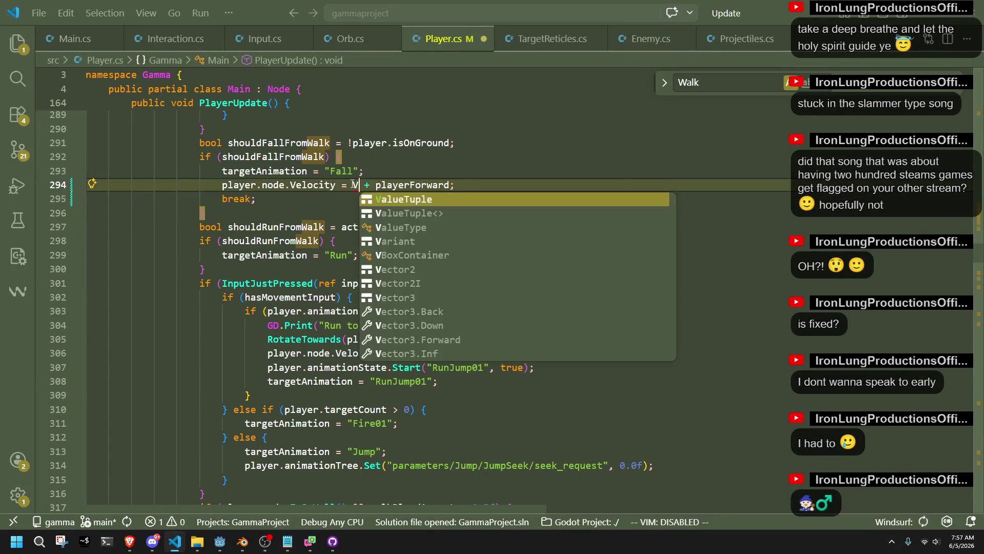
key("BackSpace")
key("BackSpace")
type("cto43")
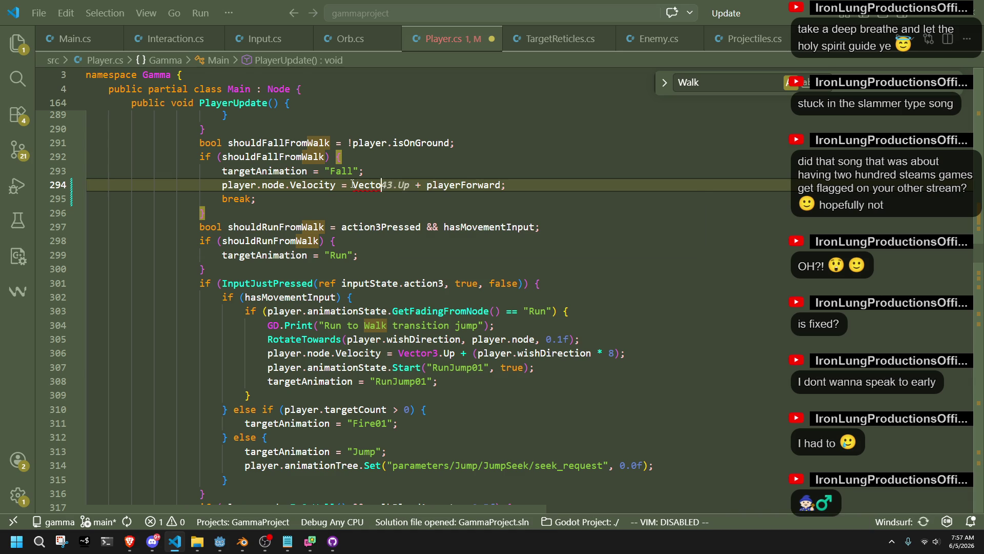
type("r3.Do")
key("Tab")
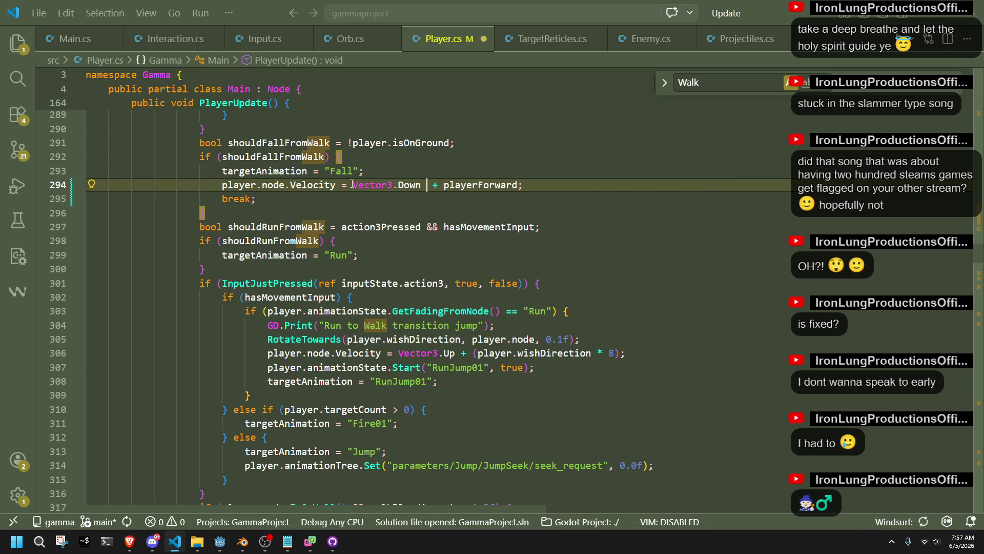
type("*")
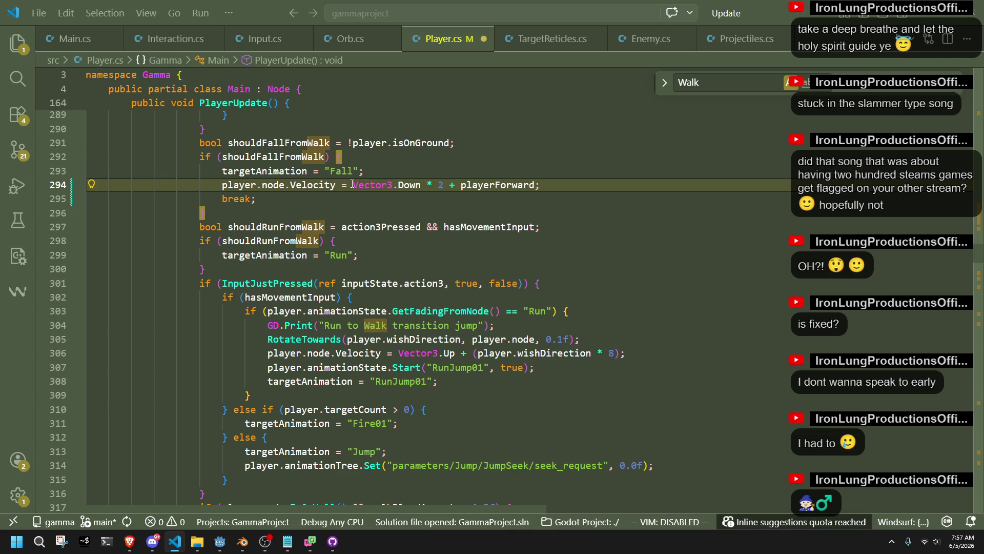
key("ctrl+s")
key("alt+Tab")
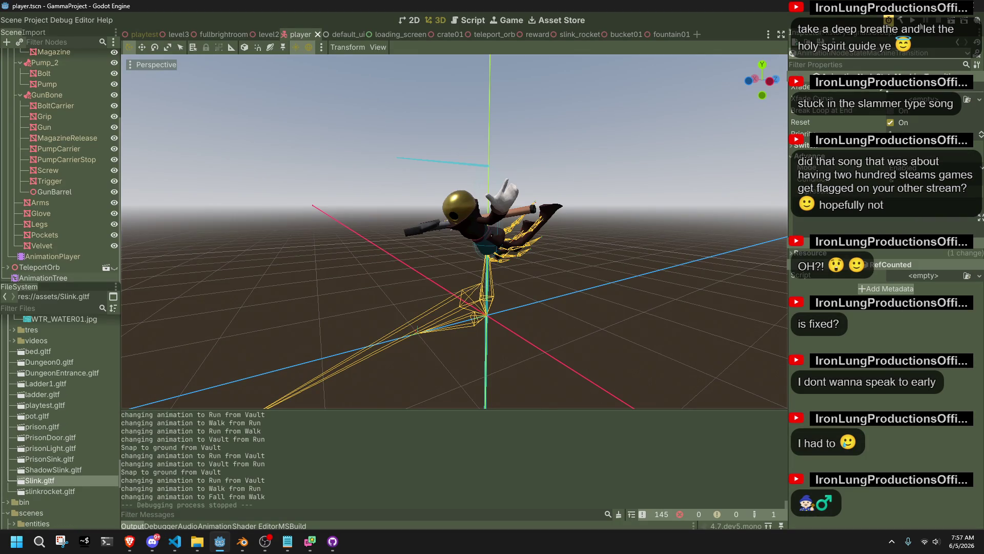
- Build and run the game to test the faster downward fall, then close it
key("F5")
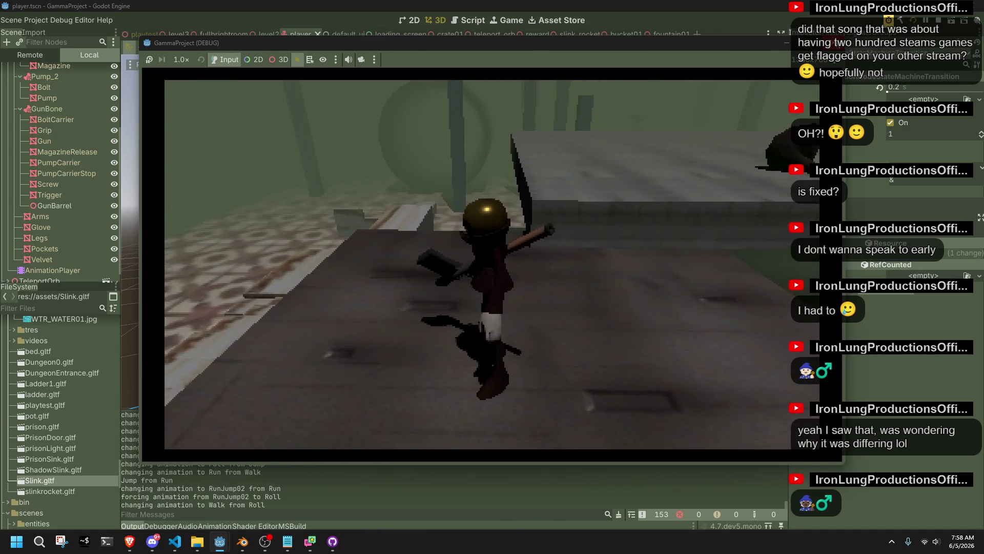
key("alt+F4")
key("alt+Tab")
key("alt+Tab")
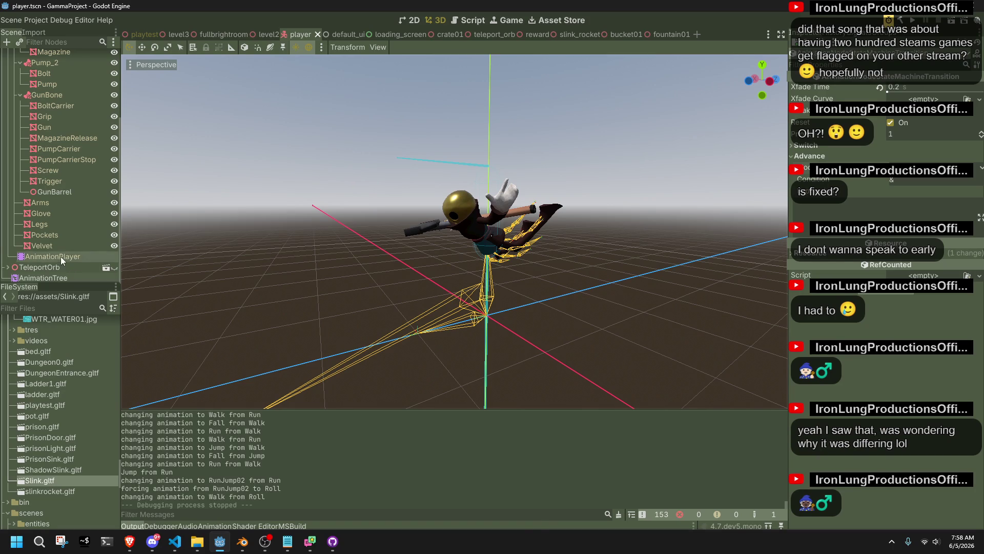
- In the AnimationTree's Root state machine, select the FallToIdle state and delete it with its transitions
left_click(61, 256)
left_click(57, 279)
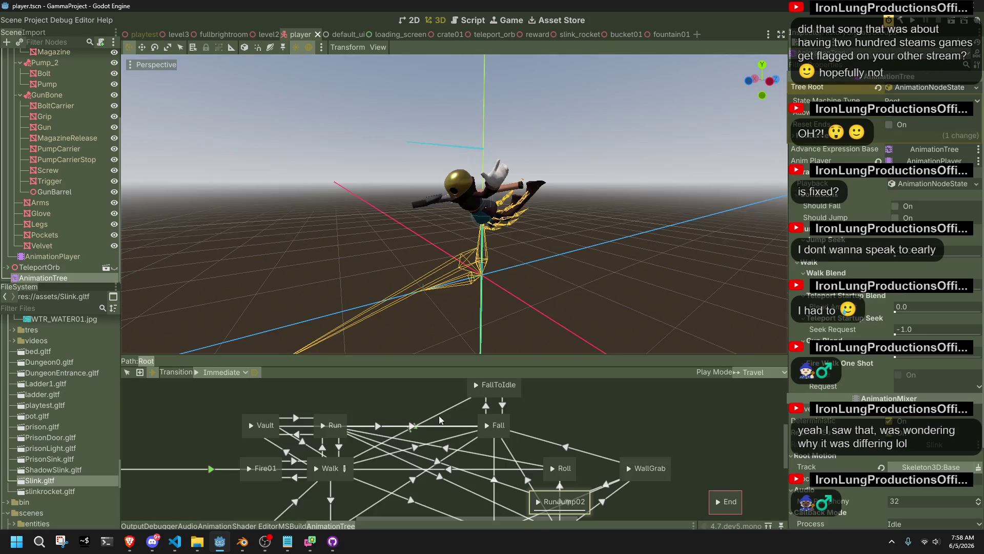
left_click_drag(544, 398, 524, 416)
right_click(503, 411)
left_click(481, 403)
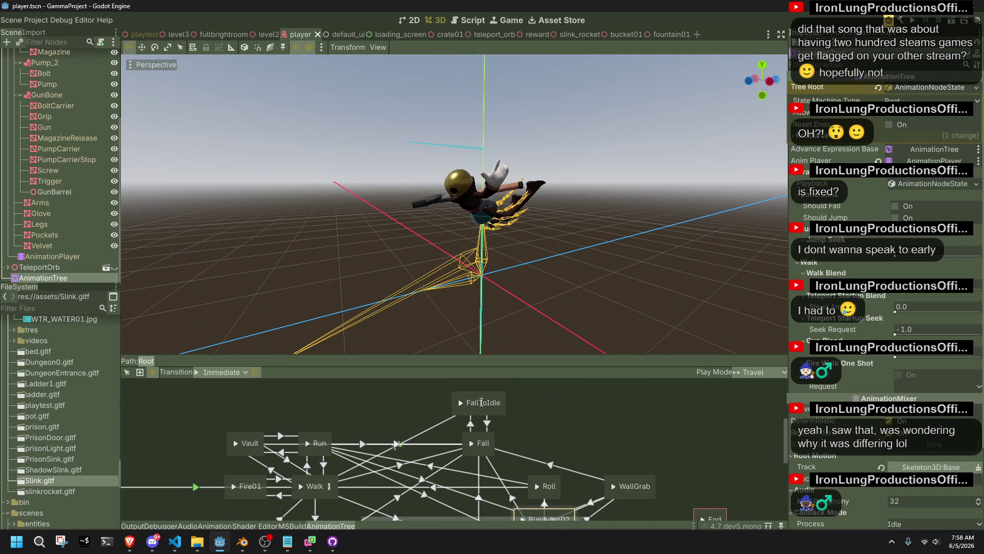
left_click(128, 371)
left_click(464, 398)
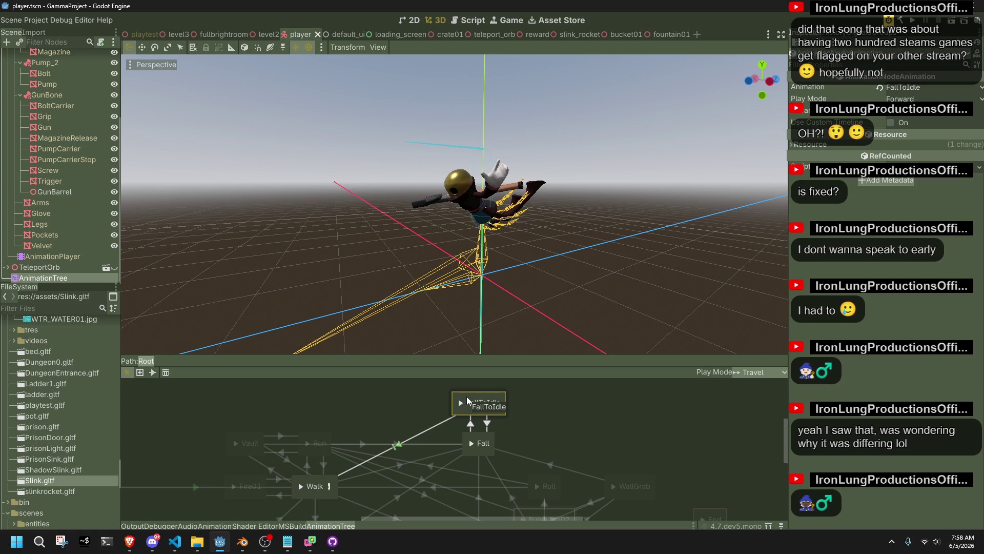
scroll(536, 392, "down", 3)
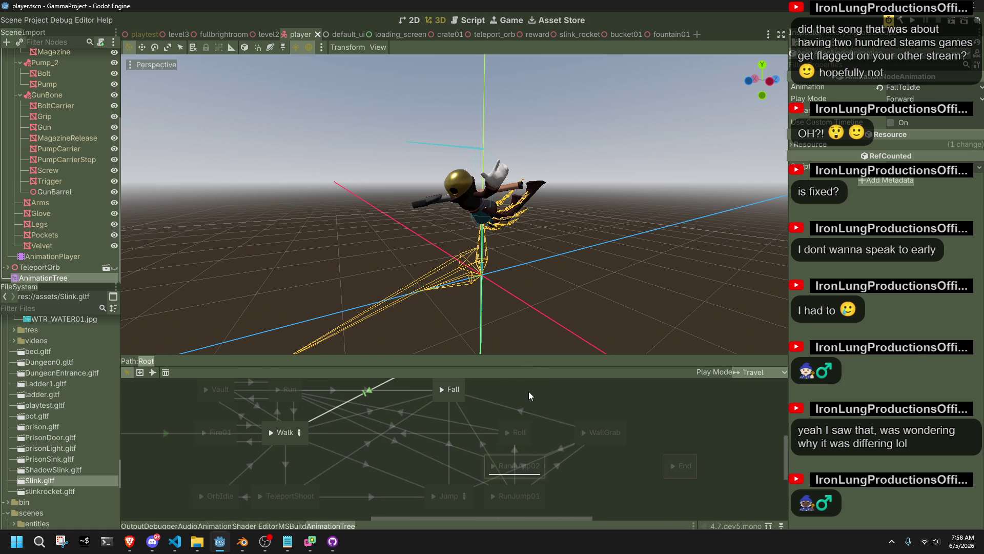
scroll(530, 400, "up", 1)
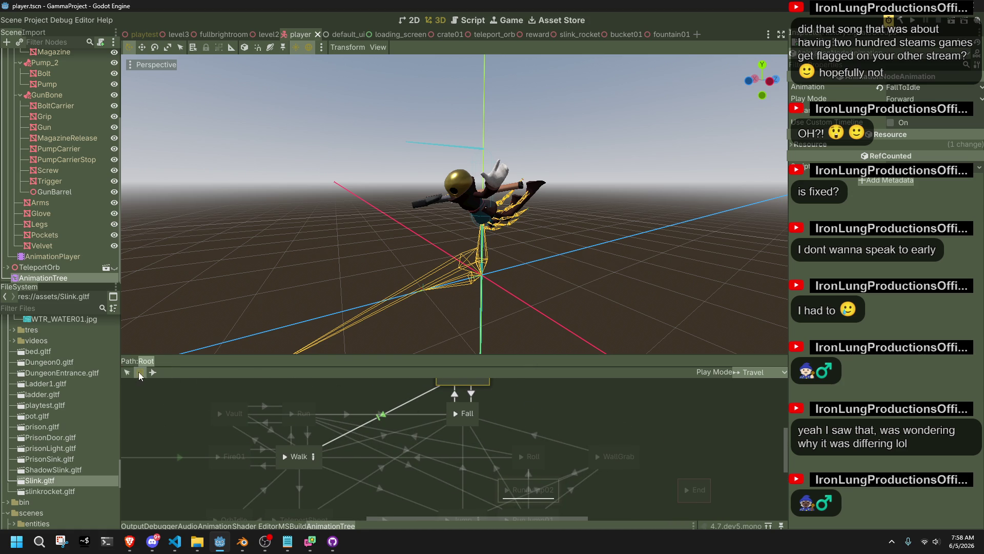
scroll(440, 403, "up", 1)
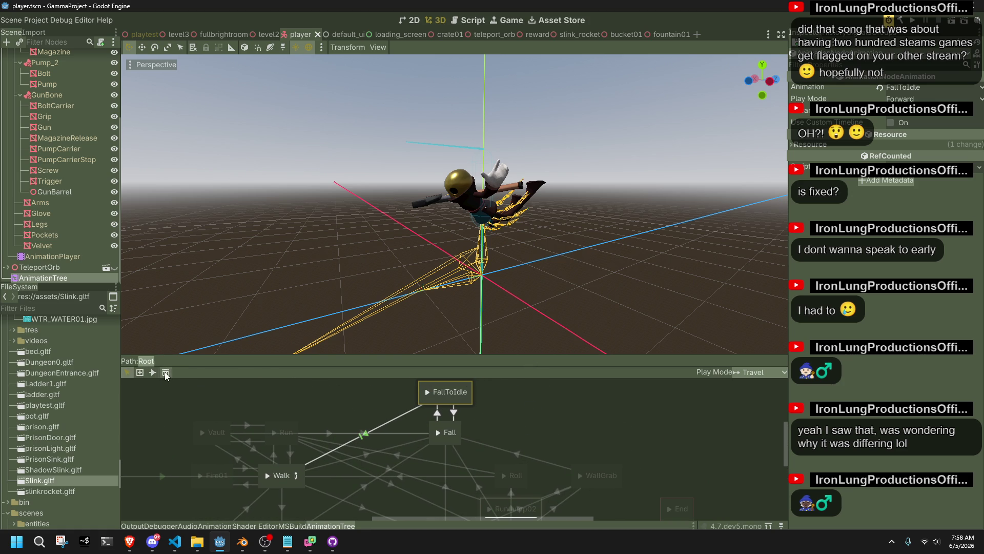
left_click(166, 374)
mouse_move(361, 406)
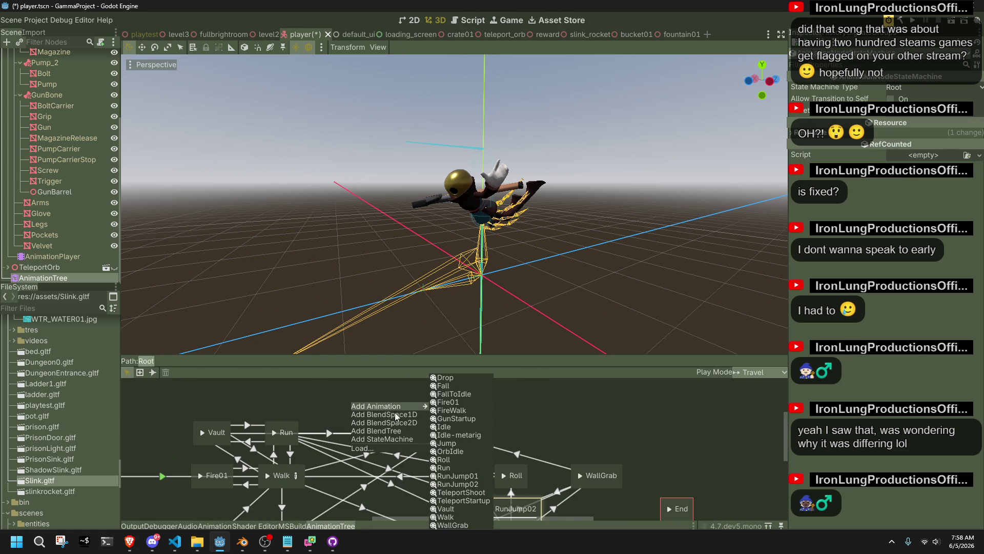
- Add a BlendTree state above Fall, name it FallToIdle, and open it for editing
left_click(381, 432)
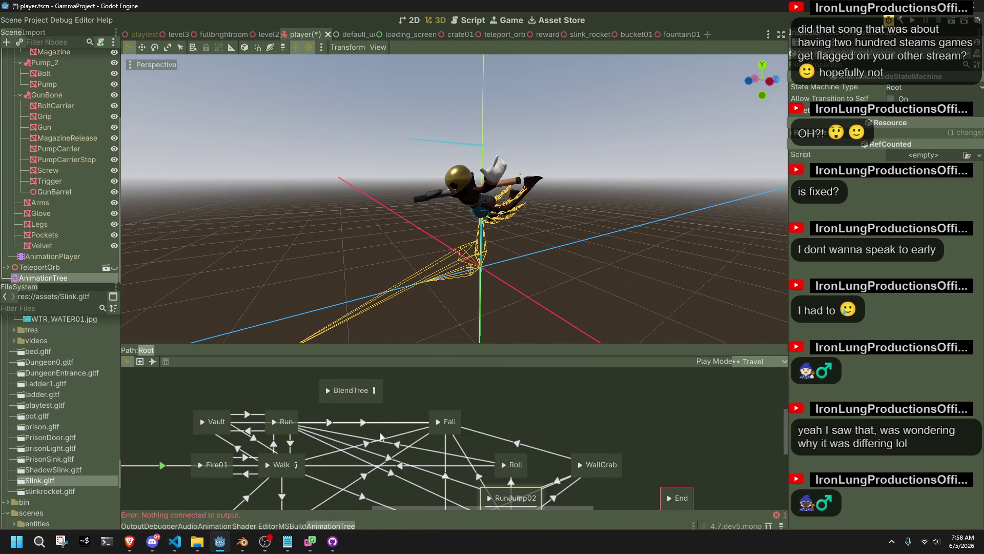
left_click_drag(385, 403, 406, 405)
type("FallToBl")
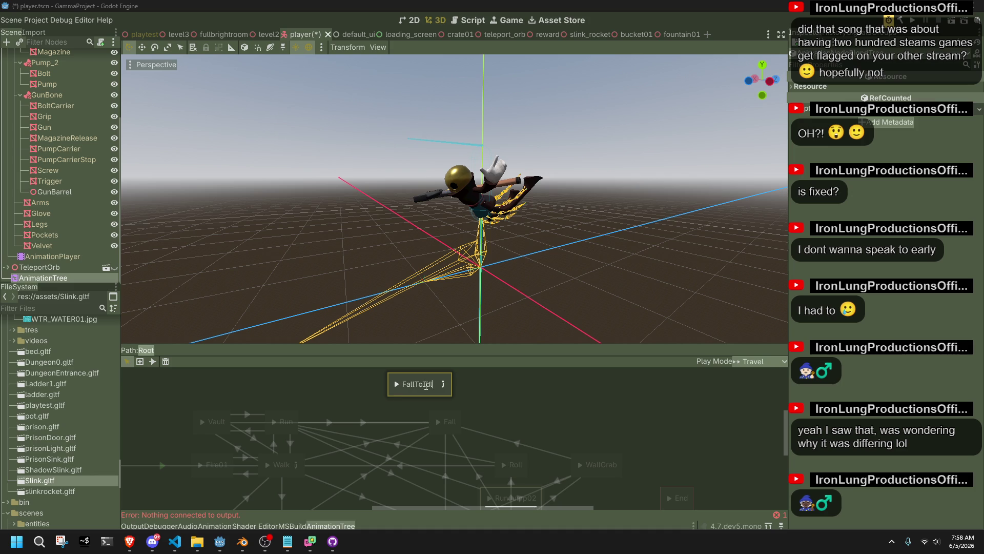
type("e")
key("Return")
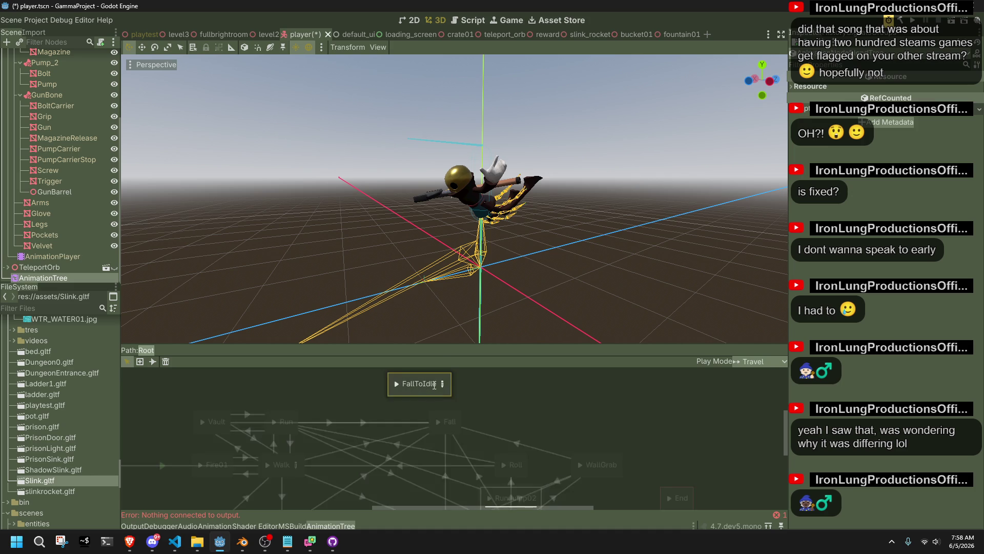
left_click(443, 384)
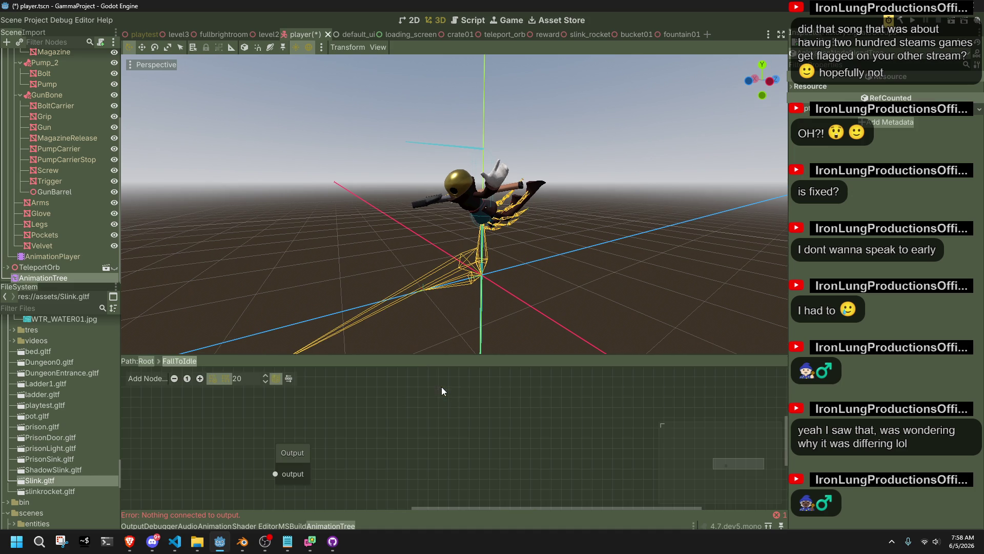
- Add an Animation node playing FallToIdle, placed left of the Output node
right_click(236, 405)
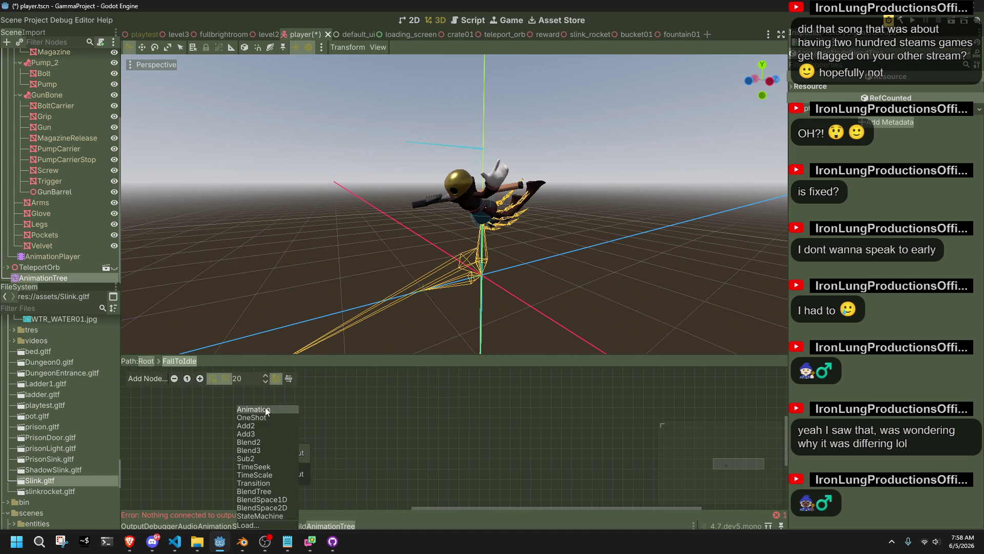
left_click(266, 408)
left_click_drag(266, 423, 163, 428)
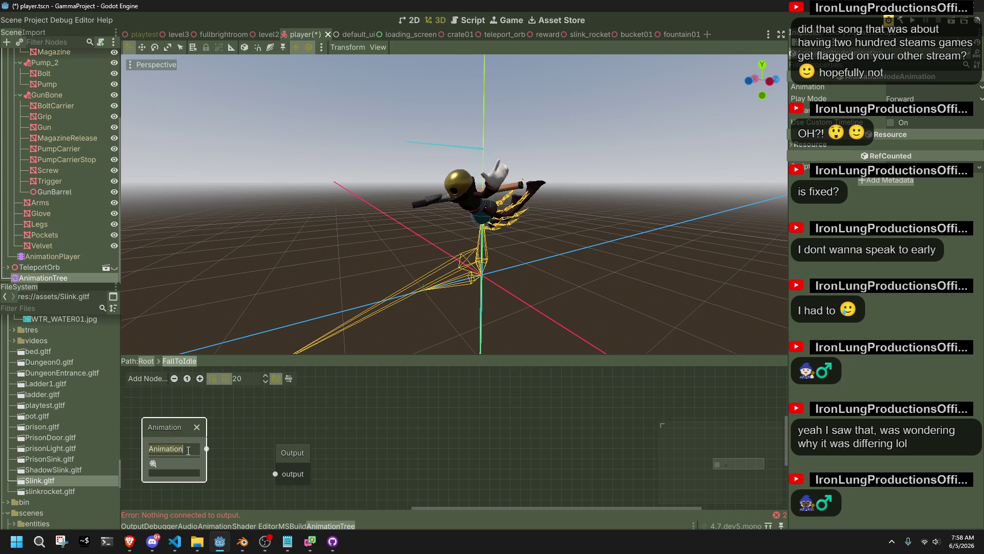
left_click(980, 91)
left_click(910, 126)
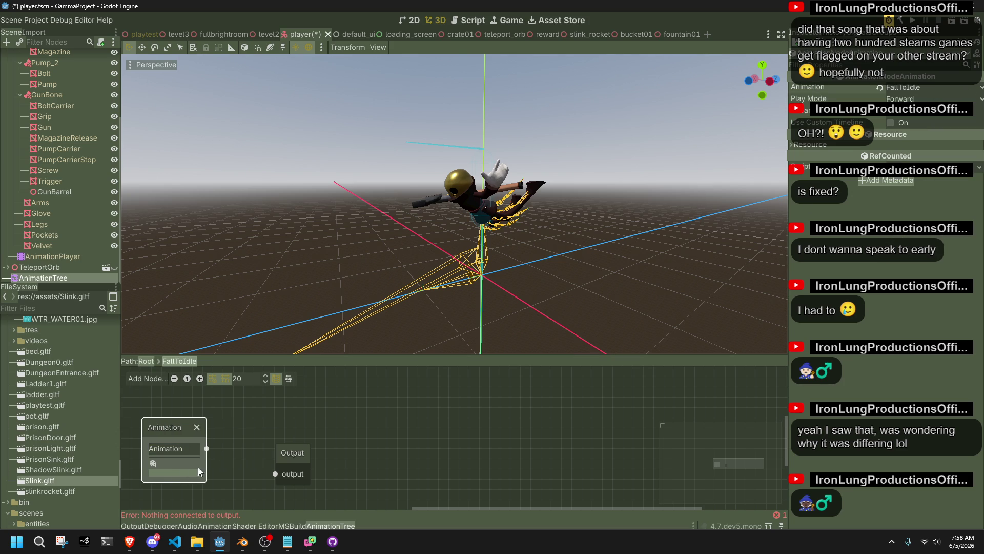
- Connect the FallToIdle animation node to Output and reposition it in the graph
double_click(182, 449)
type("FallToIdle")
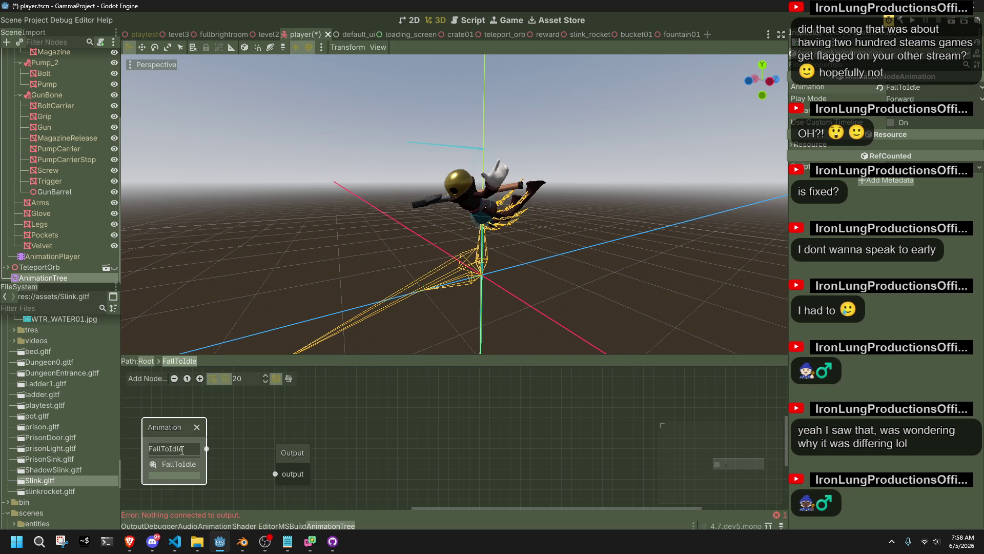
left_click_drag(261, 472, 276, 474)
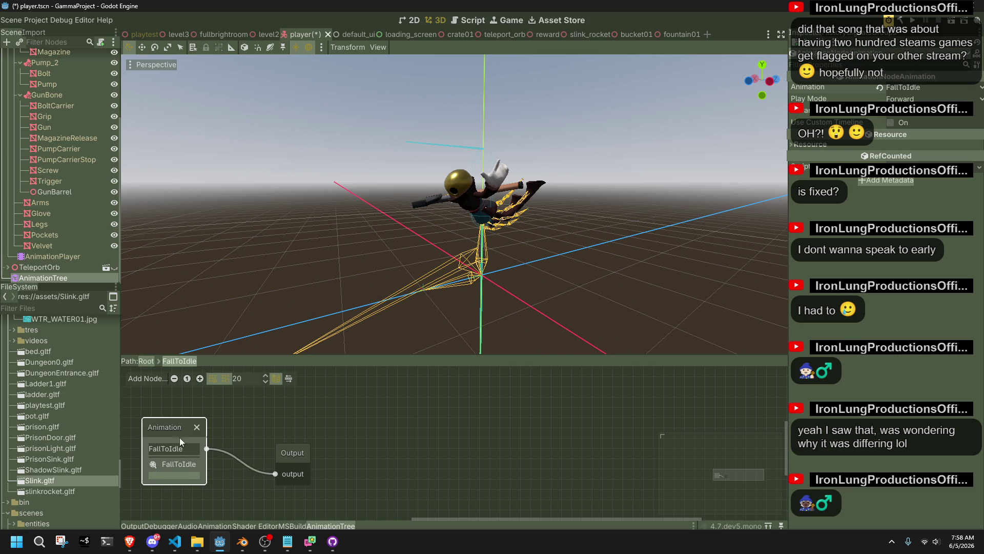
scroll(162, 427, "down", 1)
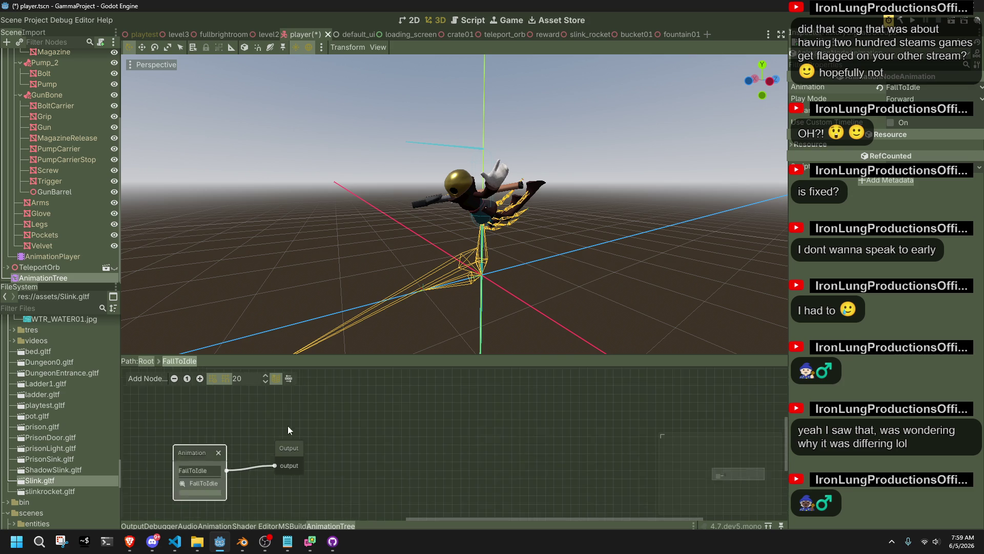
left_click_drag(285, 425, 470, 400)
mouse_move(372, 428)
left_mouse_down()
mouse_move(279, 429)
mouse_move(316, 422)
left_mouse_up()
right_click(278, 443)
- Add a second Animation node set to Idle, placed below the FallToIdle node
left_click(287, 410)
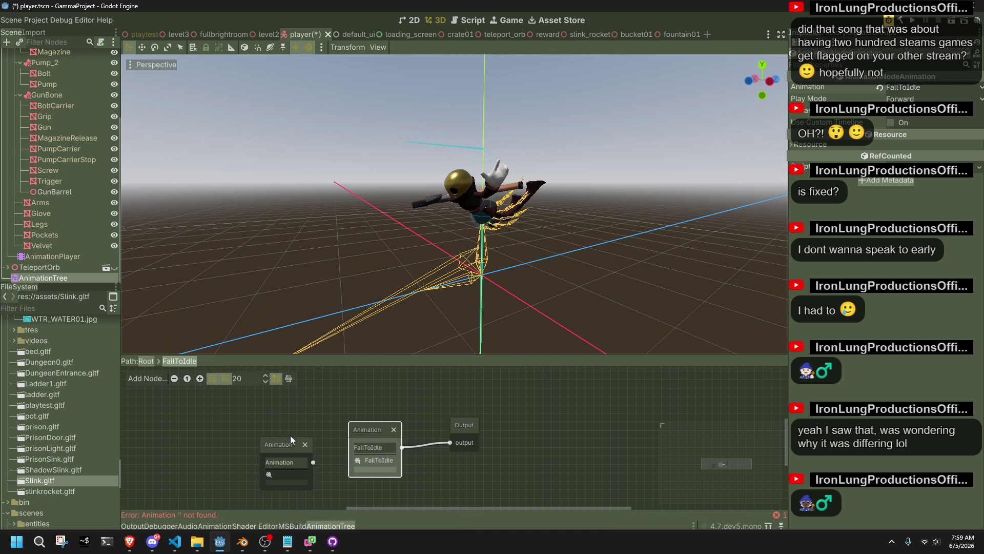
left_click(278, 441)
left_click(977, 91)
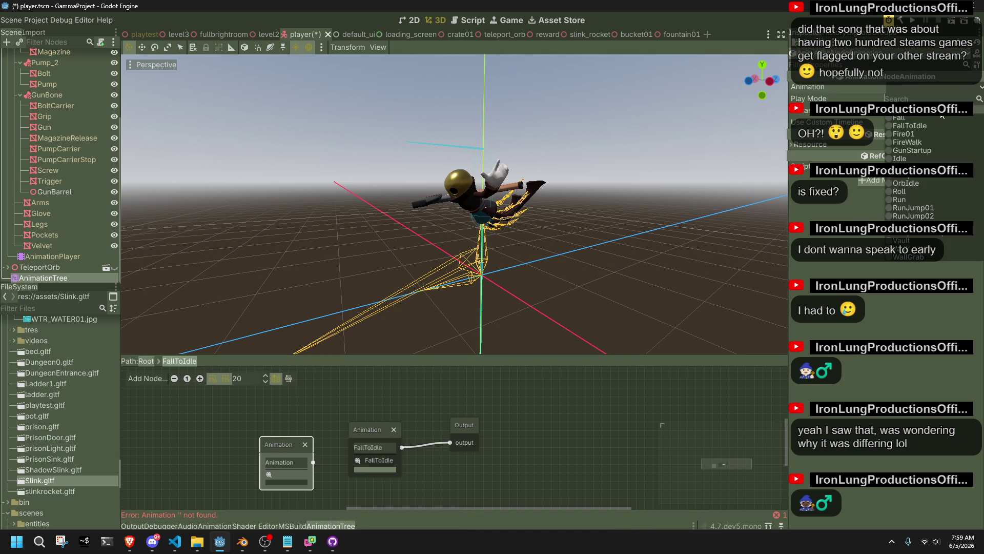
left_click(902, 158)
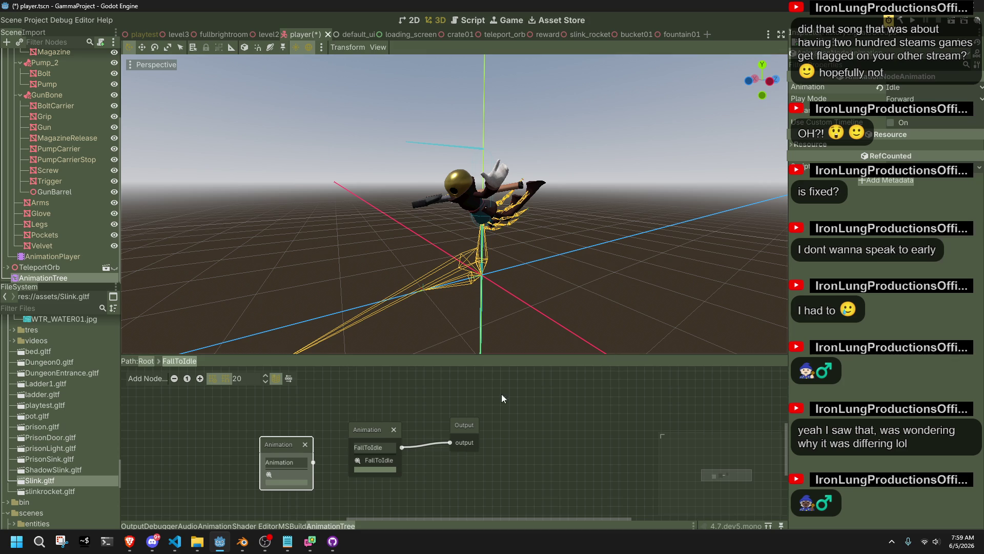
mouse_move(293, 442)
left_mouse_down()
mouse_move(272, 442)
mouse_move(332, 493)
mouse_move(310, 490)
left_mouse_up()
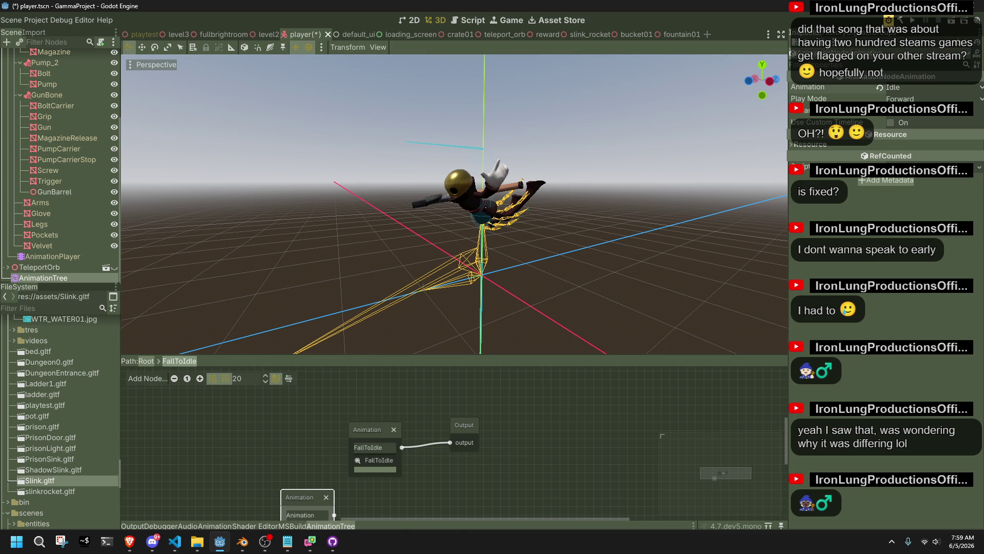
left_click_drag(352, 499, 422, 467)
- Move the second Animation node up and left next to FallToIdle
right_click(303, 409)
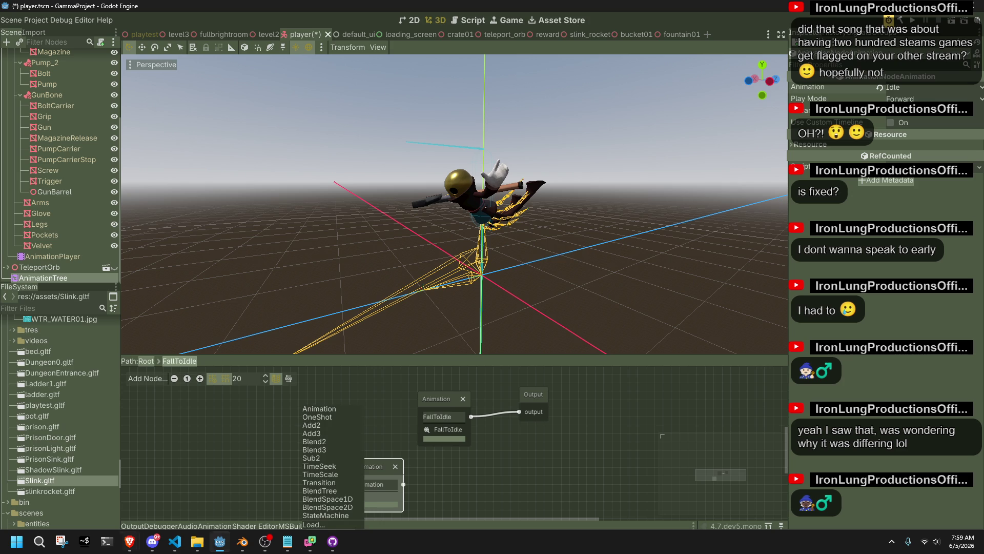
key("Escape")
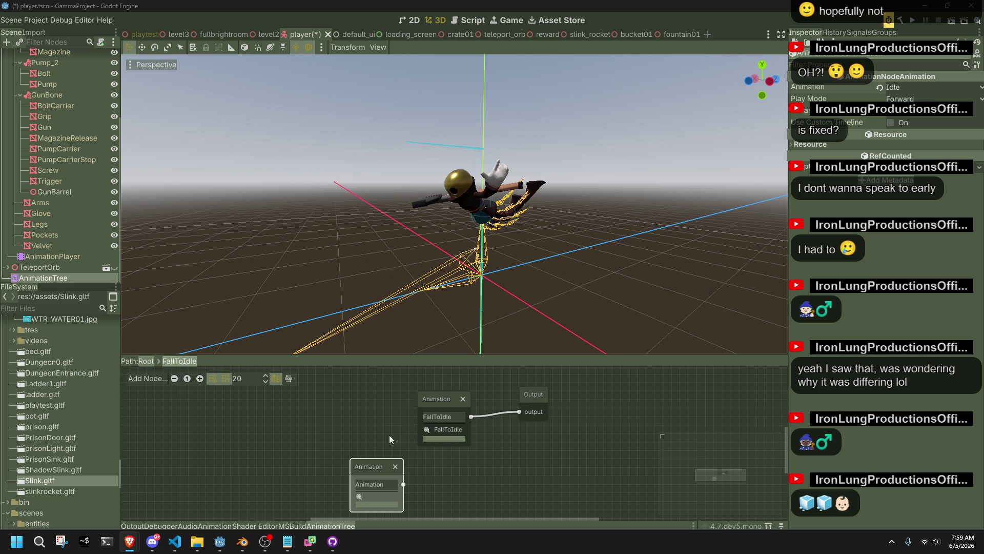
left_click_drag(380, 462, 295, 436)
right_click(303, 436)
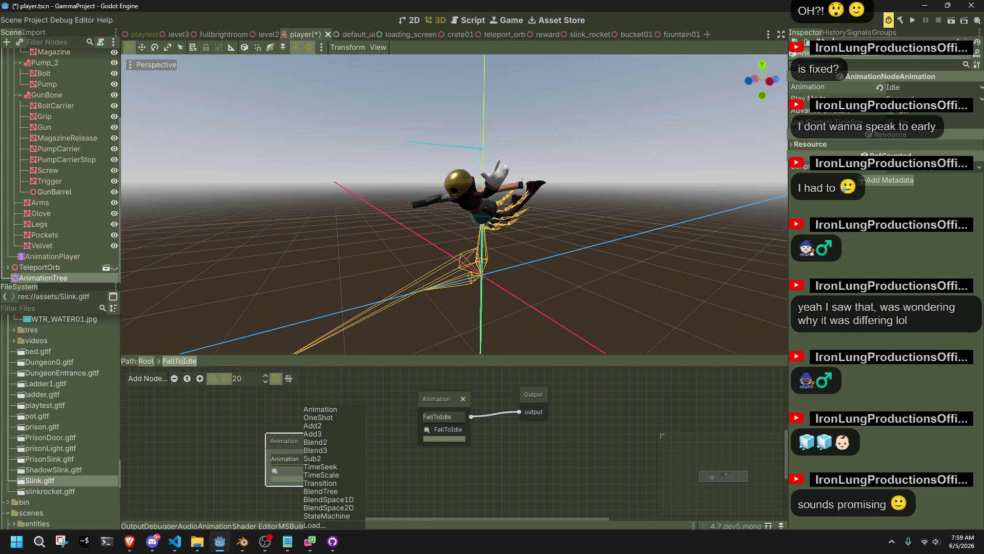
key("alt+Tab")
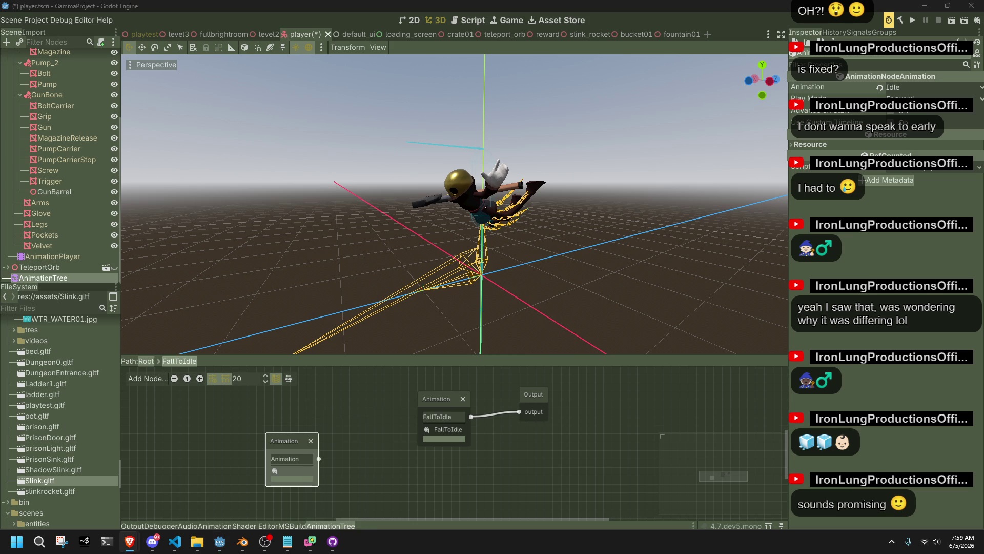
left_click(292, 408)
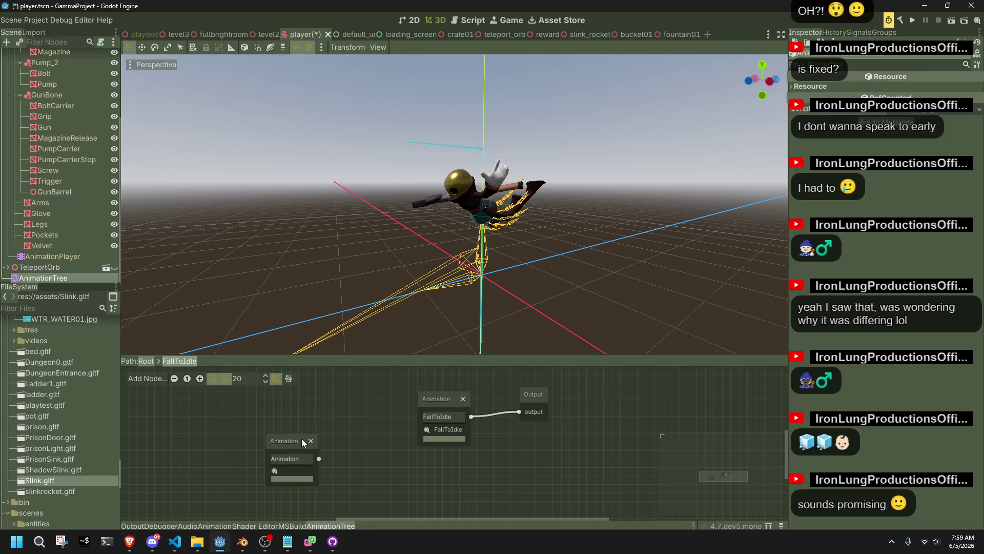
- Choose Idle in the second node's animation list and rename the node Idle
double_click(303, 456)
left_click(310, 477)
scroll(308, 503, "down", 1)
scroll(315, 523, "down", 2)
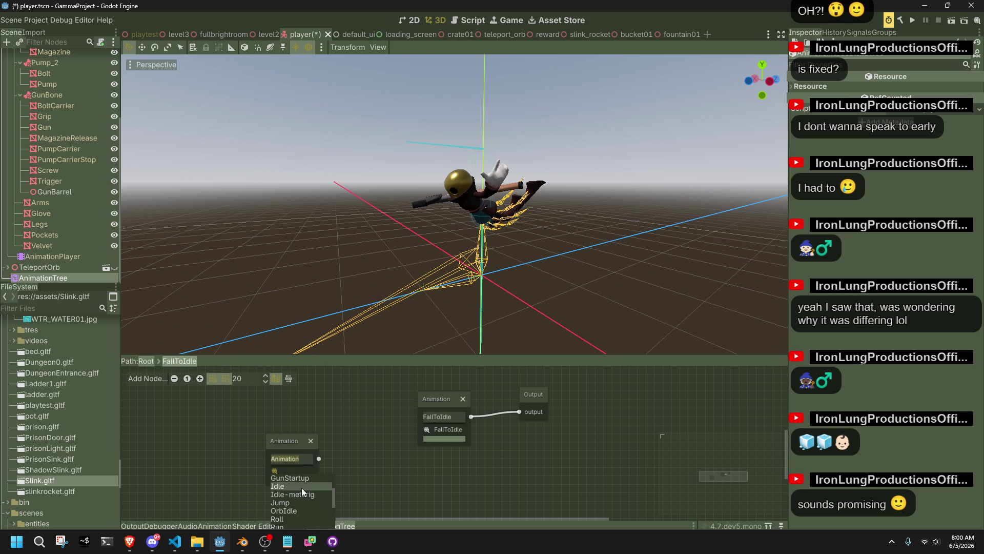
left_click(301, 486)
left_click(306, 452)
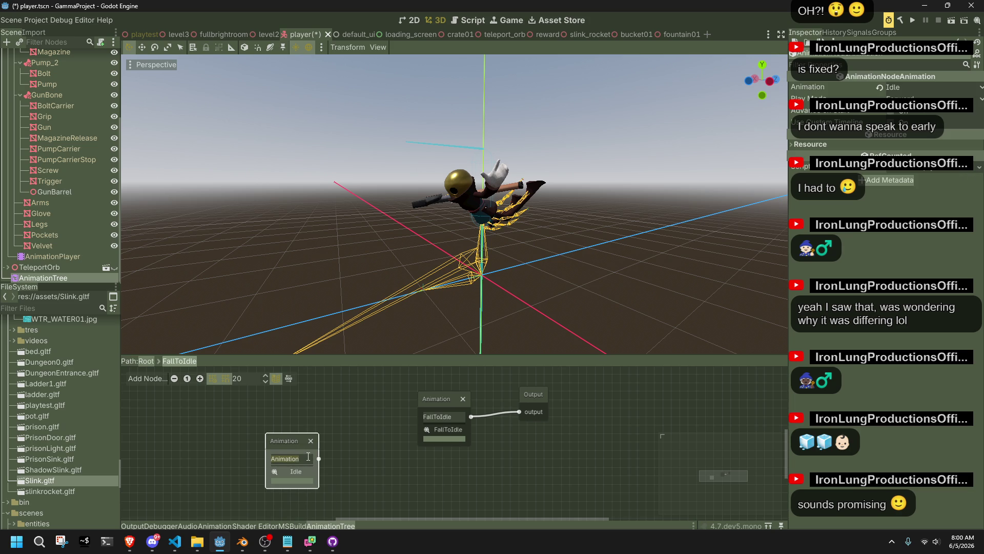
type("Idl")
left_click(364, 463)
mouse_move(320, 458)
left_mouse_down()
mouse_move(414, 423)
mouse_move(363, 455)
left_mouse_up()
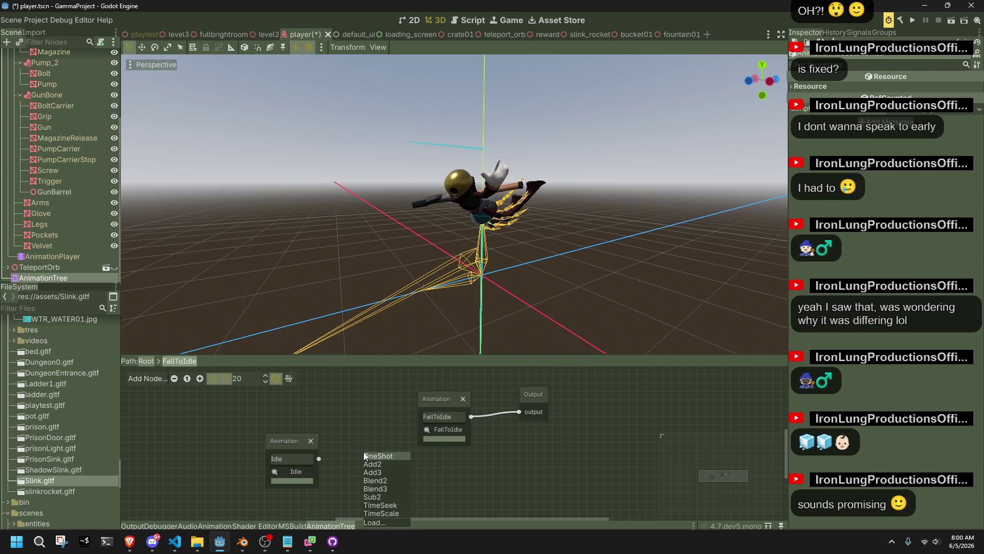
- Add a Blend2 node fed by Idle, with FallToIdle as its blend input and its output going to Output
left_click(385, 480)
left_click_drag(369, 430, 377, 413)
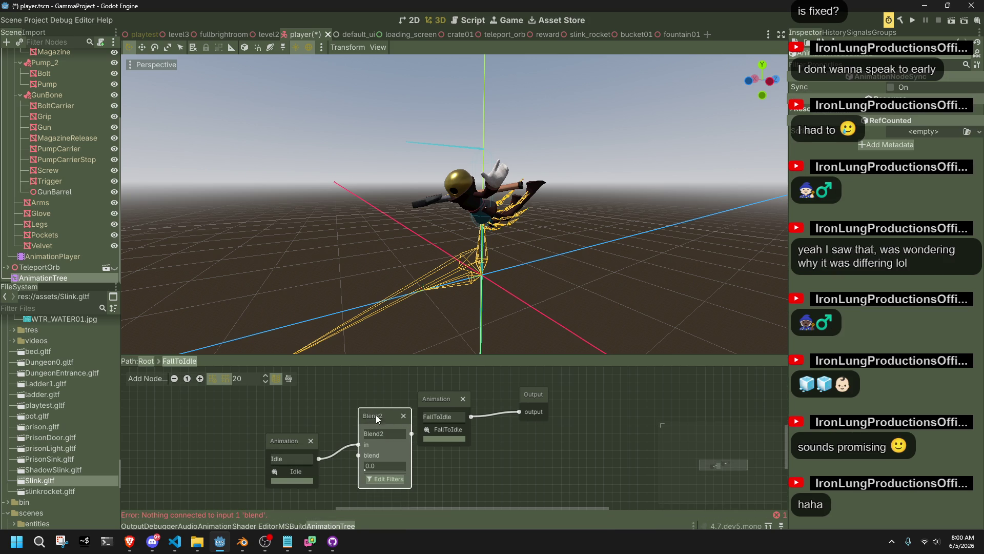
mouse_move(519, 412)
left_mouse_down()
mouse_move(448, 477)
mouse_move(358, 455)
left_mouse_up()
left_click_drag(425, 403, 299, 497)
left_click_drag(511, 407, 518, 411)
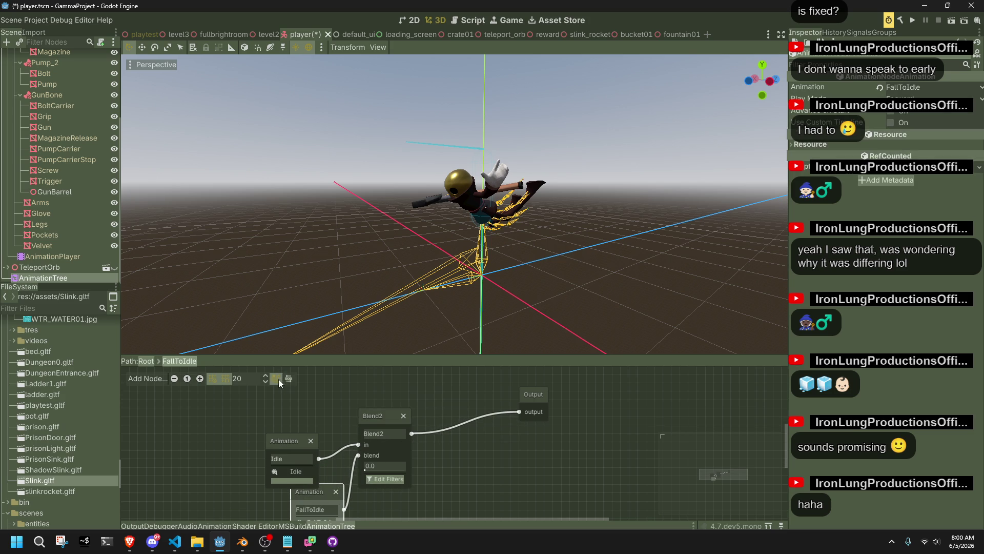
- Auto-arrange the four nodes with Idle on top and Output beside Blend2
left_click_drag(285, 389, 590, 479)
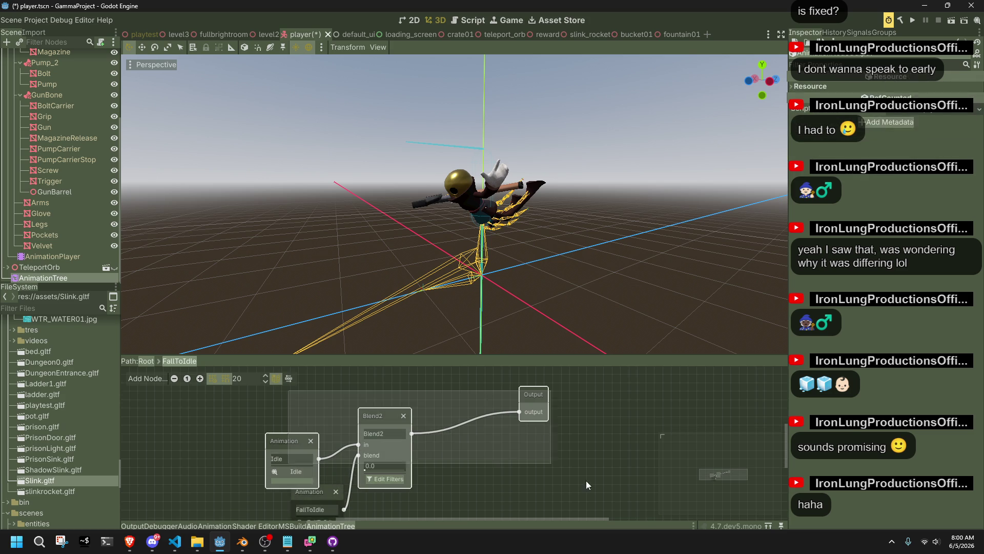
left_click(289, 380)
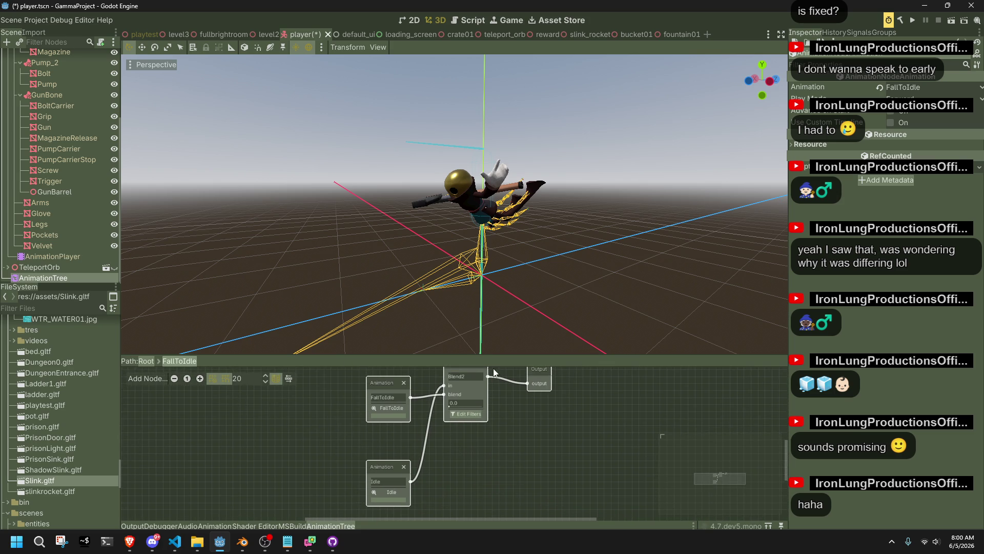
mouse_move(381, 383)
left_mouse_down()
mouse_move(422, 390)
mouse_move(407, 414)
mouse_move(450, 441)
left_mouse_up()
mouse_move(399, 469)
left_mouse_down()
mouse_move(391, 369)
mouse_move(405, 362)
left_mouse_up()
scroll(536, 418, "up", 3)
left_click_drag(536, 419, 501, 411)
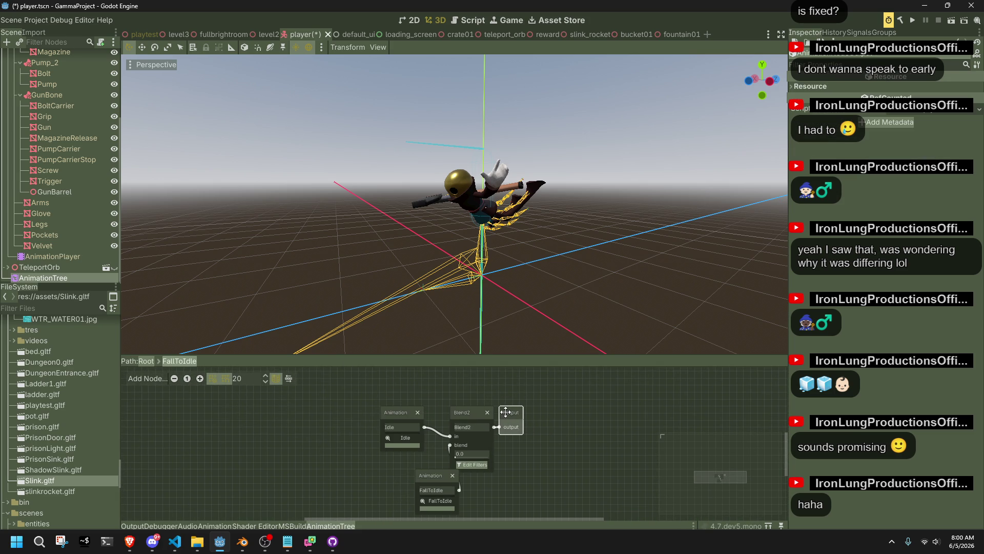
- Tuck FallToIdle directly under Idle, then return to the Root state machine
left_click(405, 415)
left_click_drag(430, 477, 393, 462)
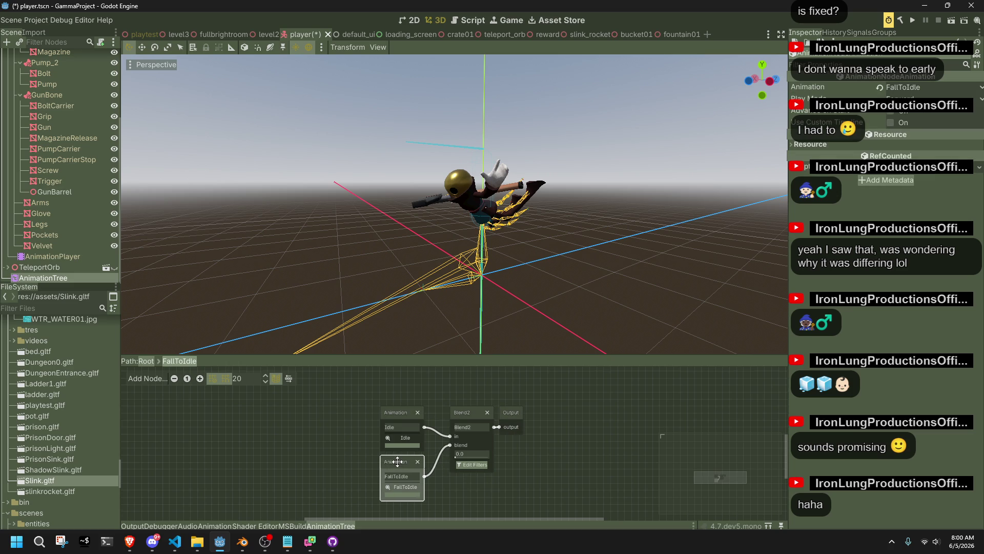
left_click_drag(392, 413, 409, 413)
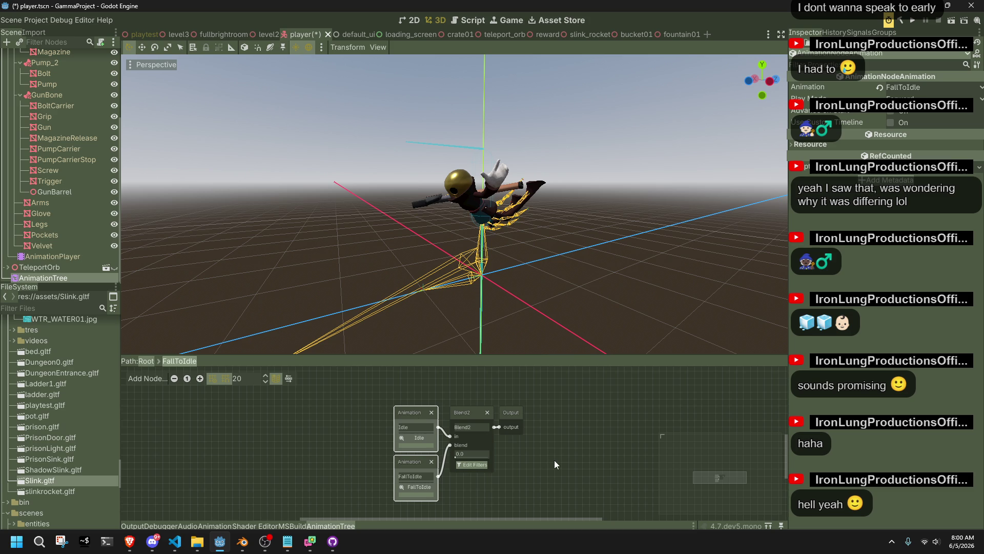
scroll(537, 435, "up", 3)
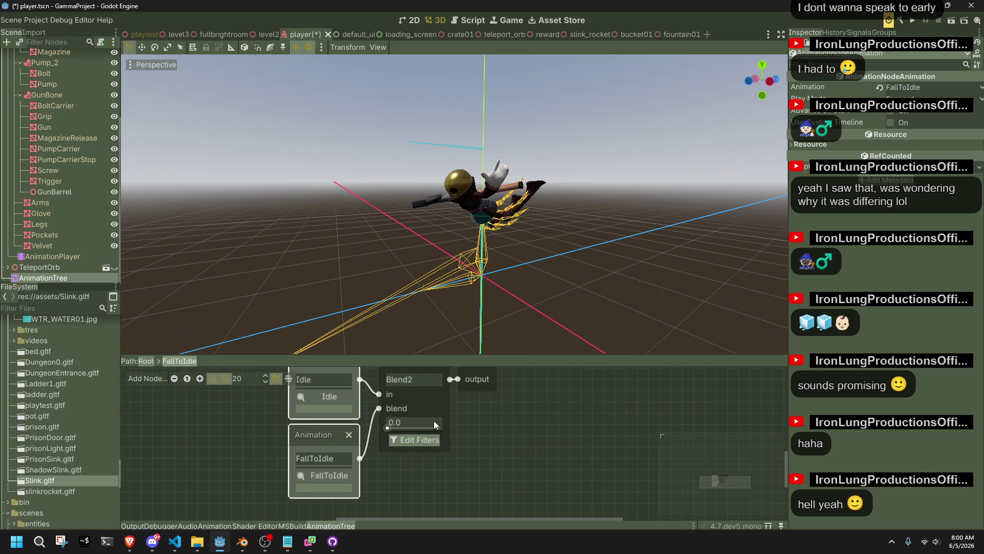
scroll(391, 421, "up", 1)
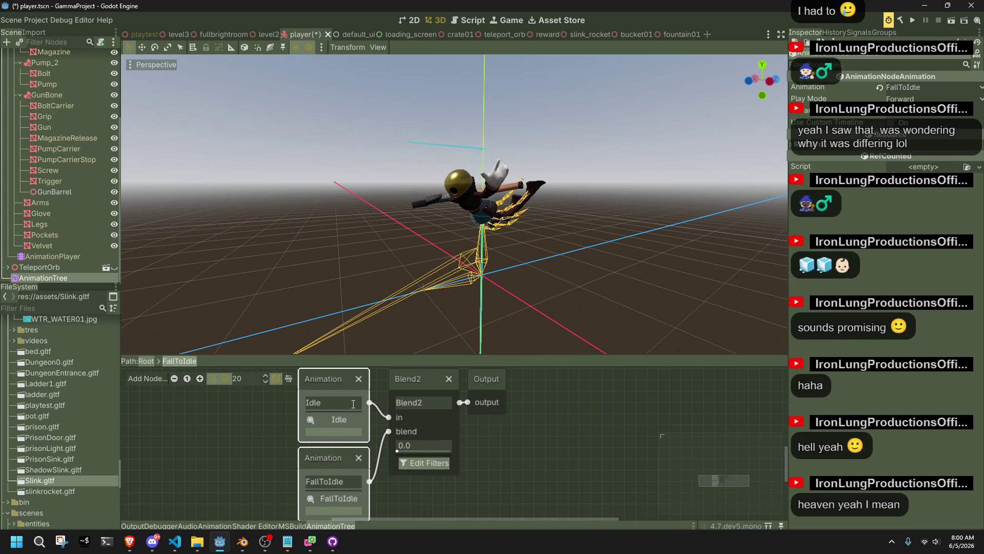
left_click(146, 360)
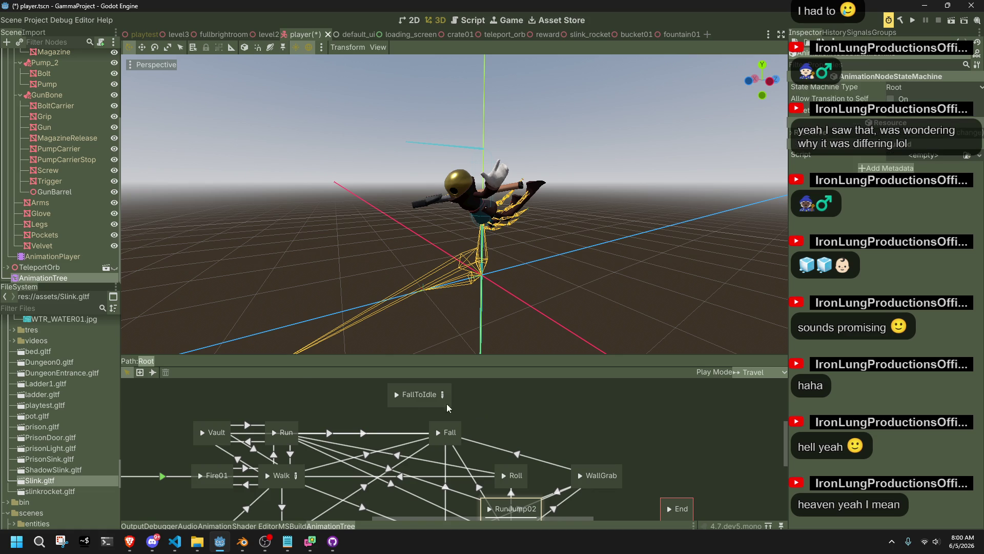
- Add transitions between Fall, FallToIdle and Walk, giving the transition a 0.2 s cross-fade
left_click(152, 372)
mouse_move(437, 434)
left_mouse_down()
mouse_move(446, 430)
mouse_move(433, 409)
mouse_move(434, 428)
left_mouse_up()
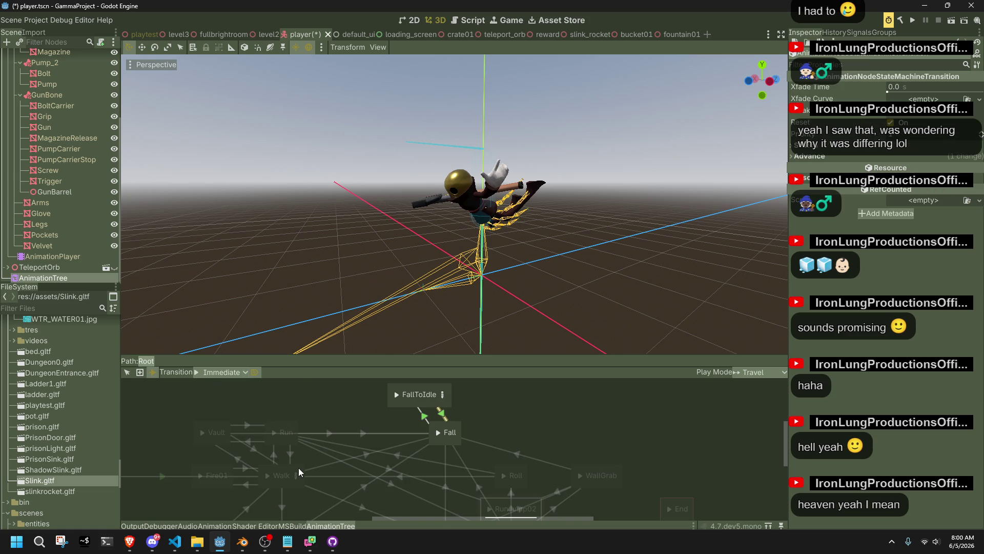
left_click_drag(390, 397, 291, 475)
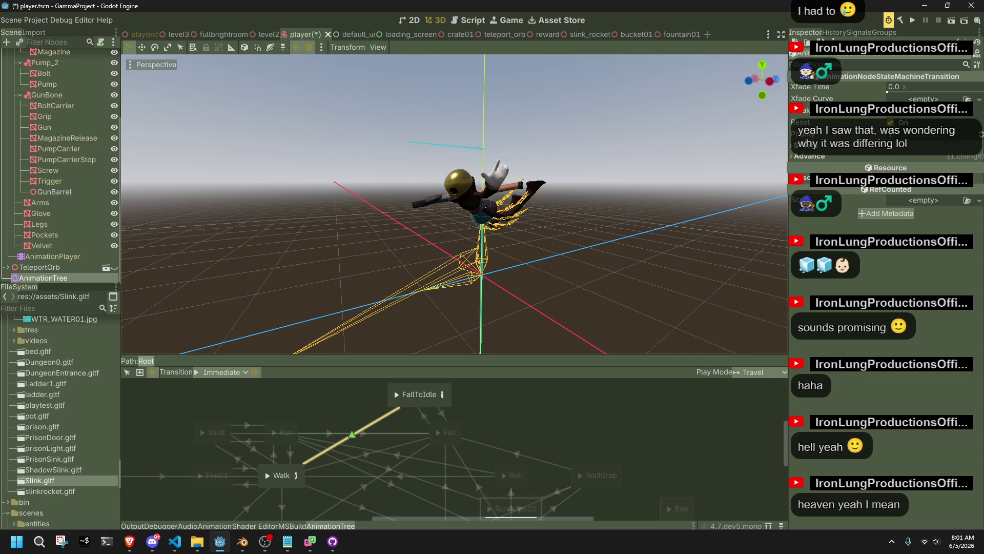
left_click(894, 88)
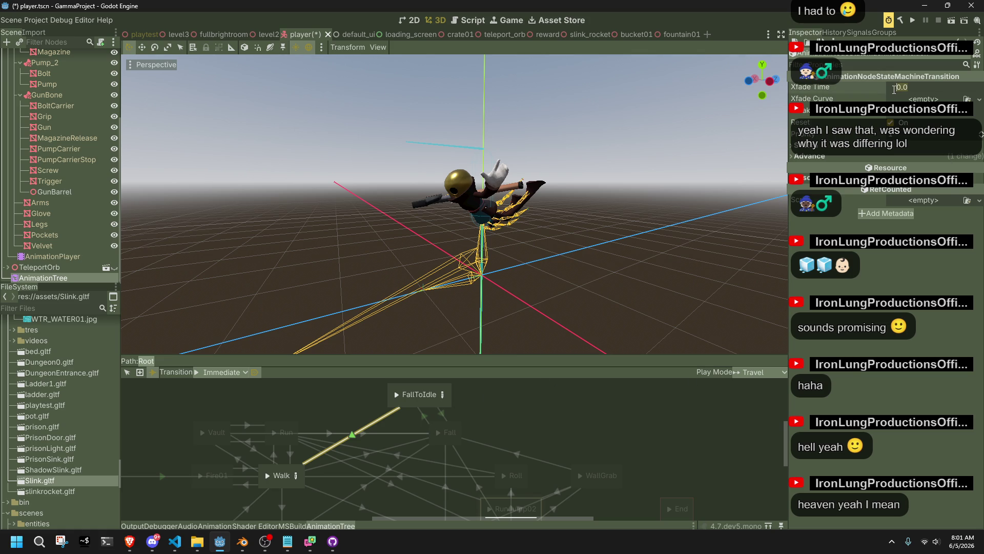
type("0.2")
key("Return")
- Change the Fall→FallToIdle transition's Advance Mode from Auto to Enabled
right_click(458, 426)
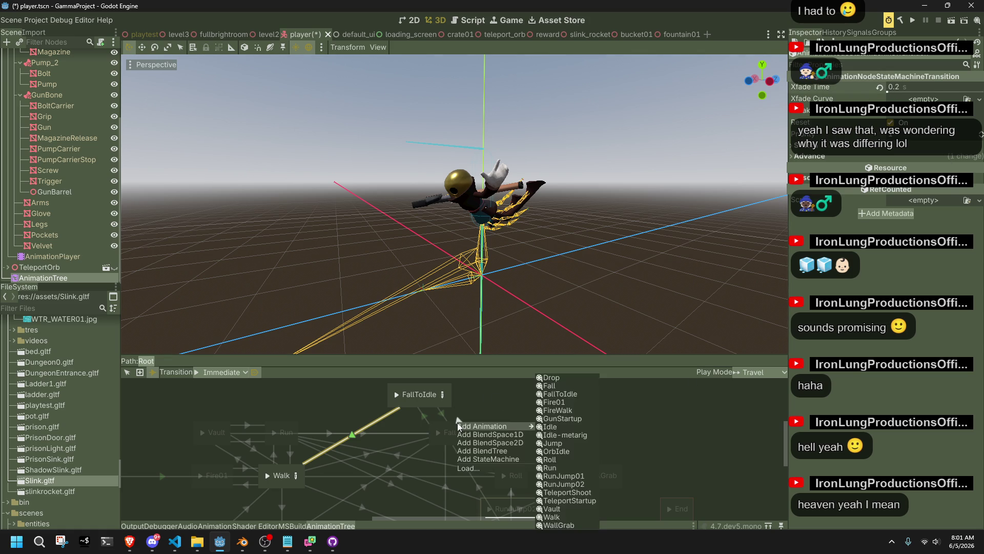
key("Escape")
left_click(127, 372)
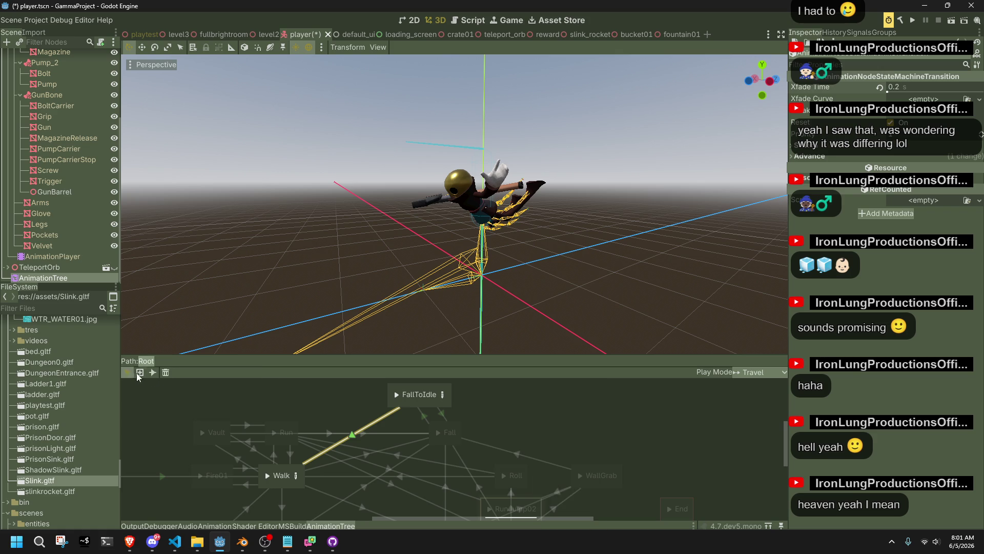
left_click(425, 417)
left_click(888, 87)
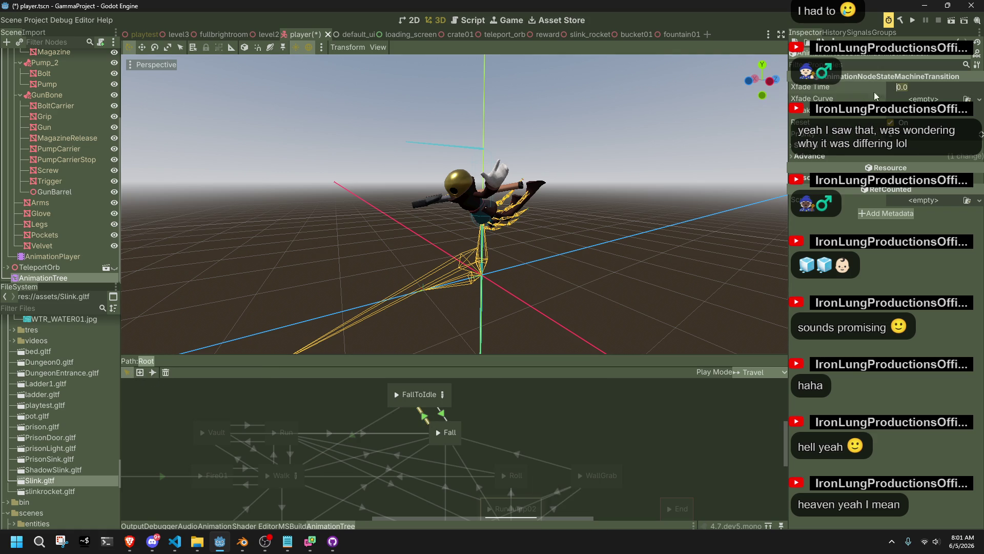
left_click(894, 156)
left_click(896, 167)
left_click(902, 189)
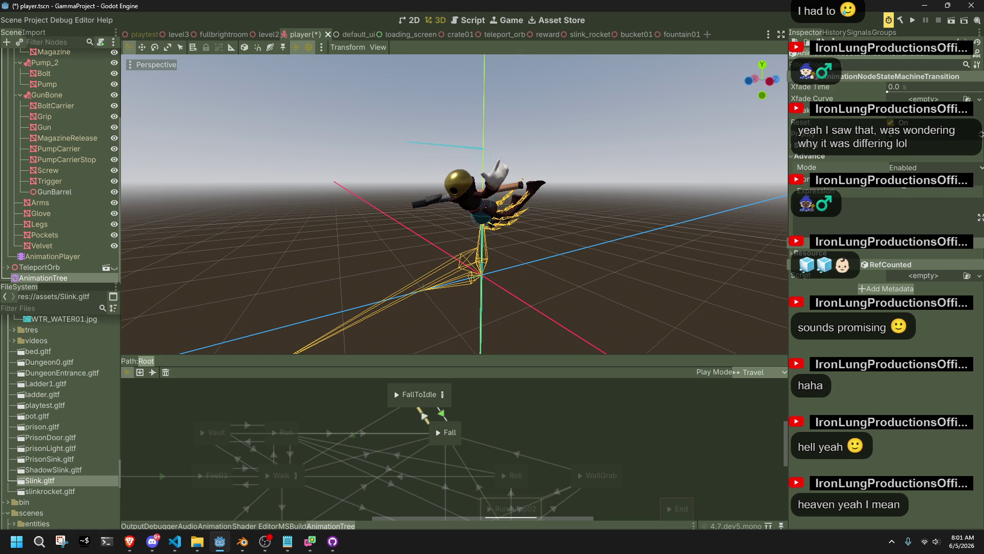
- Set the other Fall–FallToIdle transition's Advance Mode to Enabled, then reselect the AnimationTree
left_click(440, 412)
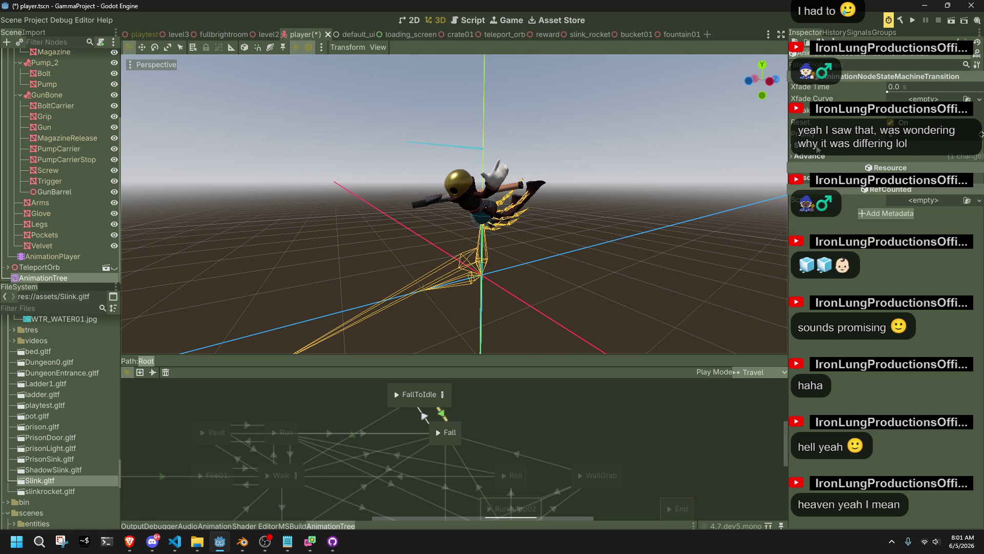
left_click(819, 148)
left_click(896, 168)
left_click(810, 167)
left_click(917, 179)
left_click(908, 200)
left_click(487, 338)
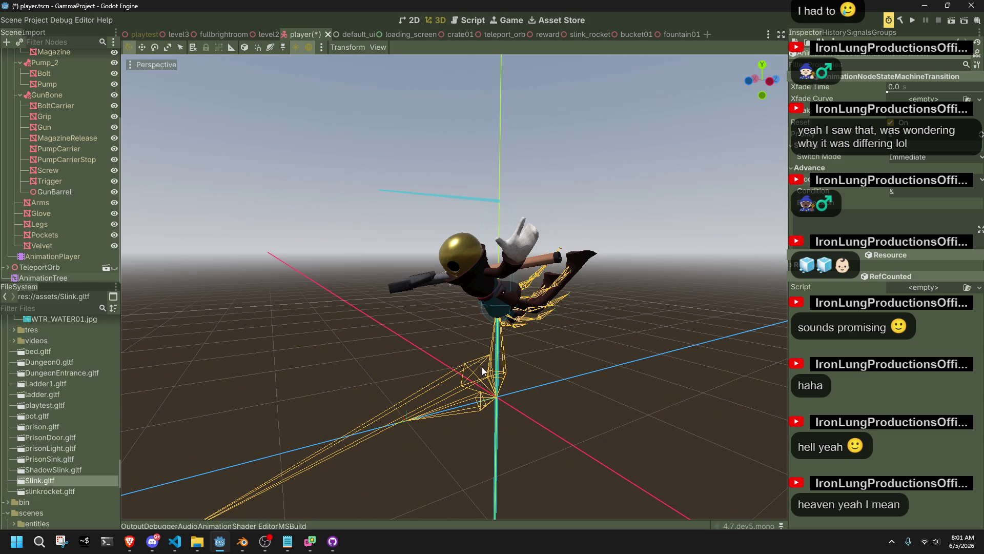
left_click(48, 260)
left_click(62, 274)
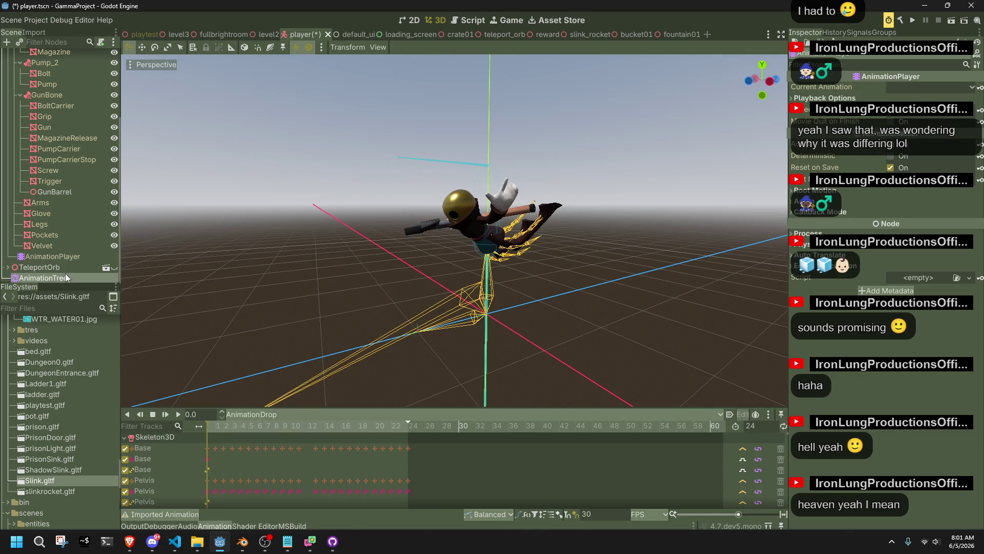
- Preview Fall then FallToIdle, and set the Blend2 blend amount in FallToIdle to 0.2
left_click(435, 432)
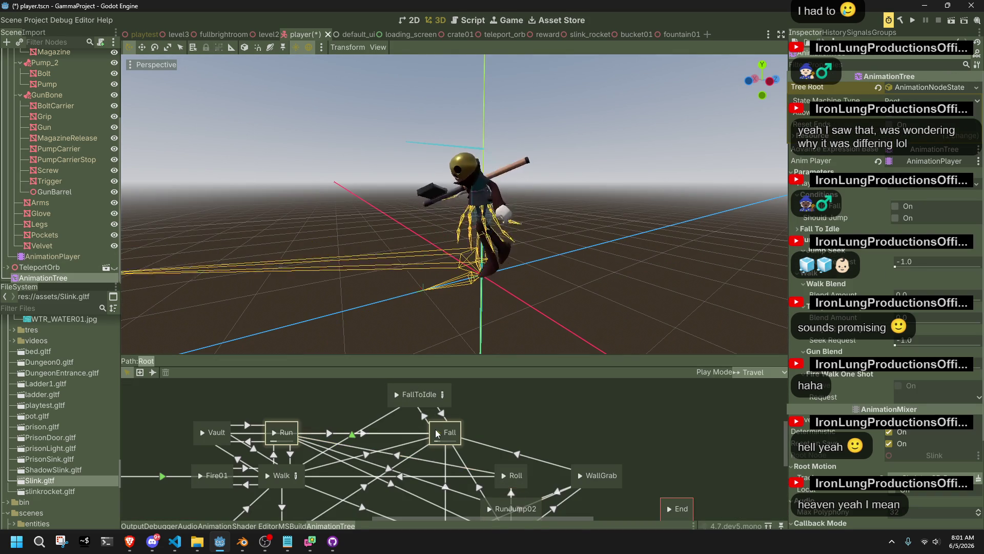
left_click(396, 394)
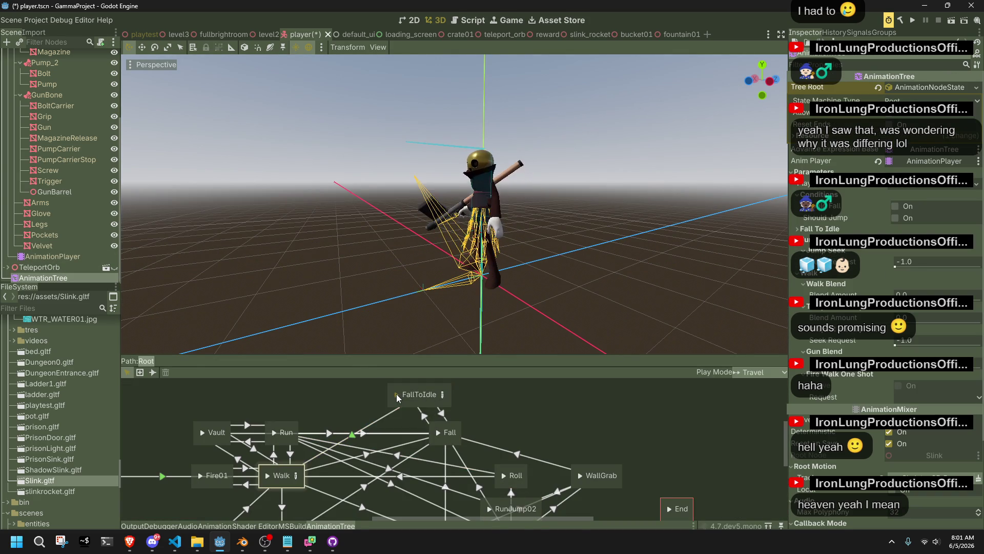
left_click(440, 395)
left_click_drag(403, 449, 451, 449)
type("1")
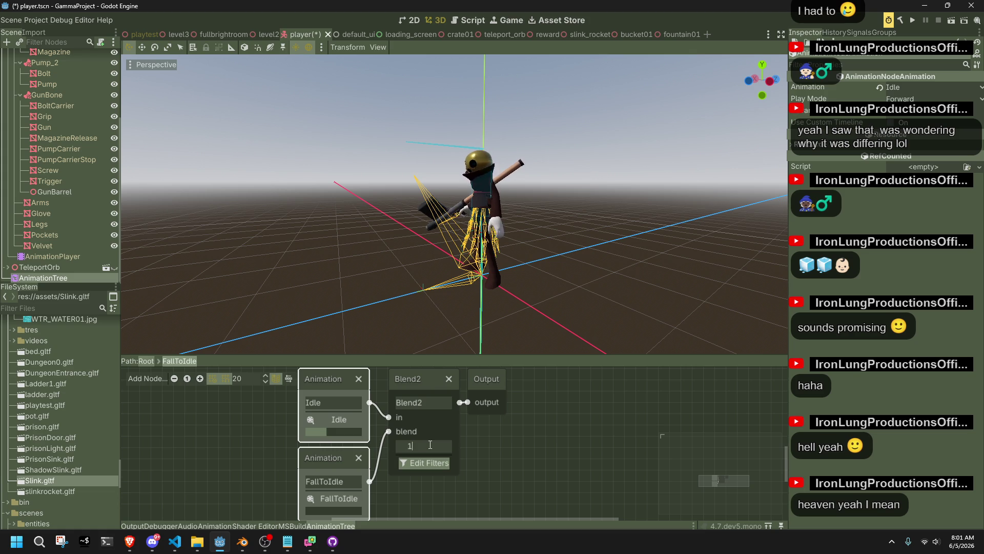
type("0.2")
key("Return")
- Turn off auto-advance on the Walk→FallToIdle transition and replay Fall into FallToIdle
left_click(146, 361)
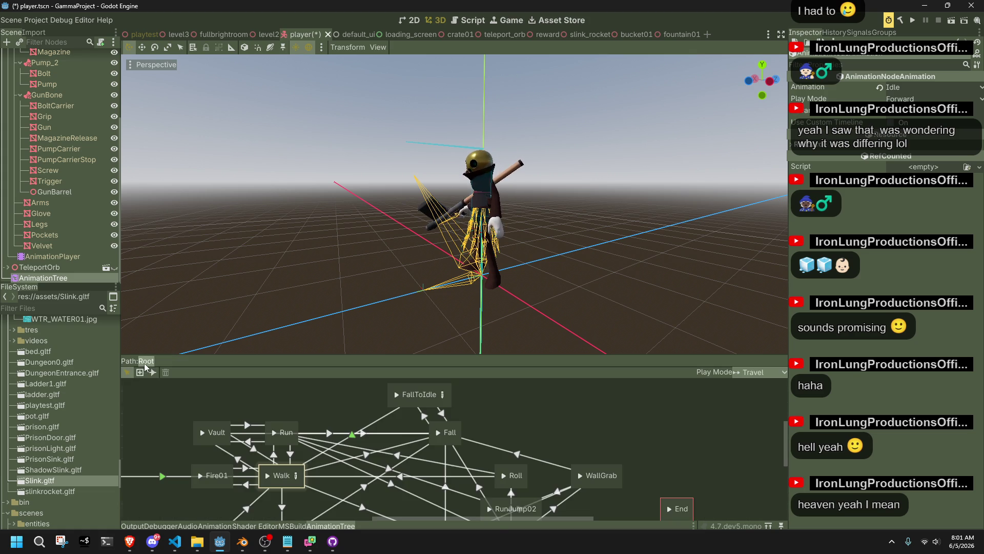
left_click(388, 414)
left_click(906, 167)
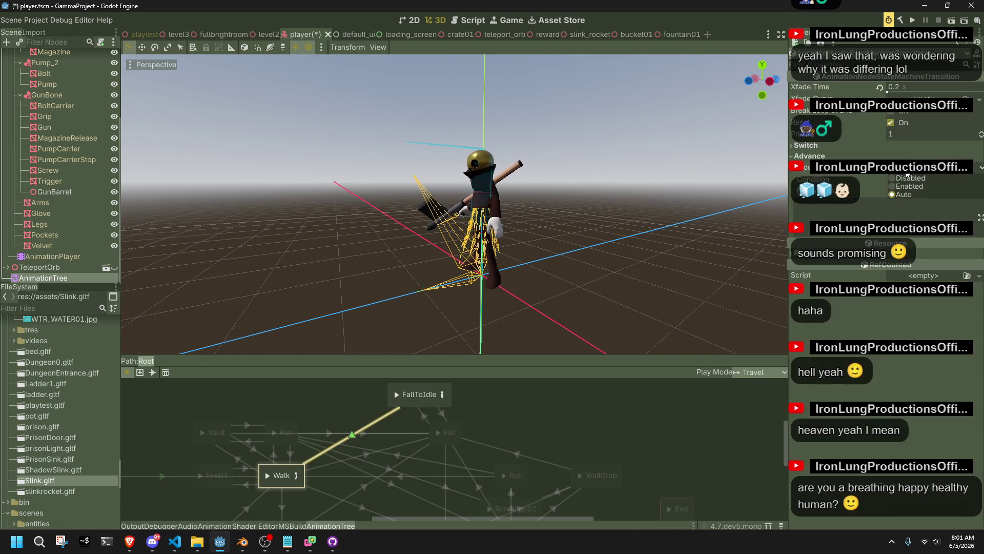
left_click(902, 190)
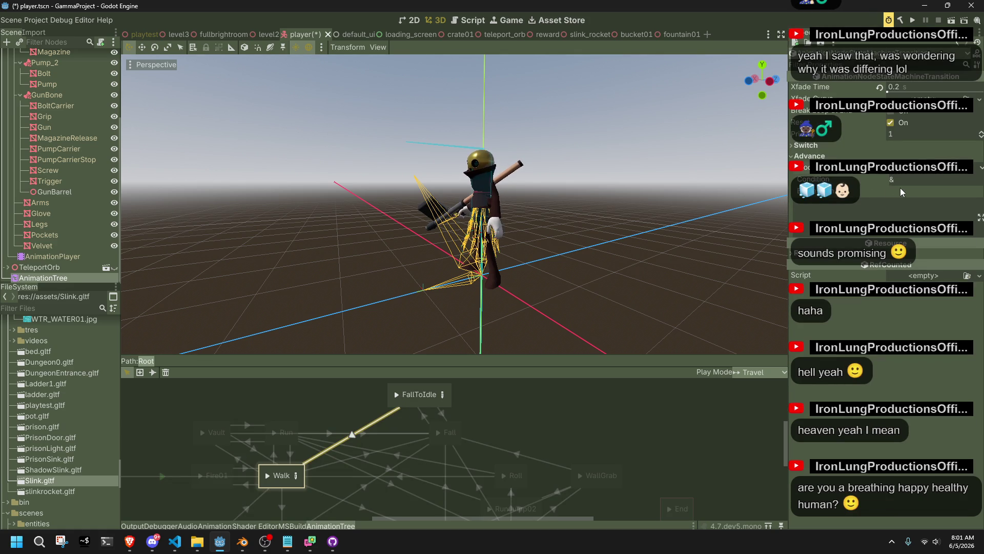
left_click(446, 432)
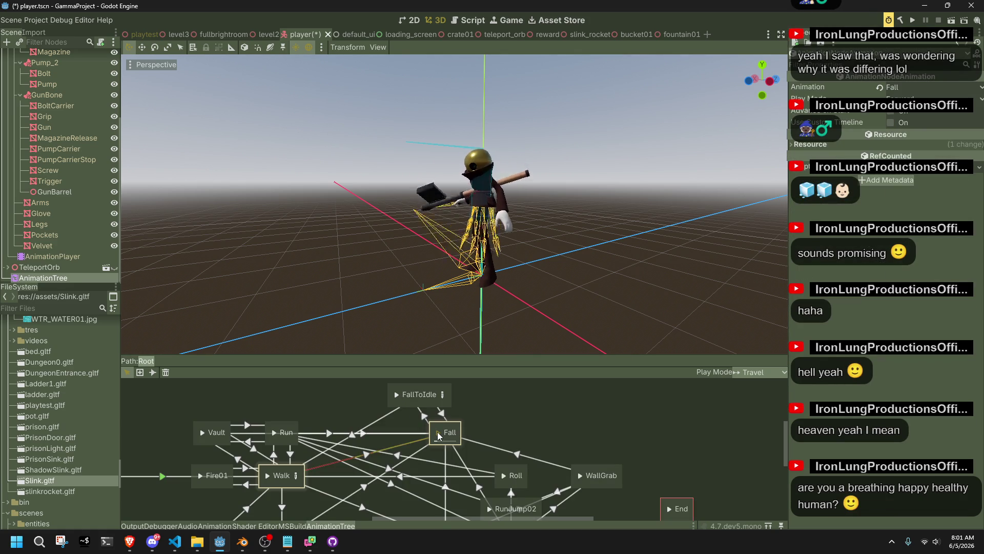
left_click(398, 396)
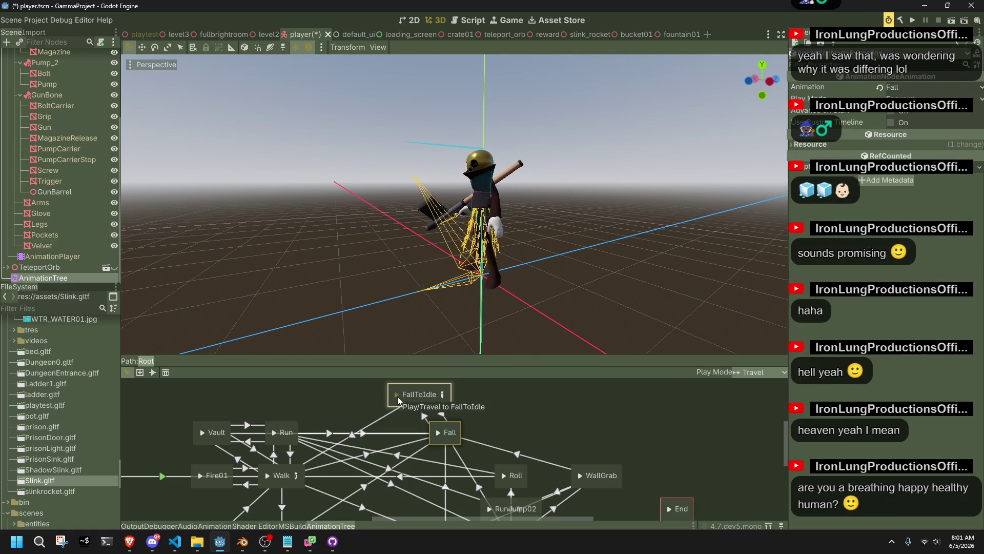
left_click(441, 395)
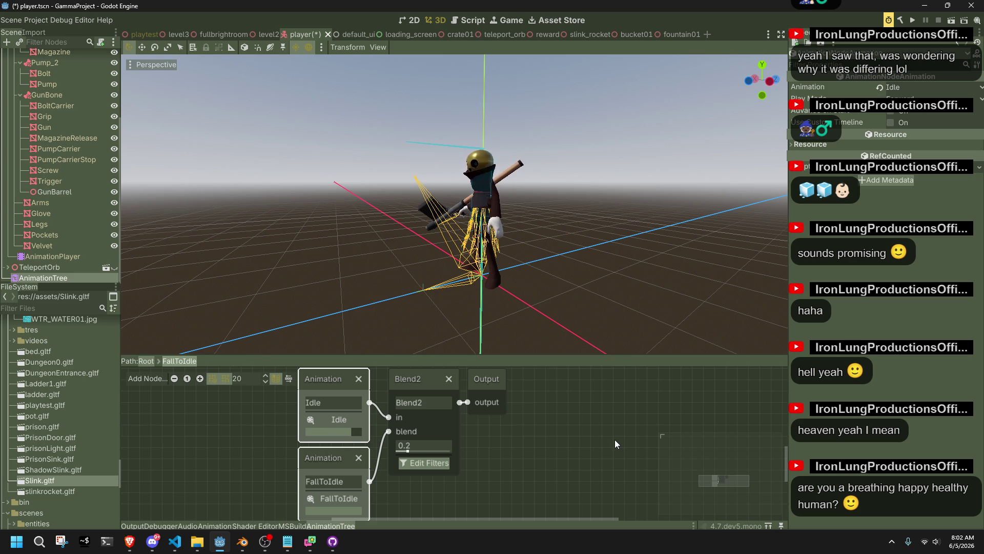
- Change the Blend2 blend amount in the FallToIdle blend tree from 0.2 to 2.0
scroll(565, 501, "down", 3)
scroll(565, 501, "left", 3)
scroll(565, 501, "right", 1)
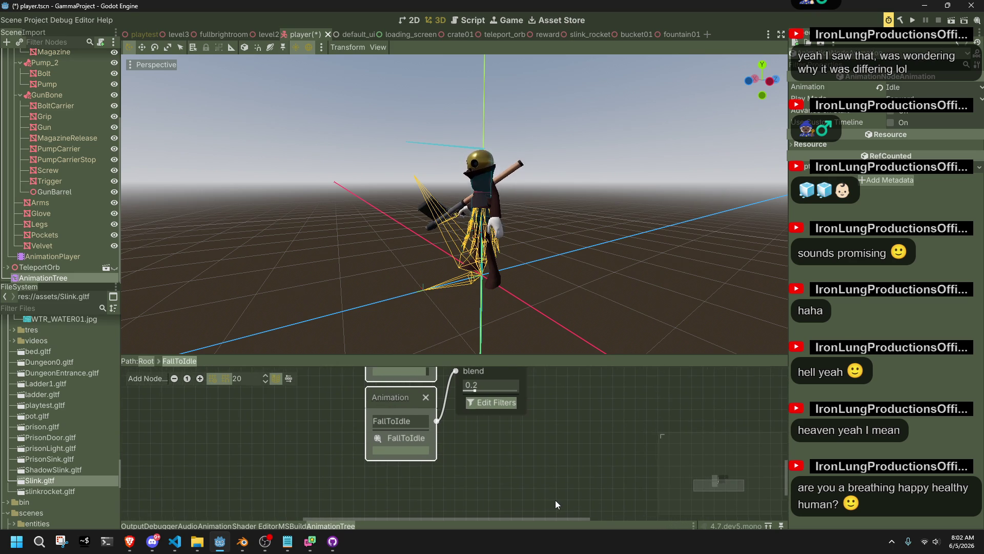
right_click(477, 406)
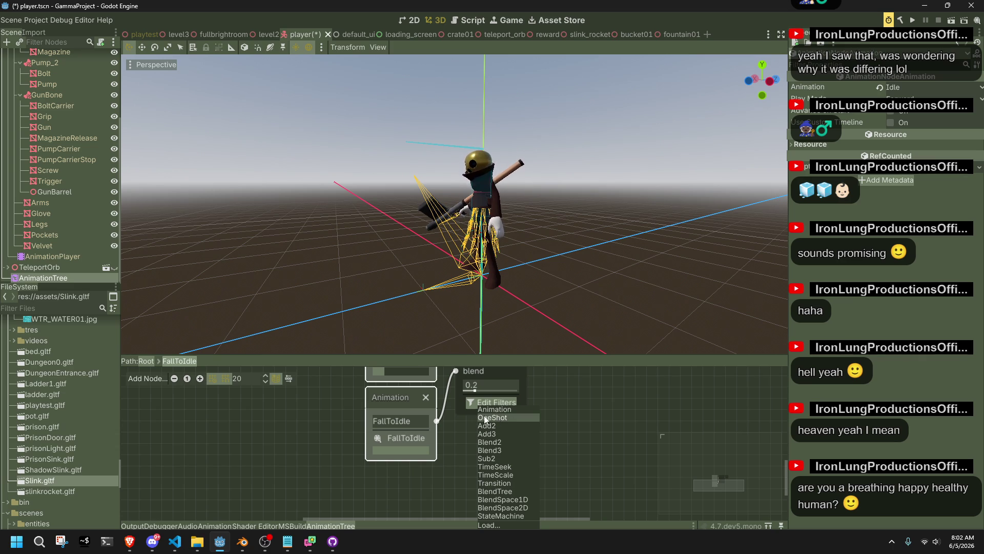
left_click(458, 435)
mouse_move(474, 391)
left_mouse_down()
mouse_move(527, 404)
mouse_move(536, 419)
mouse_move(524, 472)
left_mouse_up()
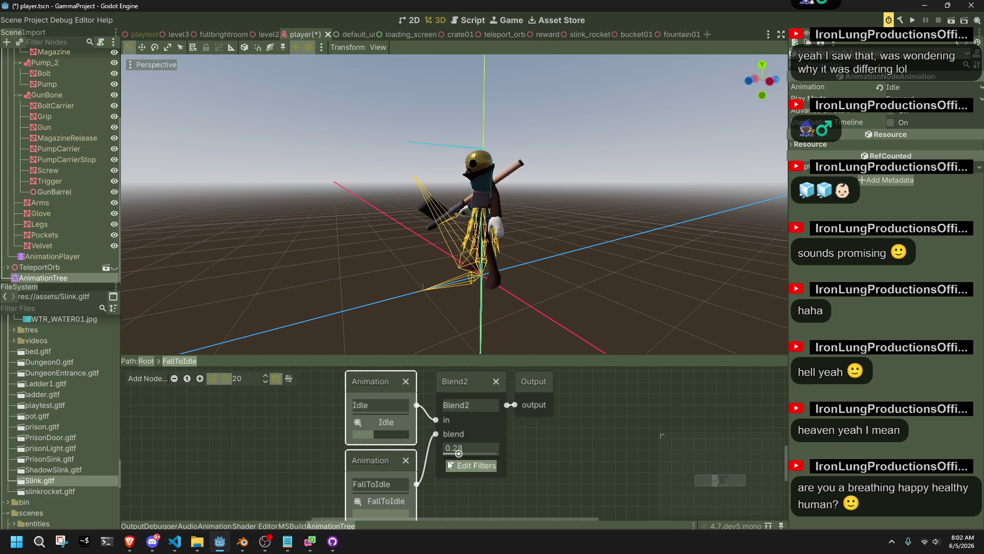
left_click(466, 449)
type("2")
key("Return")
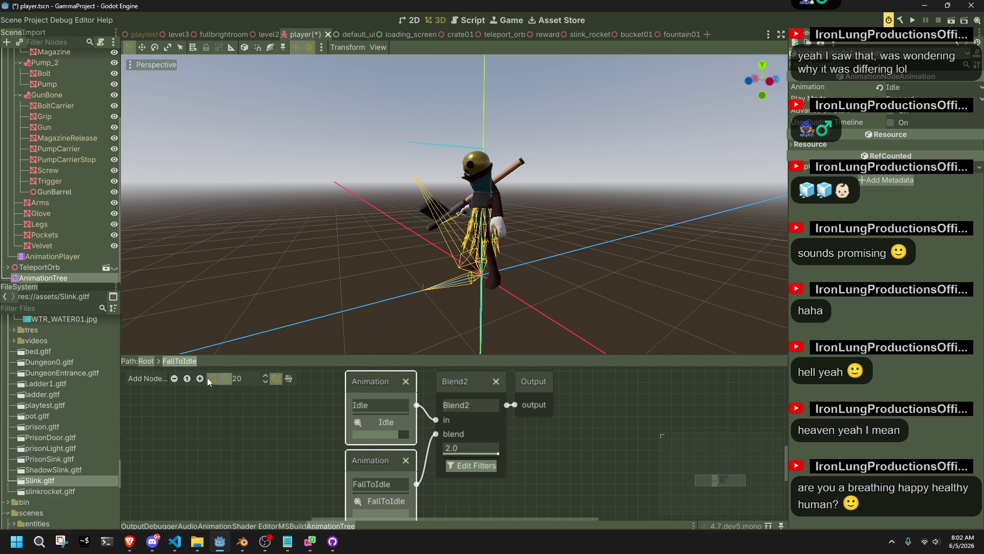
- Test the FallToIdle and Fall states from the Root state machine
left_click(146, 361)
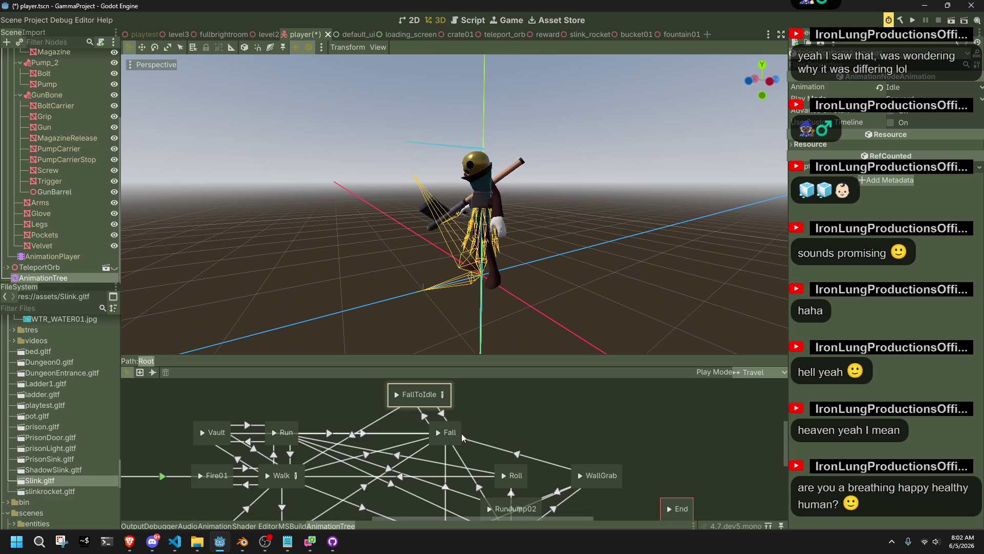
left_click(396, 394)
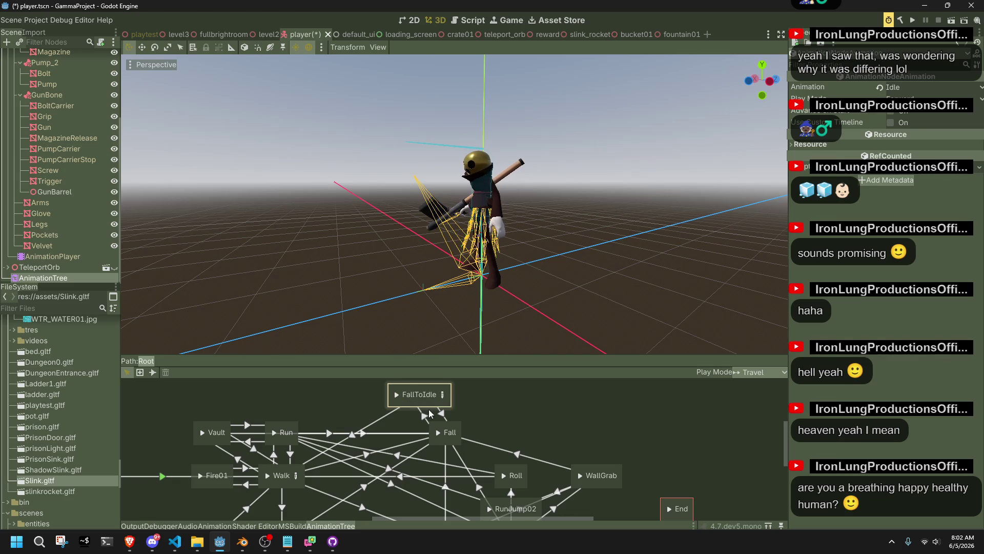
left_click(438, 431)
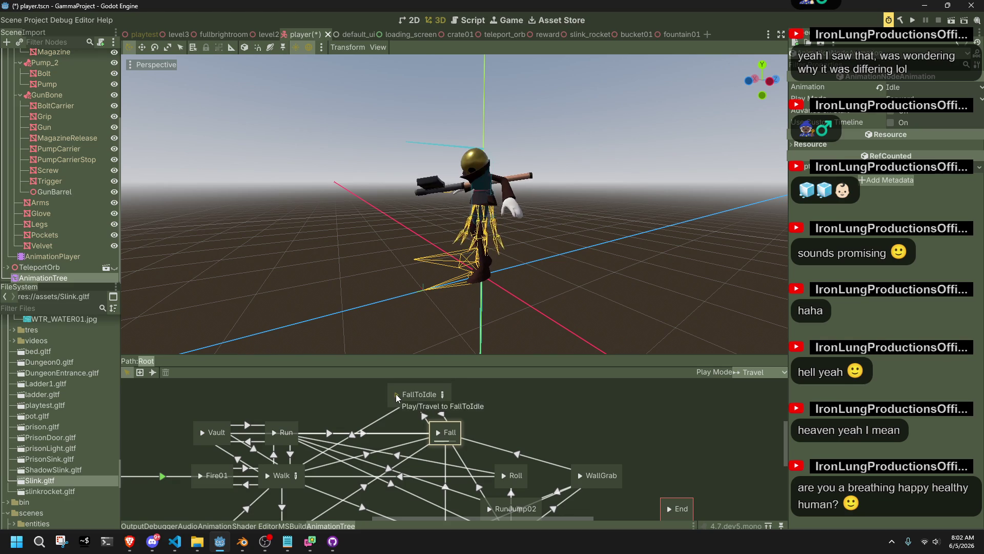
left_click(395, 393)
mouse_move(505, 325)
left_mouse_down()
mouse_move(577, 317)
mouse_move(460, 382)
left_mouse_up()
left_click(444, 394)
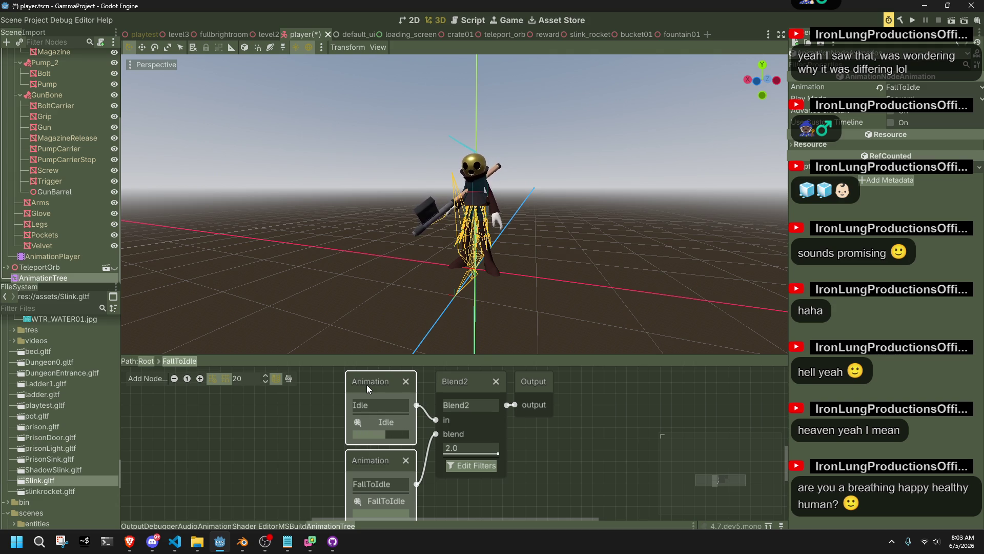
- Add a TimeScale node named FallToIdleTimeScale feeding Blend2's blend input
right_click(303, 458)
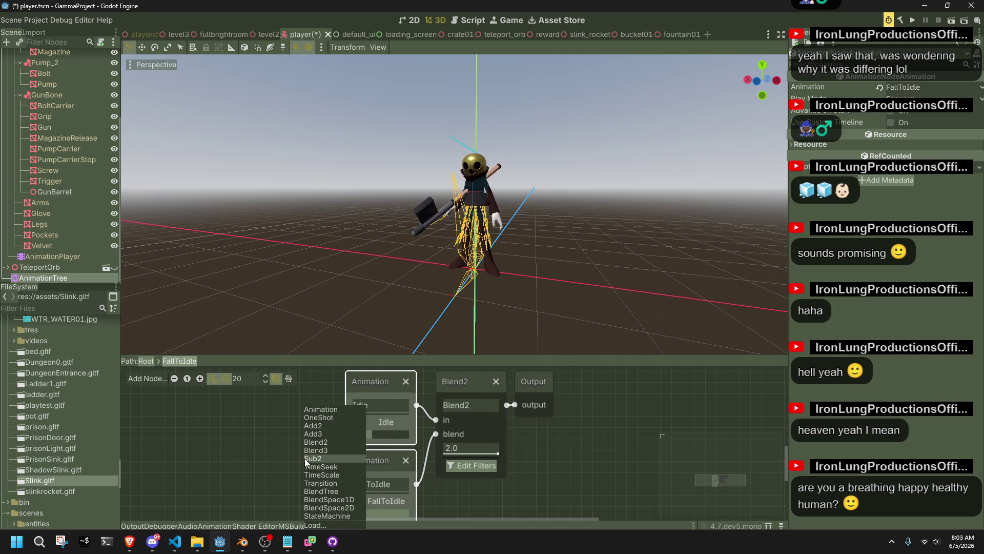
left_click(346, 472)
mouse_move(347, 460)
left_mouse_down()
mouse_move(402, 410)
mouse_move(381, 406)
mouse_move(442, 411)
mouse_move(346, 410)
mouse_move(305, 425)
mouse_move(422, 451)
left_mouse_up()
mouse_move(447, 414)
left_mouse_down()
mouse_move(379, 427)
mouse_move(480, 376)
left_mouse_up()
left_click(330, 417)
left_click(376, 424, "ctrl")
left_click_drag(376, 423, 410, 423)
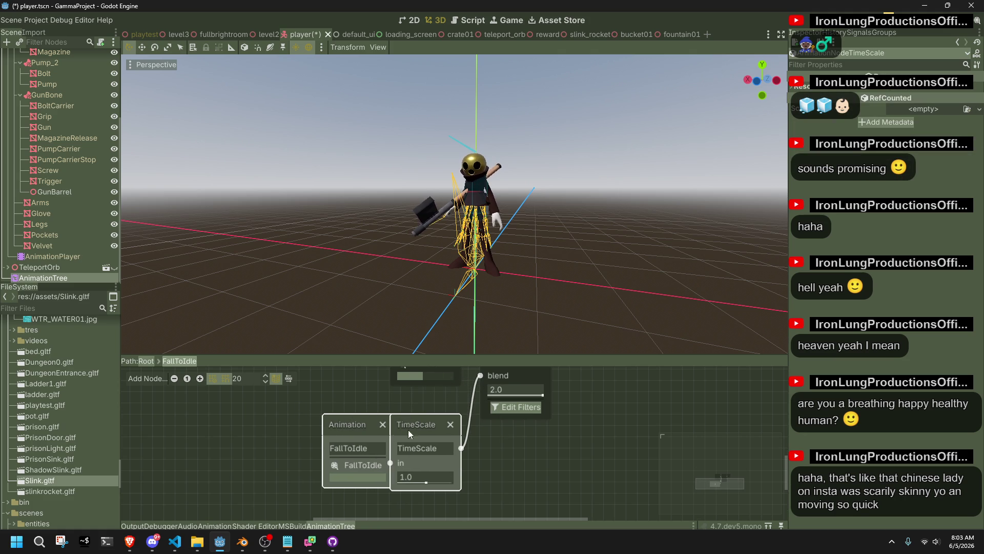
double_click(413, 448)
type("FallTo")
type("Idle")
type("TimeScale")
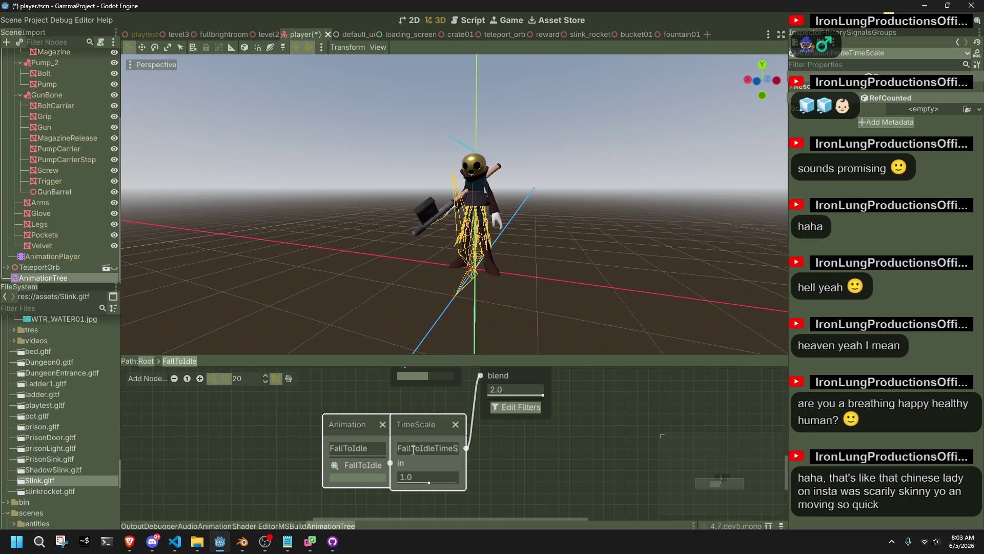
- Move the FallToIdle animation and TimeScale nodes up-left together, then return to Root
left_click(348, 423)
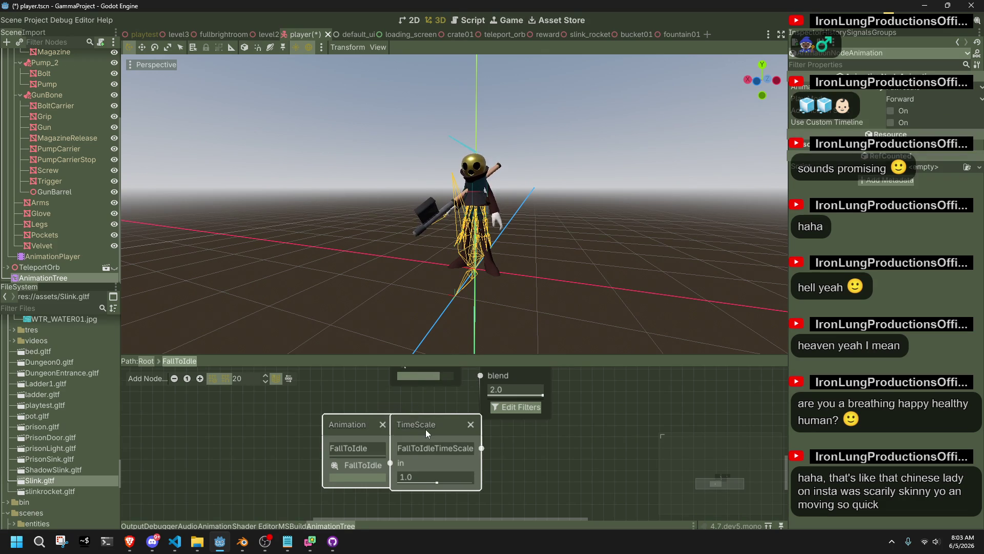
left_click_drag(350, 420, 306, 431)
left_click(326, 430)
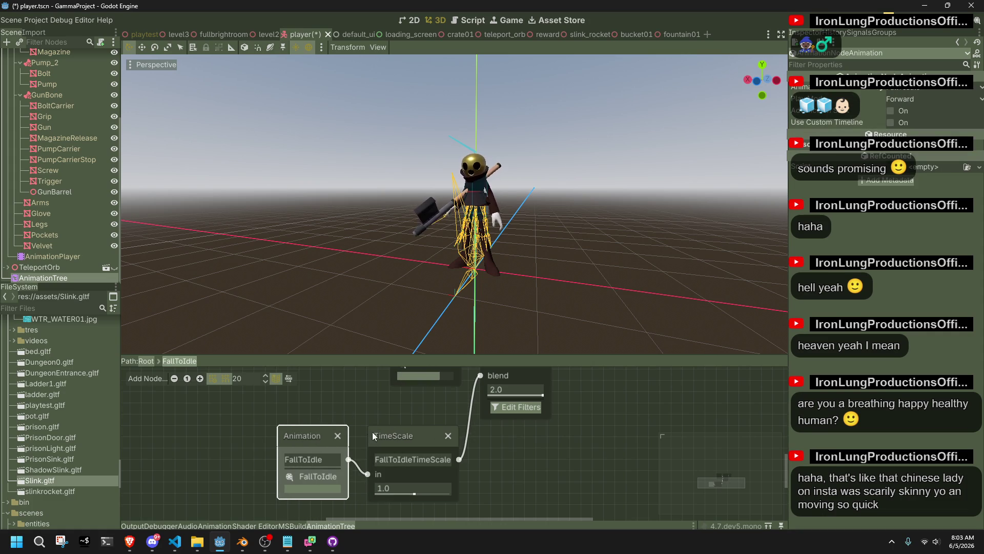
left_click(394, 441, "ctrl")
mouse_move(395, 442)
left_mouse_down()
mouse_move(387, 416)
mouse_move(409, 404)
left_mouse_up()
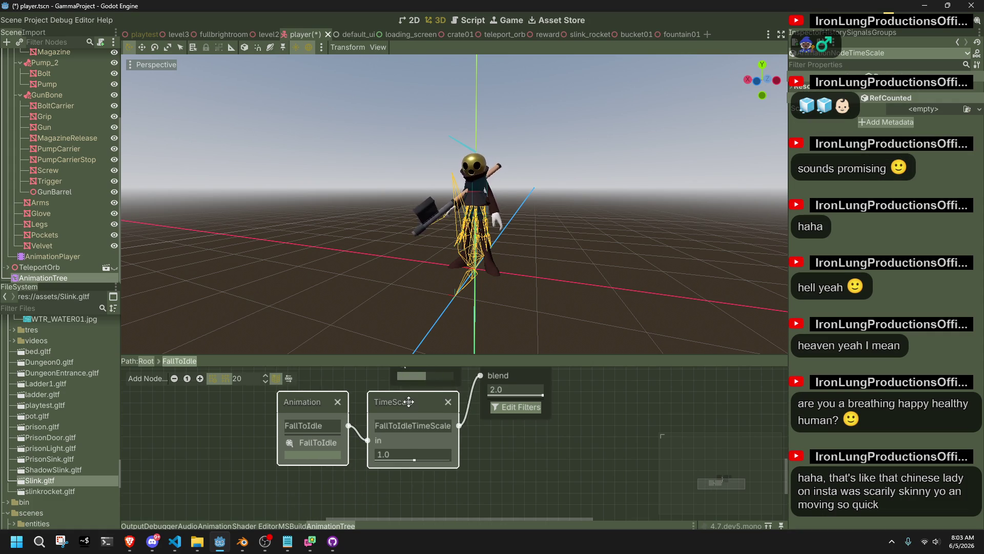
left_click(541, 460)
scroll(515, 435, "down", 2)
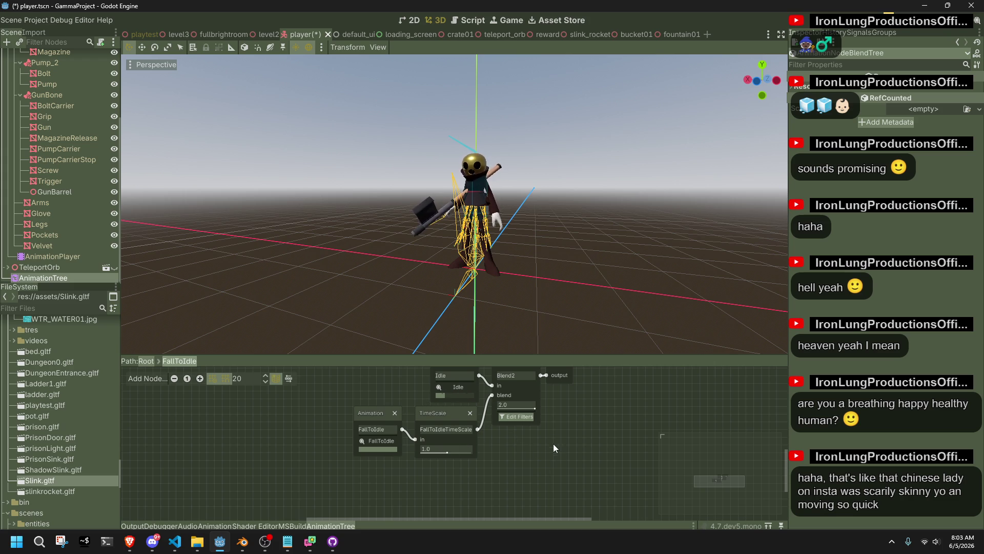
scroll(546, 437, "up", 2)
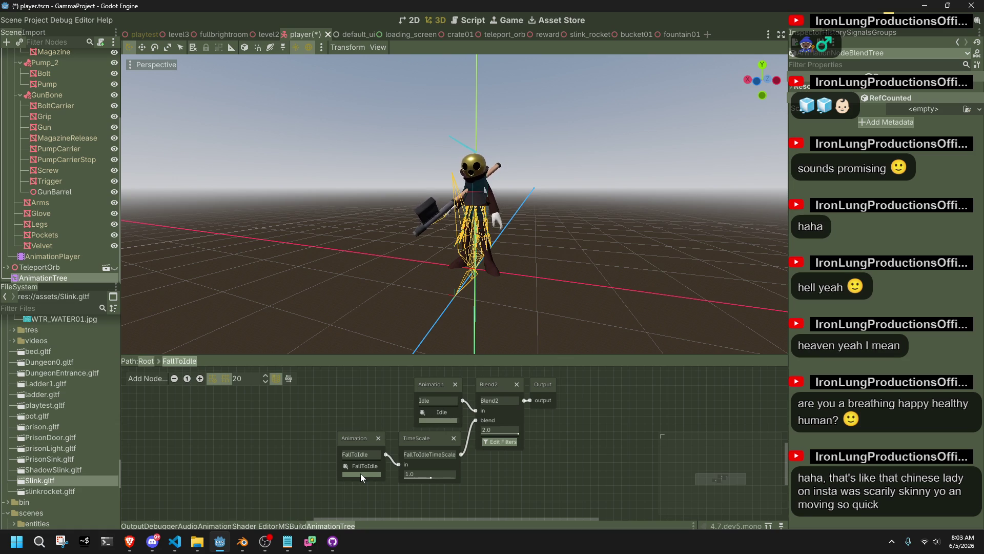
left_click(144, 362)
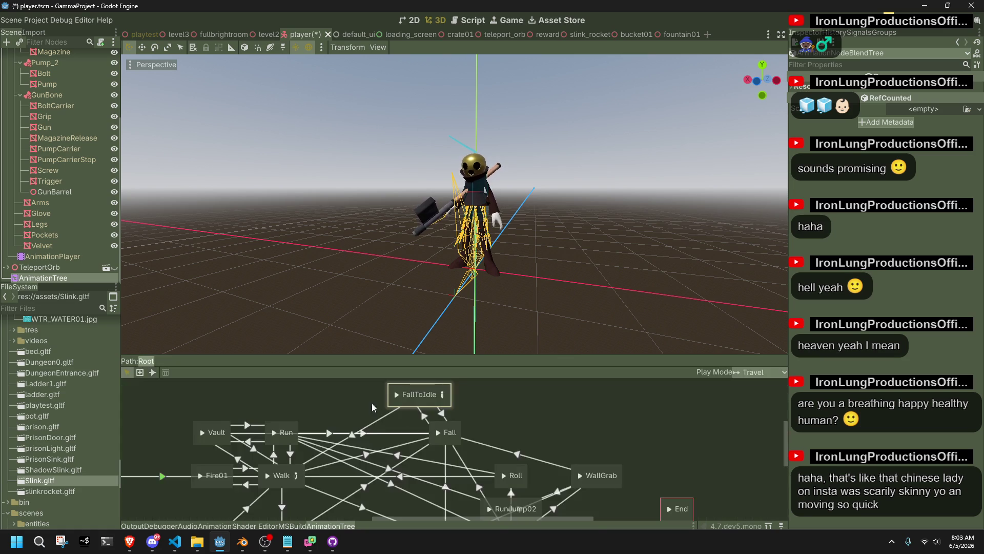
- Play Fall and set the FallToIdle TimeScale to 2.0
left_click(398, 393)
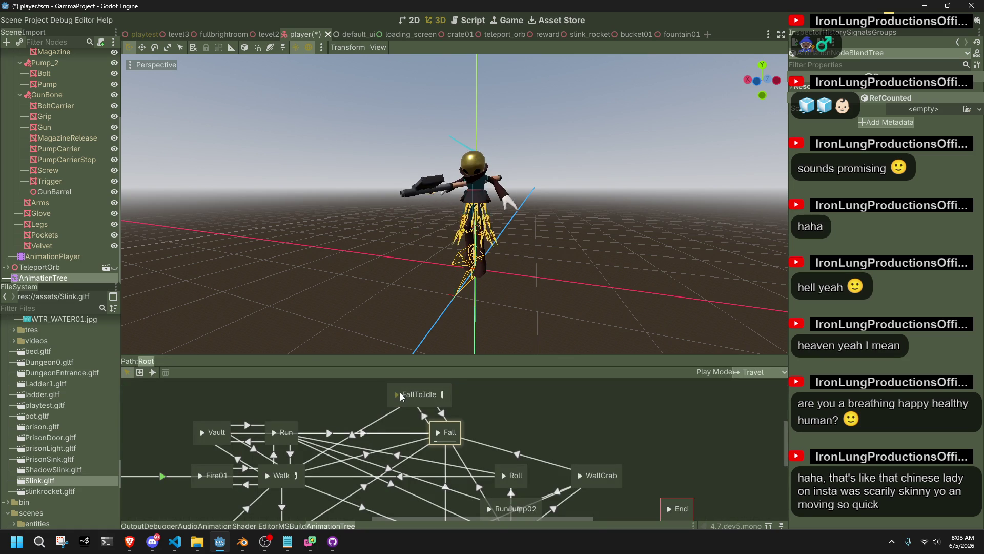
left_click(442, 393)
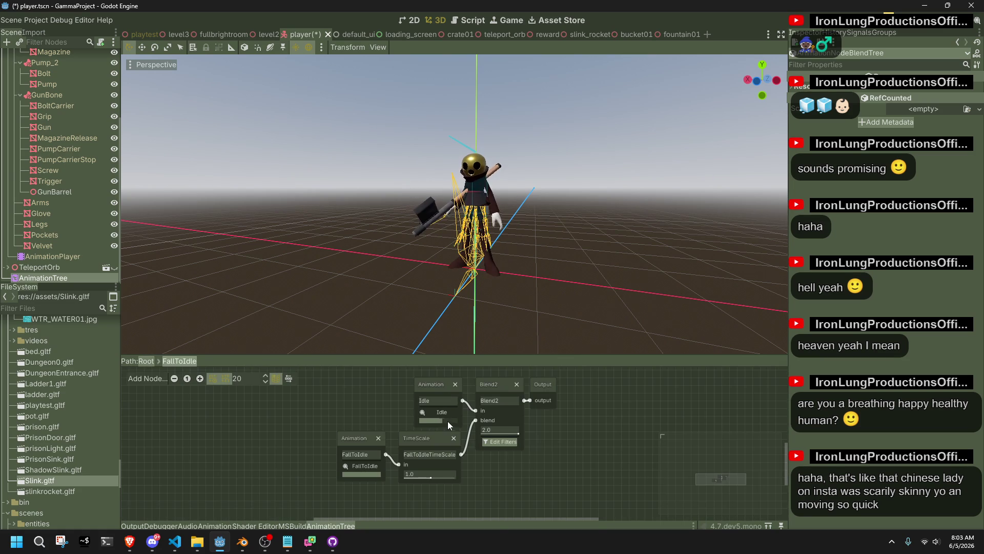
mouse_move(430, 476)
left_mouse_down()
mouse_move(444, 481)
mouse_move(431, 477)
left_mouse_up()
left_click(146, 361)
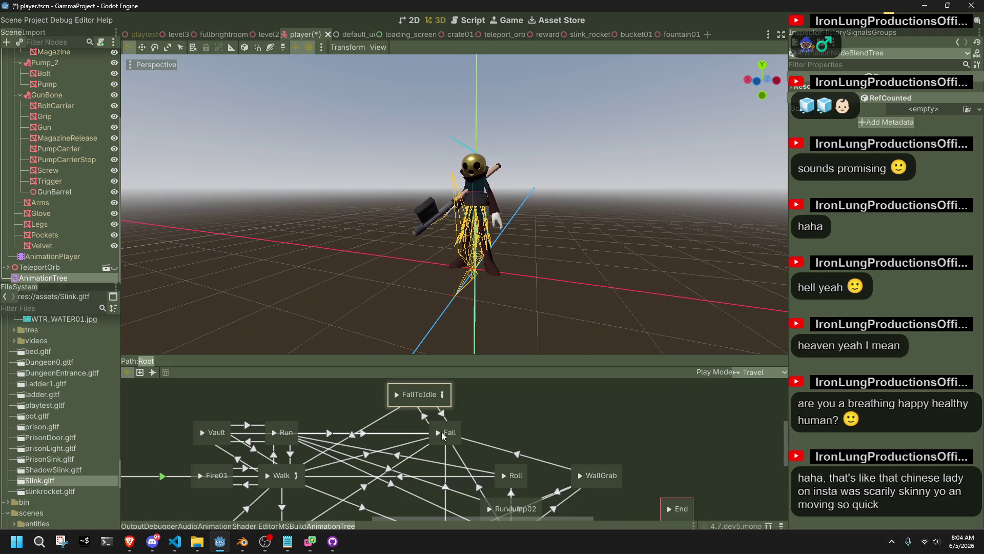
- Play FallToIdle and set the Blend2 blend amount to 0.4, then return to Root
left_click(398, 393)
left_click(442, 394)
left_click(498, 429)
type("0.4")
key("Return")
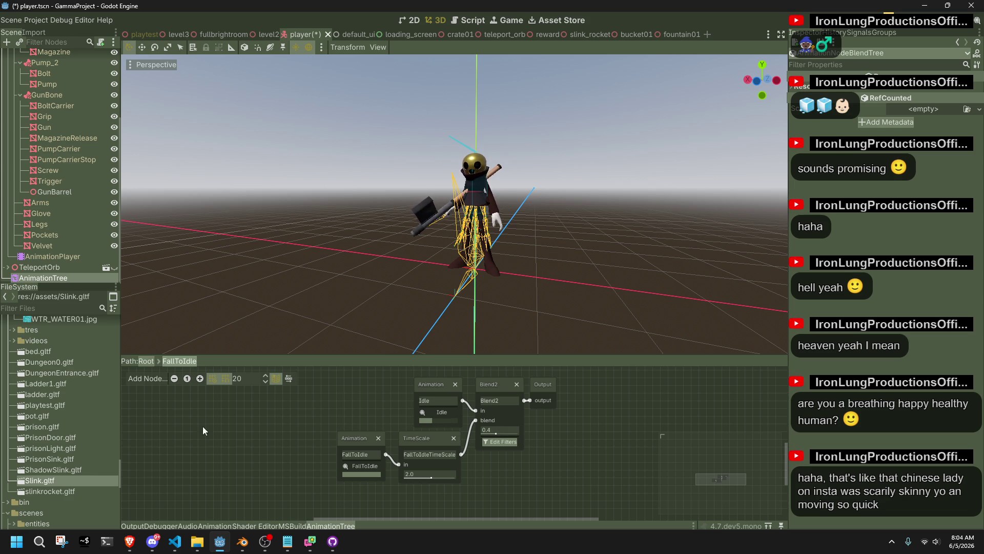
left_click(146, 361)
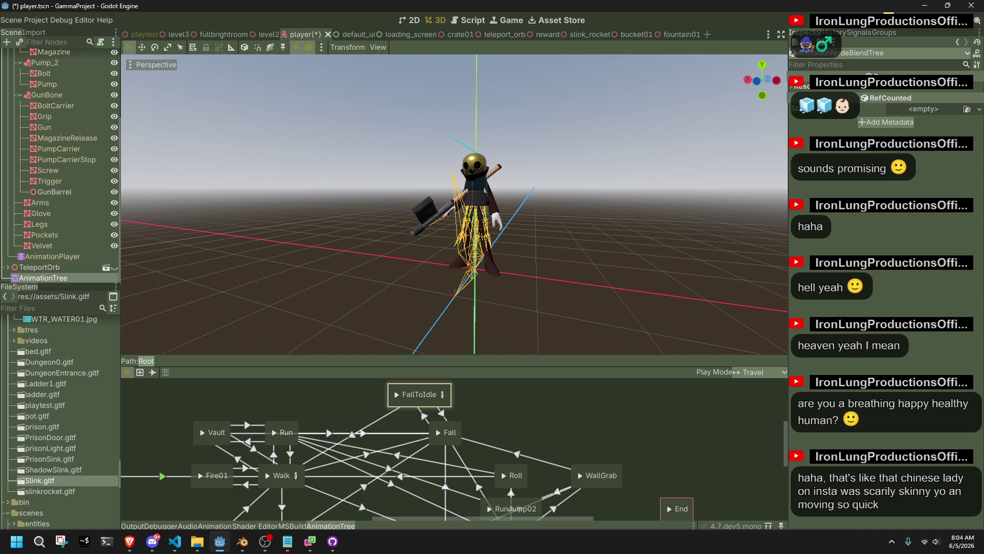
key("alt+Tab")
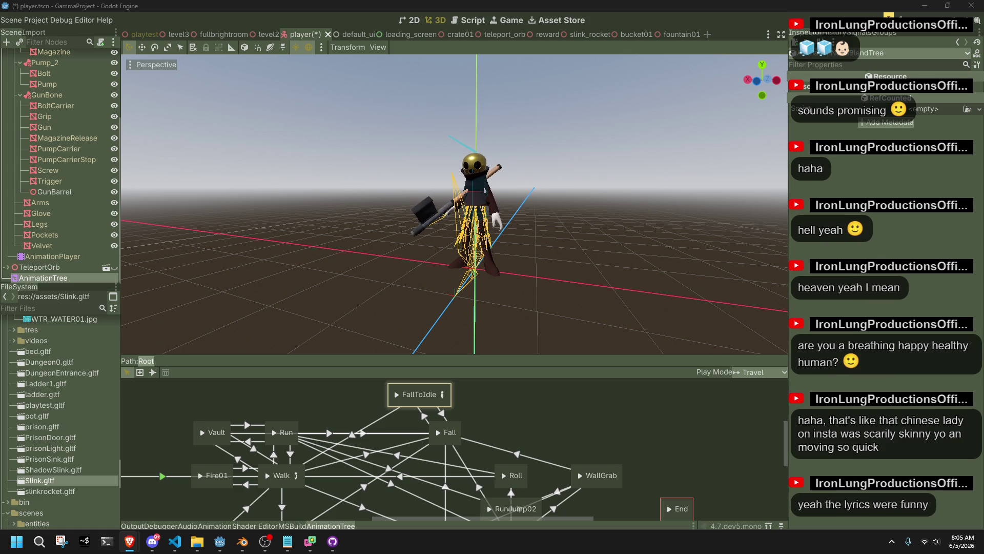
- Drag the Instagram window over the Godot editor and unmute its video
mouse_move(983, 118)
left_mouse_down()
mouse_move(739, 116)
mouse_move(677, 58)
left_mouse_up()
left_click(627, 509)
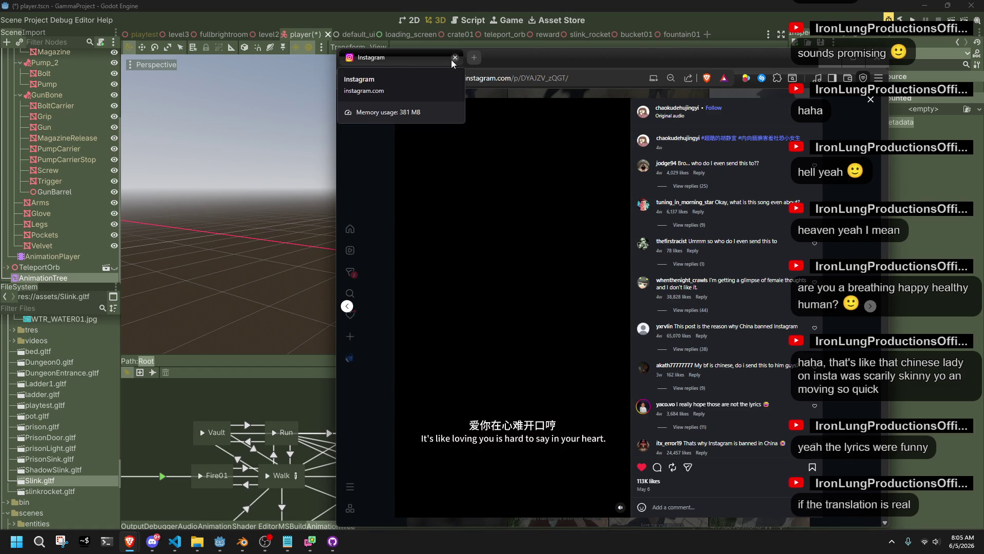
- Minimize the Brave Instagram window to bring the Godot editor back
left_click(584, 81)
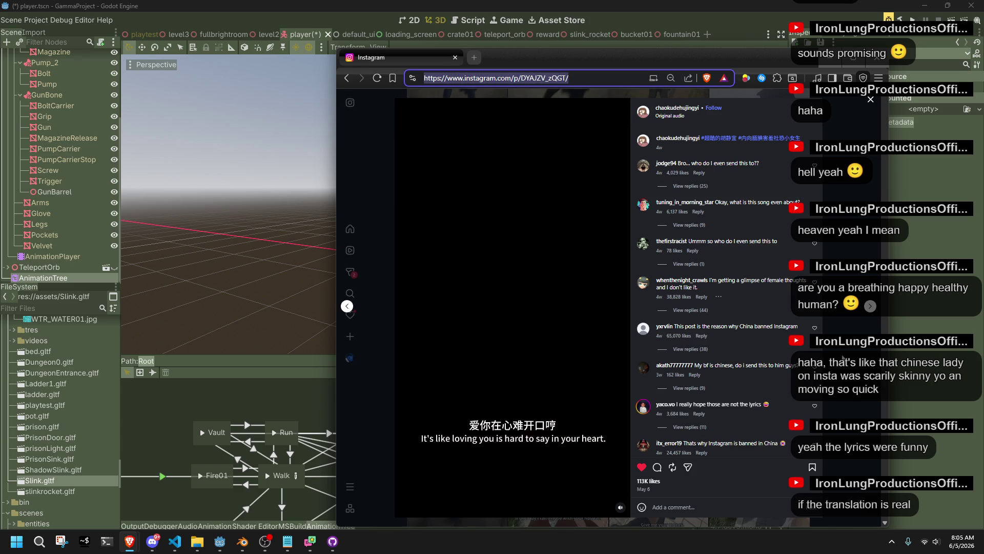
key("alt+Tab")
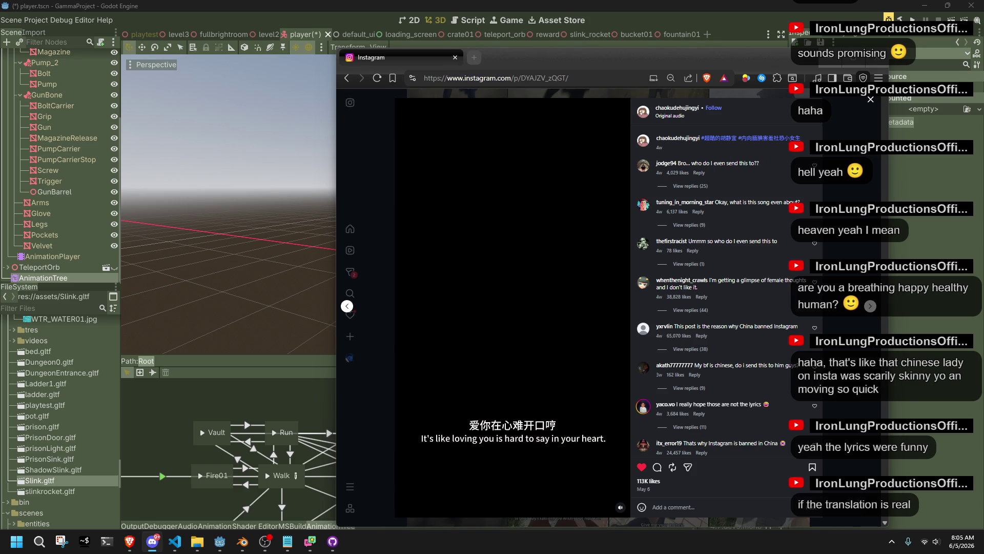
left_click(869, 70)
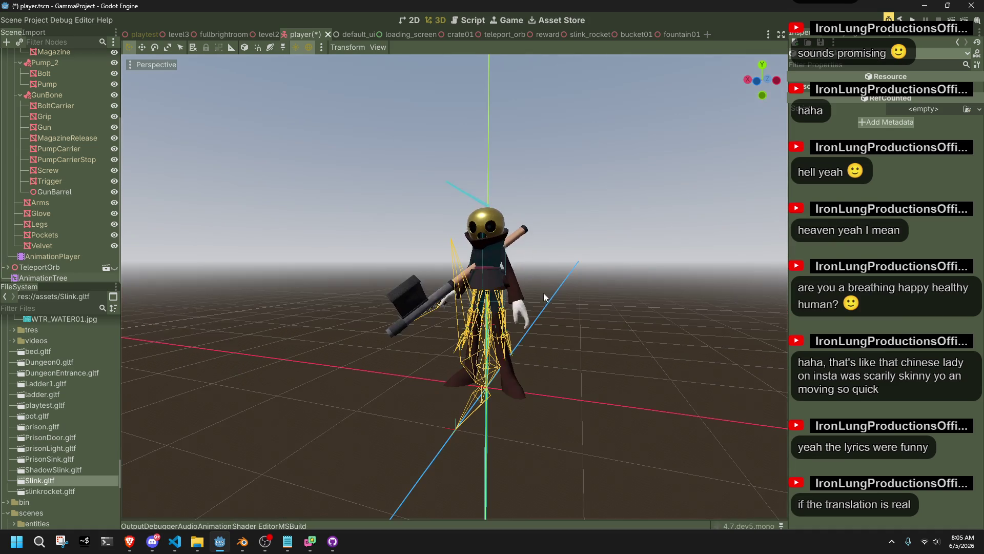
- Play the Fall state in the AnimationTree and check the FallToIdle blend tree
left_click(52, 277)
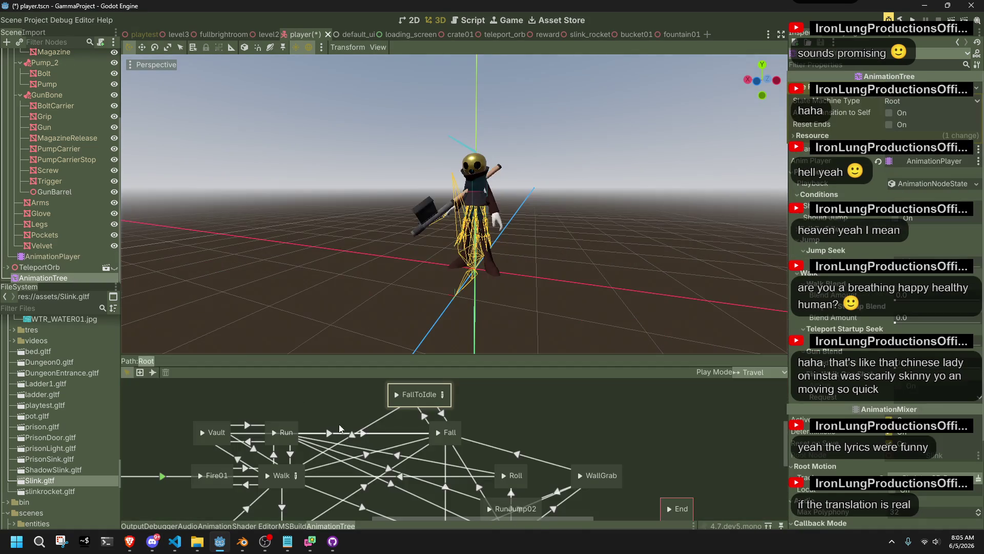
left_click(437, 431)
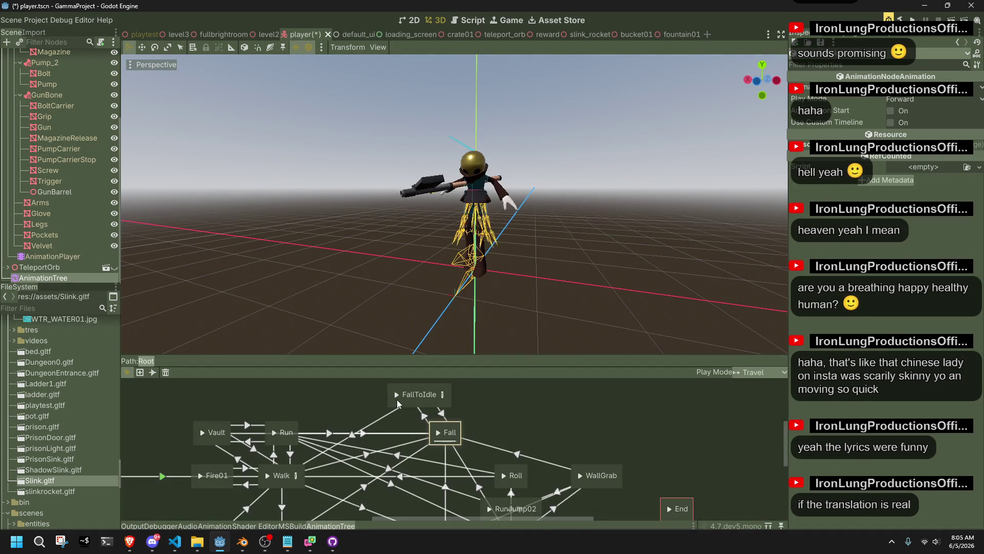
left_click(444, 396)
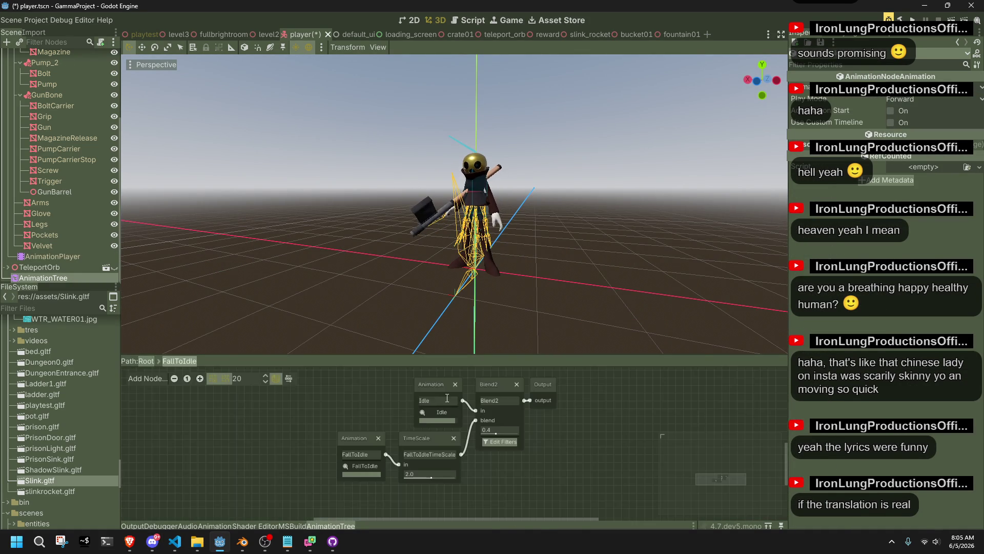
left_click(146, 361)
- Move the Jump blend tree's Animation node beside TimeSeek, nudged slightly up
scroll(490, 438, "down", 3)
scroll(469, 431, "down", 2)
left_click(465, 435)
left_click_drag(320, 433, 328, 423)
left_click_drag(310, 428, 305, 422)
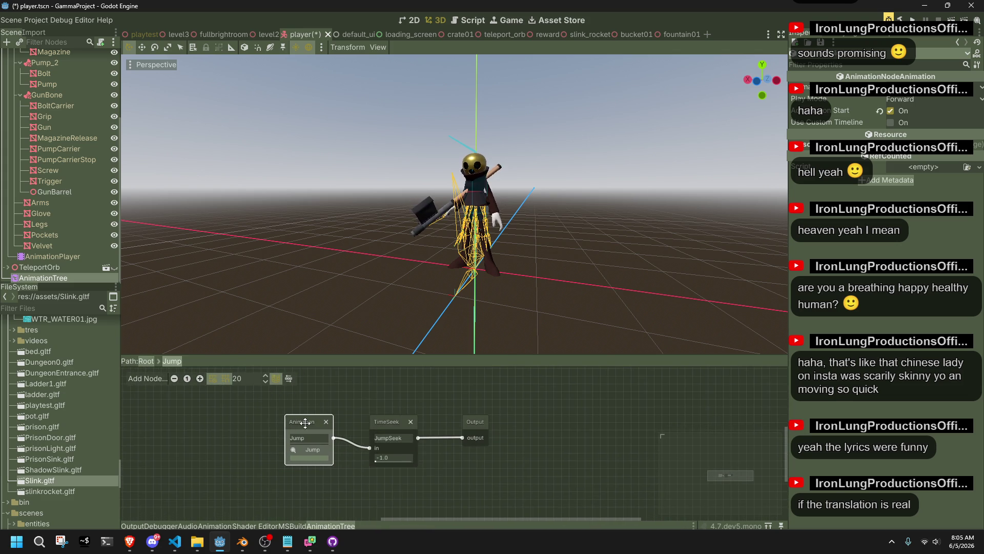
- Back in the Root state machine, shift the FallToIdle state slightly right
left_click(143, 363)
scroll(460, 494, "up", 3)
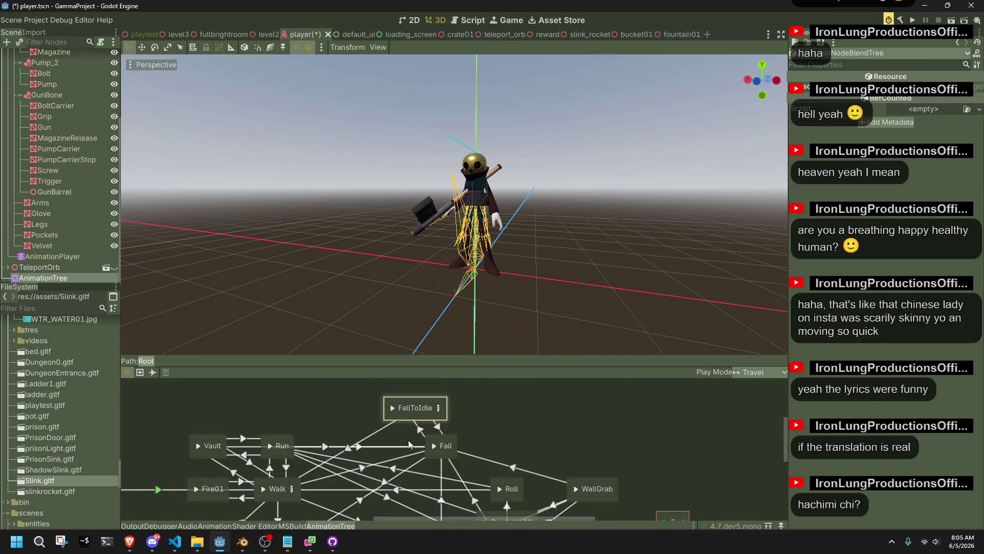
left_click_drag(428, 405, 450, 399)
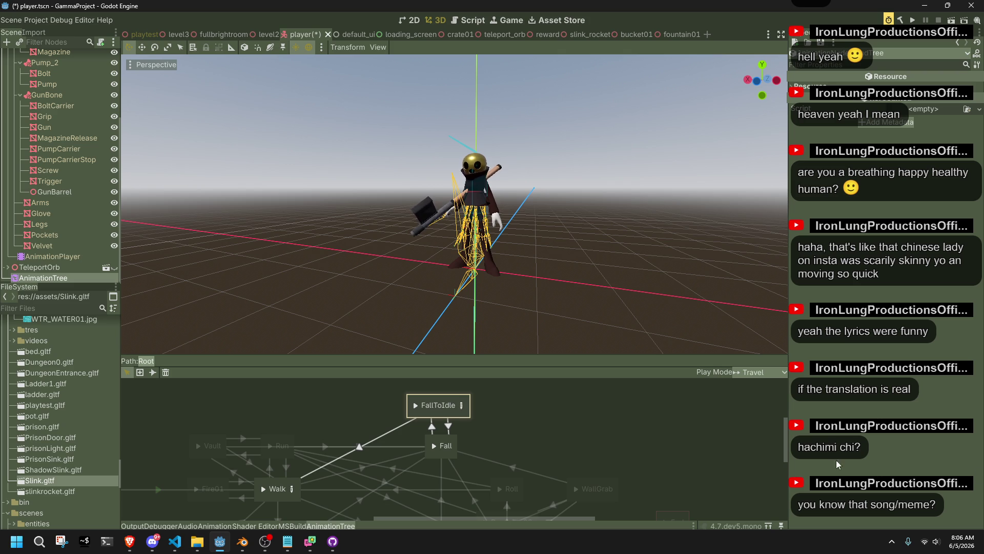
- Switch to the browser and File Explorer, then return to the browser
key("alt+Tab")
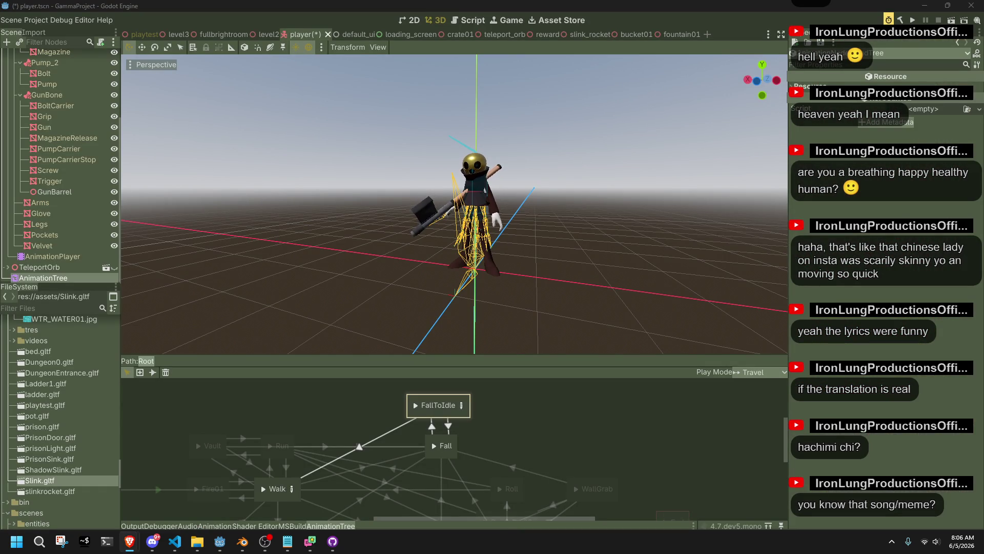
key("alt+Tab")
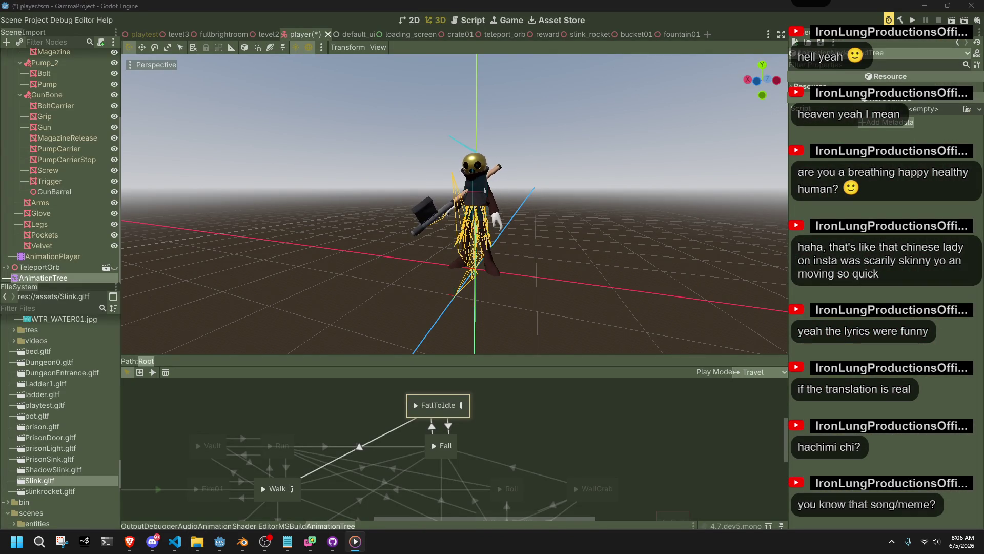
key("alt+Tab")
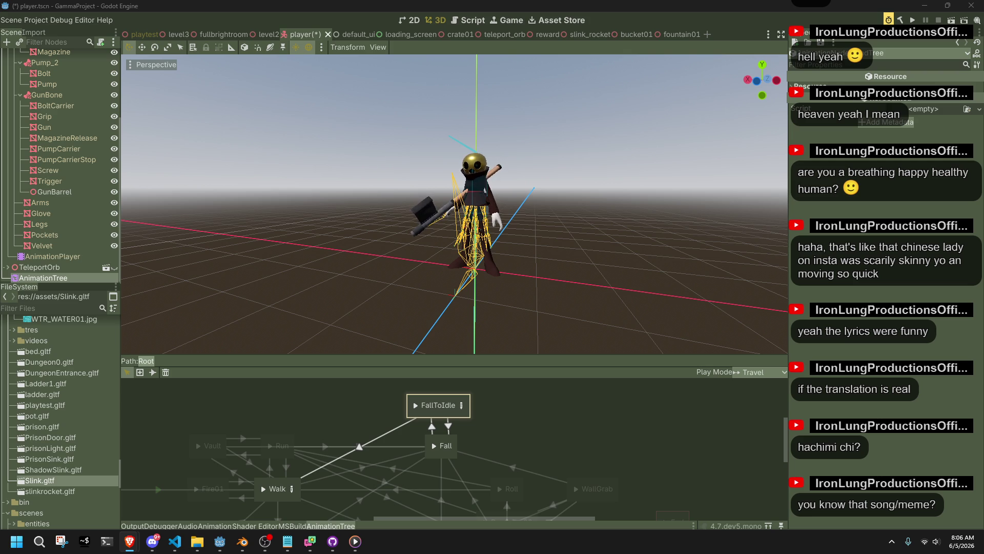
- Open the player's AnimationTree state machine and preview the Fall state on the character
key("Escape")
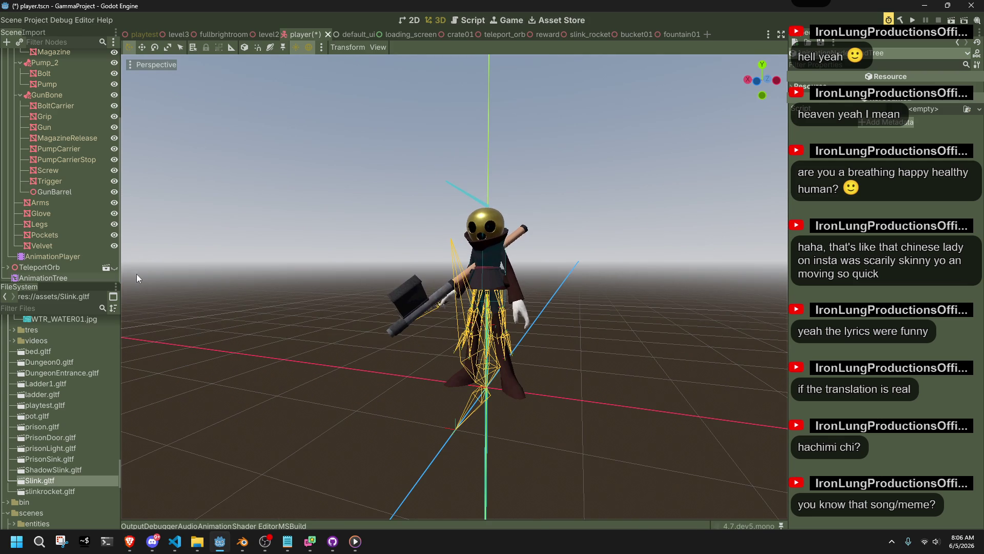
left_click(67, 277)
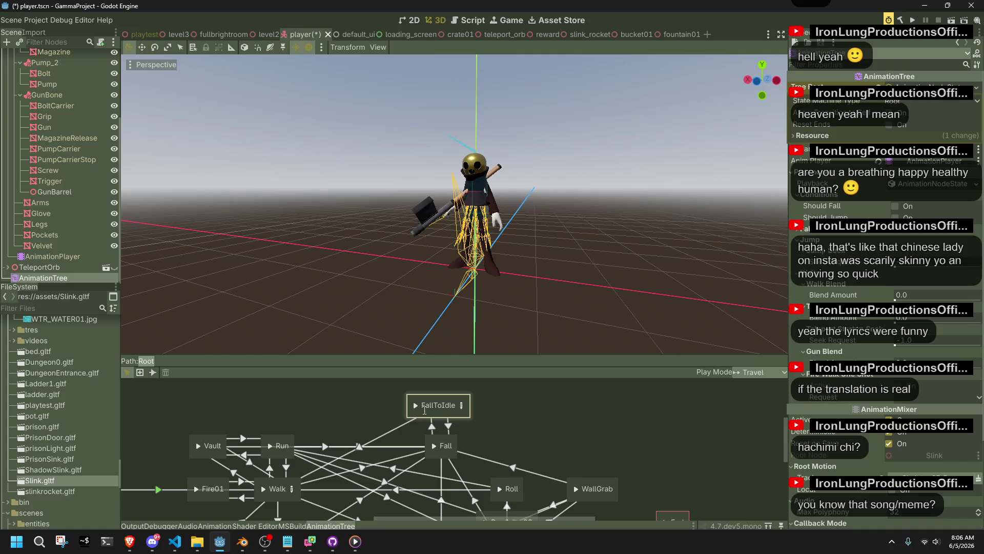
left_click(444, 403)
left_click(536, 394)
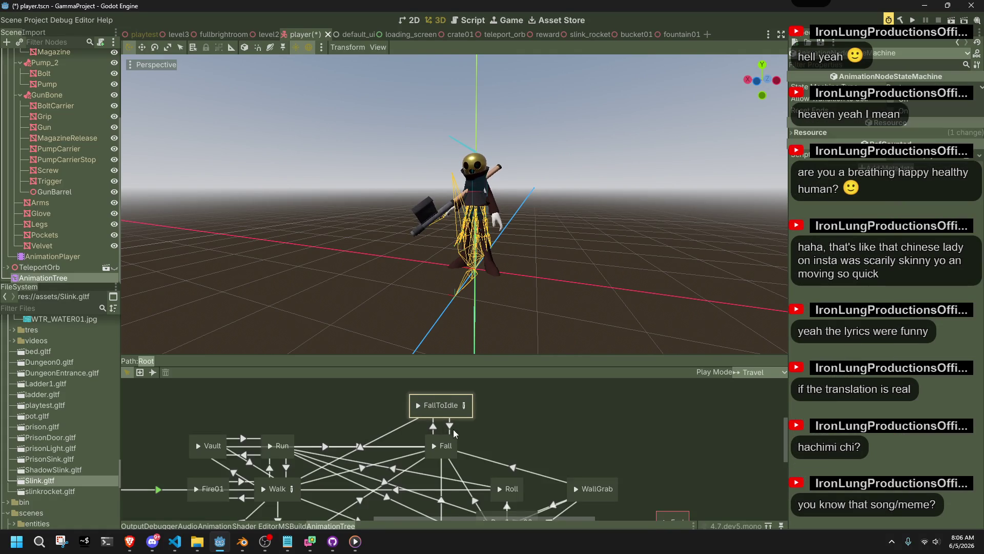
left_click(436, 447)
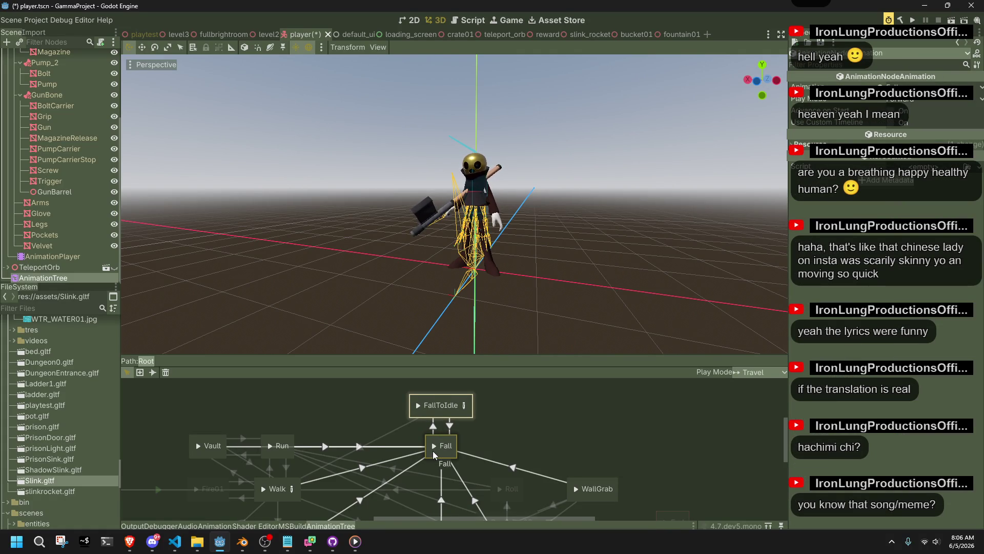
left_click(433, 449)
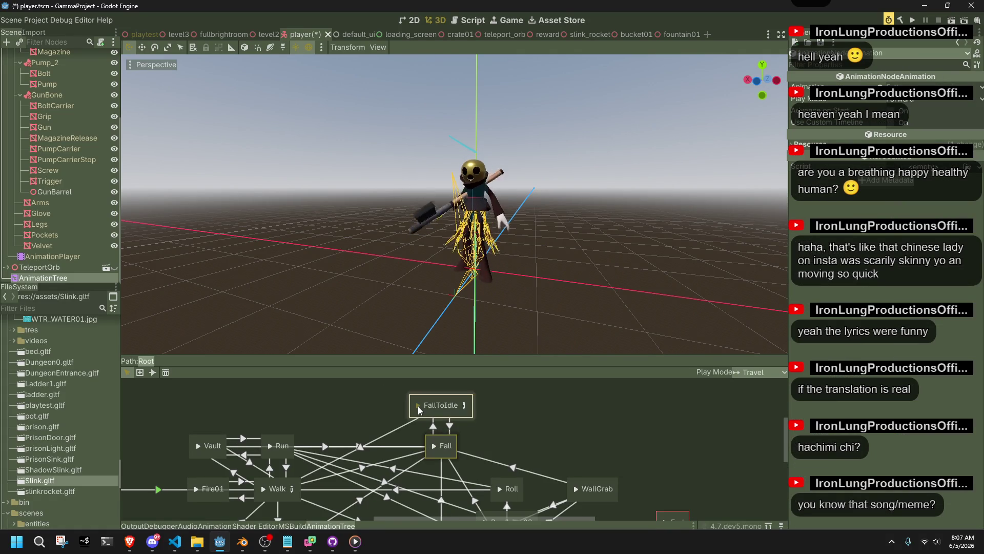
- In the FallToIdle blend tree, set TimeScale and Blend2 amount to 1.0, then save player.tscn
left_click(464, 405)
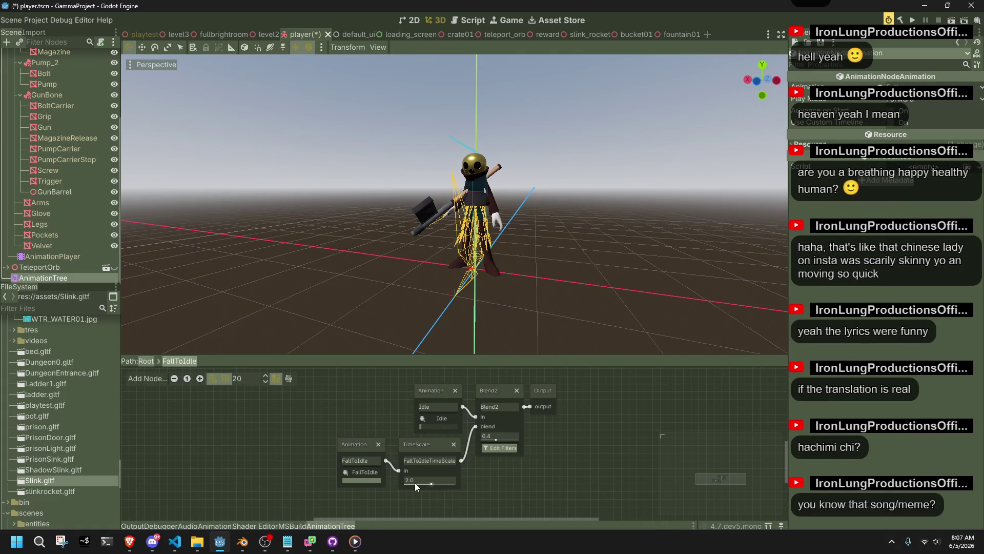
left_click_drag(416, 479, 400, 479)
left_click(496, 434)
left_click_drag(495, 437, 492, 434)
key("ctrl+s")
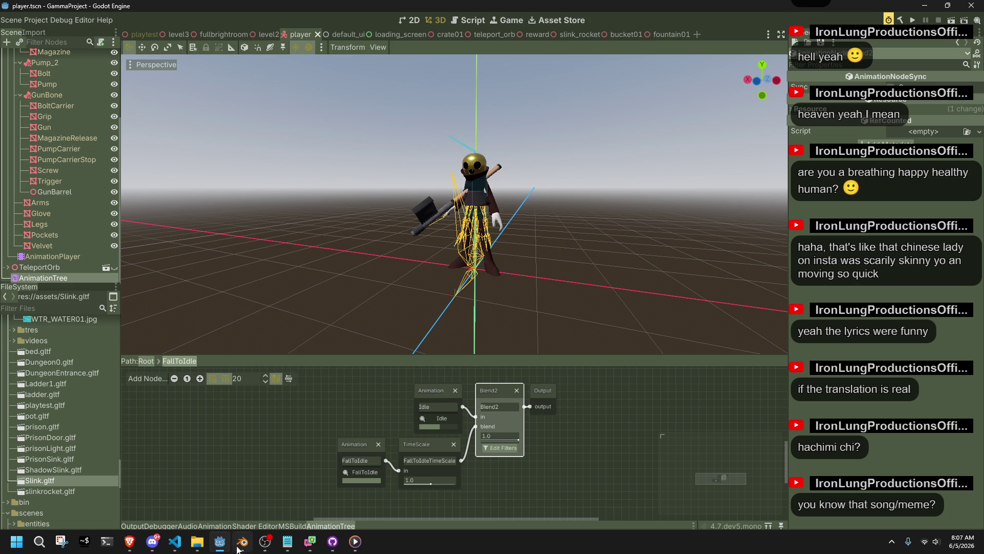
left_click(175, 541)
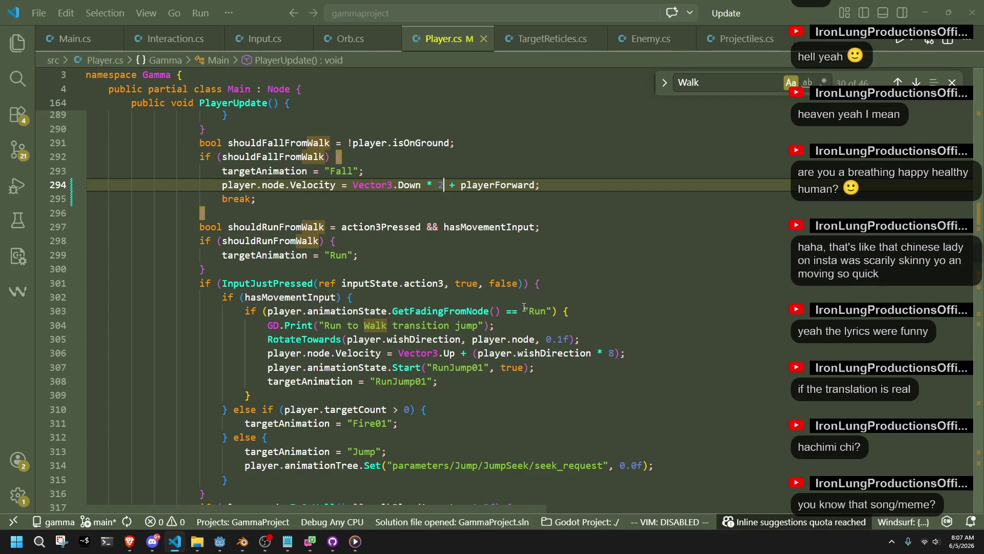
- Review the Run assignment and fall-from-walk check in Player.cs
left_click(371, 256)
scroll(333, 219, "up", 2)
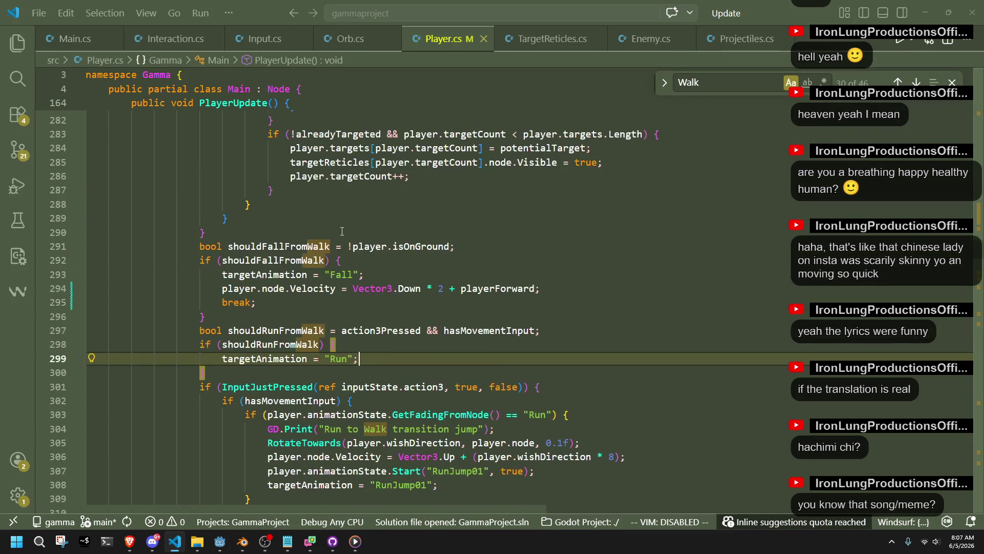
left_click(361, 303)
left_click(369, 314)
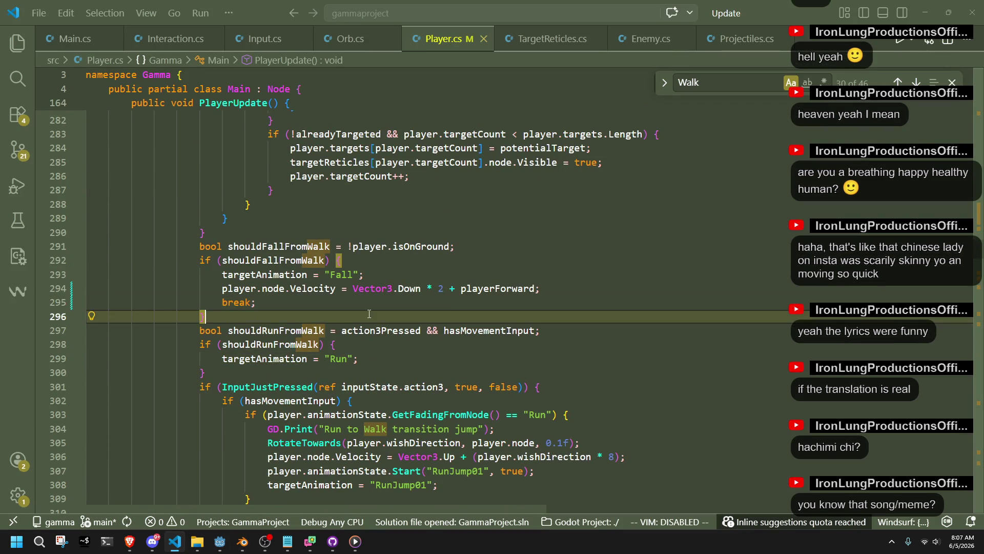
scroll(369, 314, "down", 10)
scroll(368, 314, "down", 20)
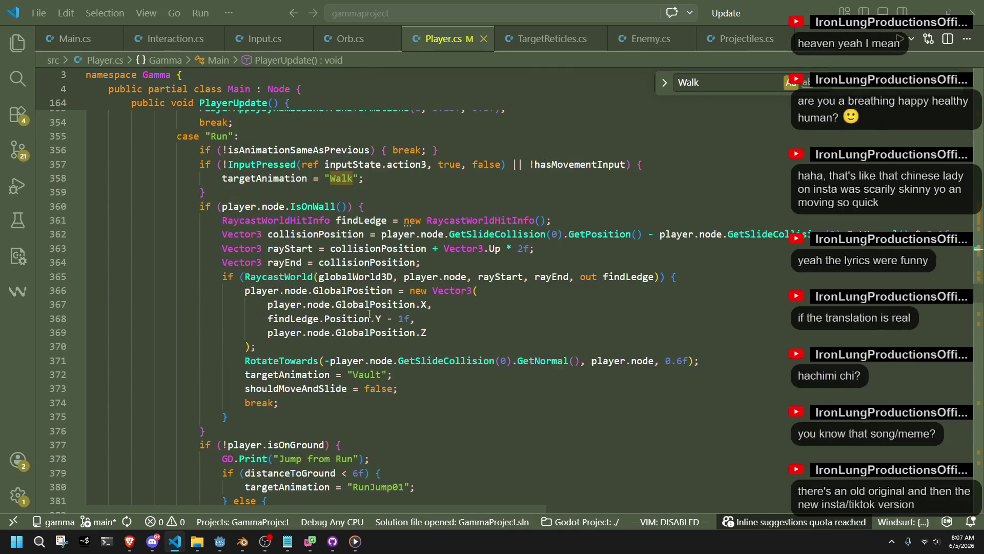
scroll(369, 313, "down", 10)
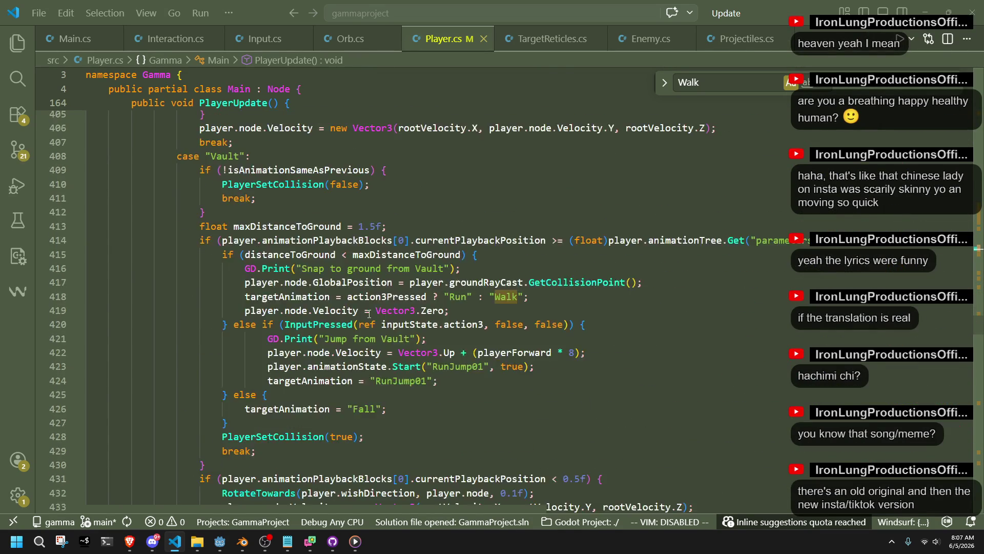
- Add an isAnimationSameAsPrevious guard with break; at the top of the FallToIdle case and save
type("FallT")
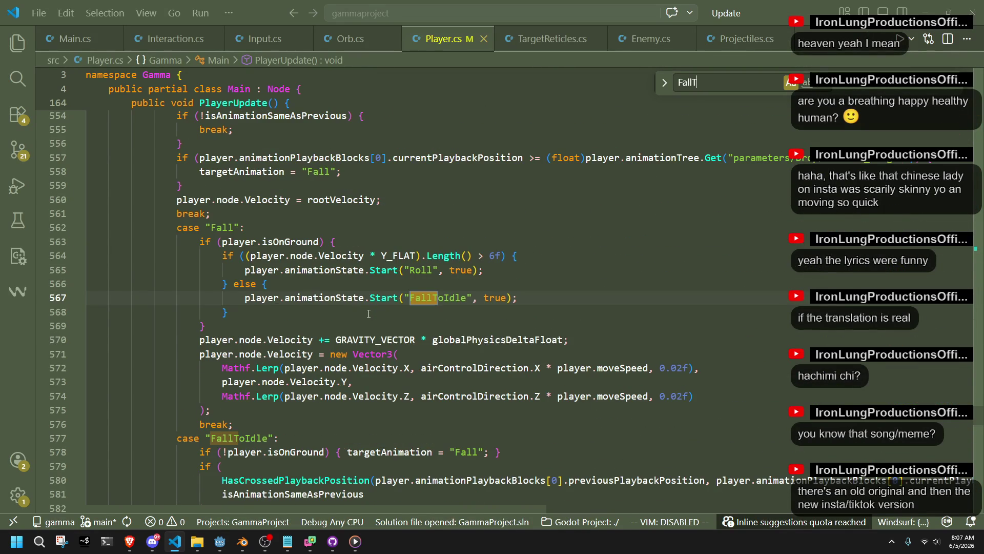
type("oIdle")
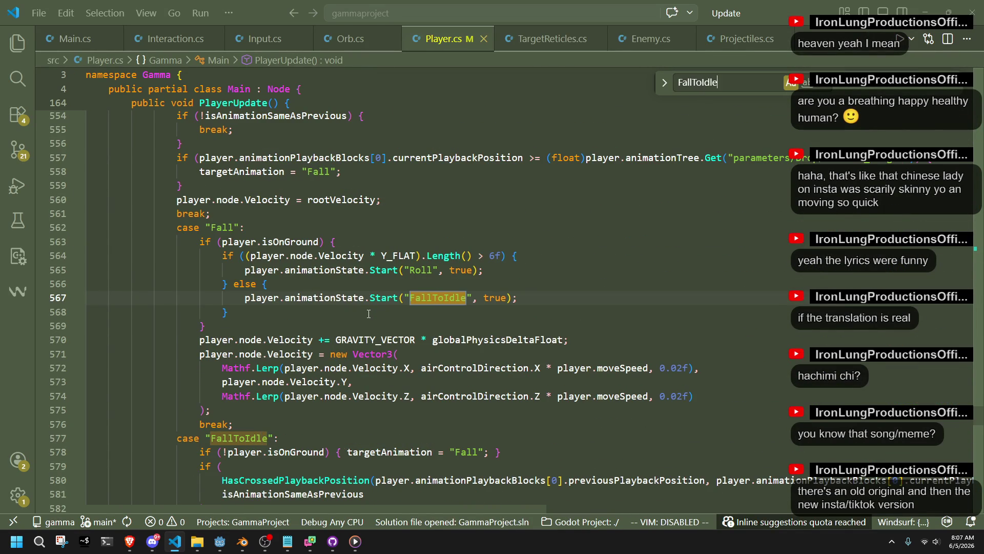
scroll(324, 375, "down", 4)
left_click(290, 259)
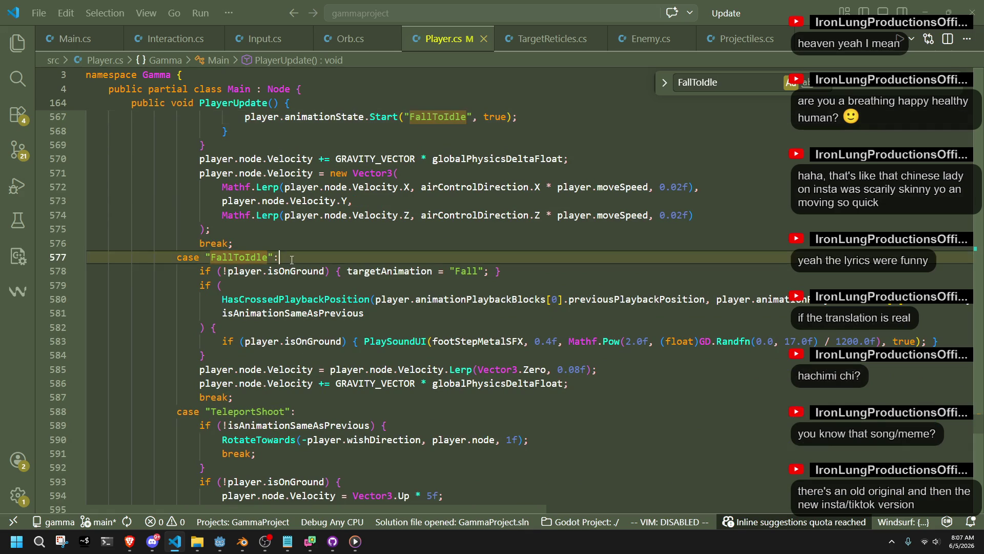
key("Return")
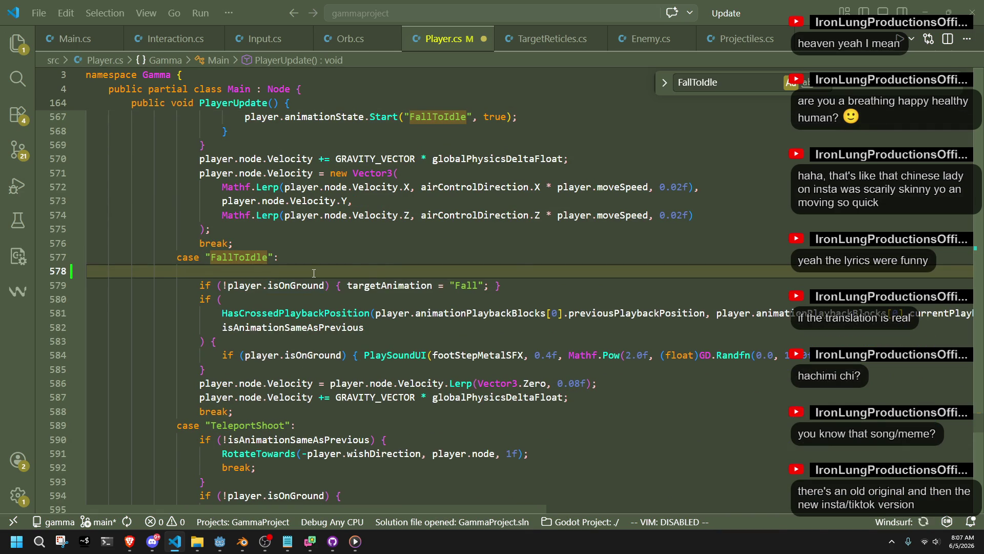
type("if")
key("Tab")
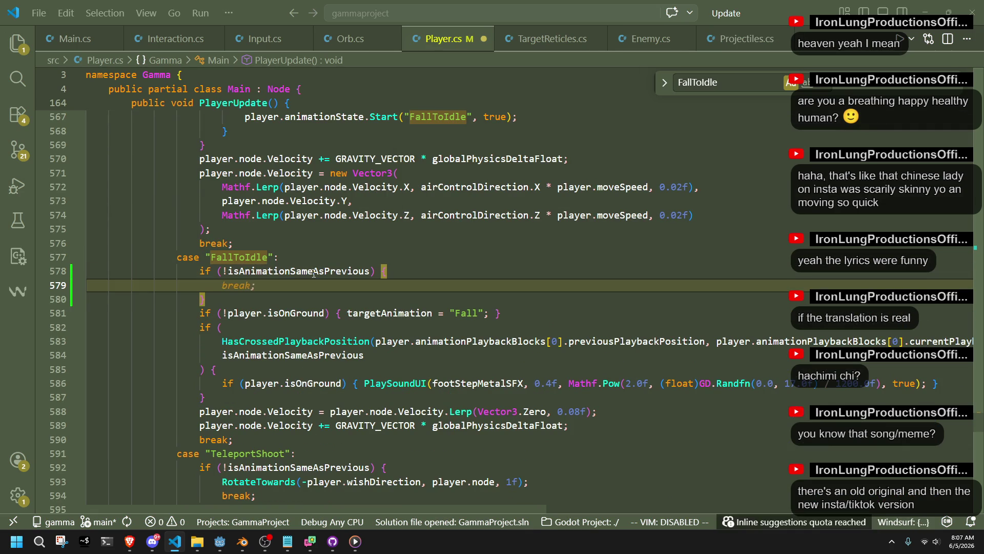
type("breakk")
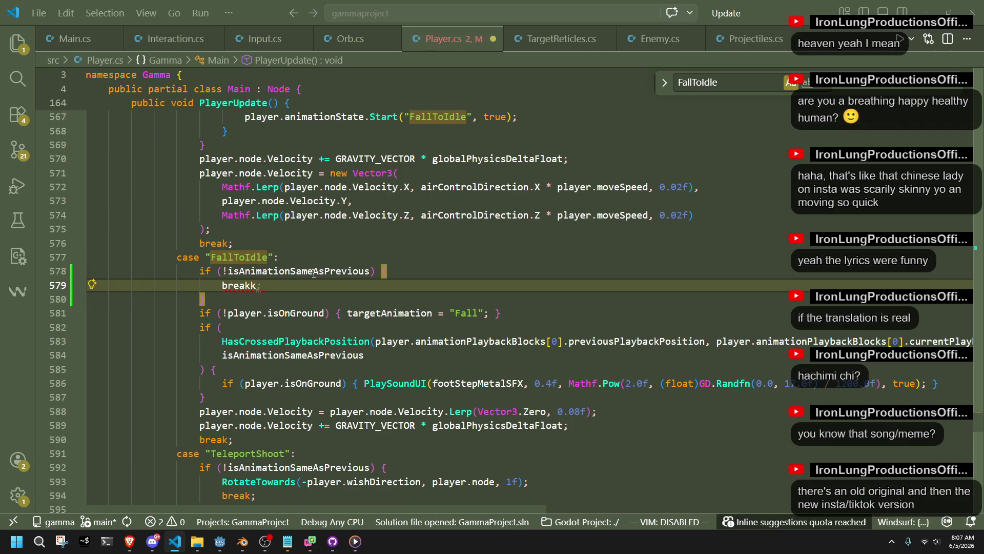
key("BackSpace")
type(";")
key("ctrl+s")
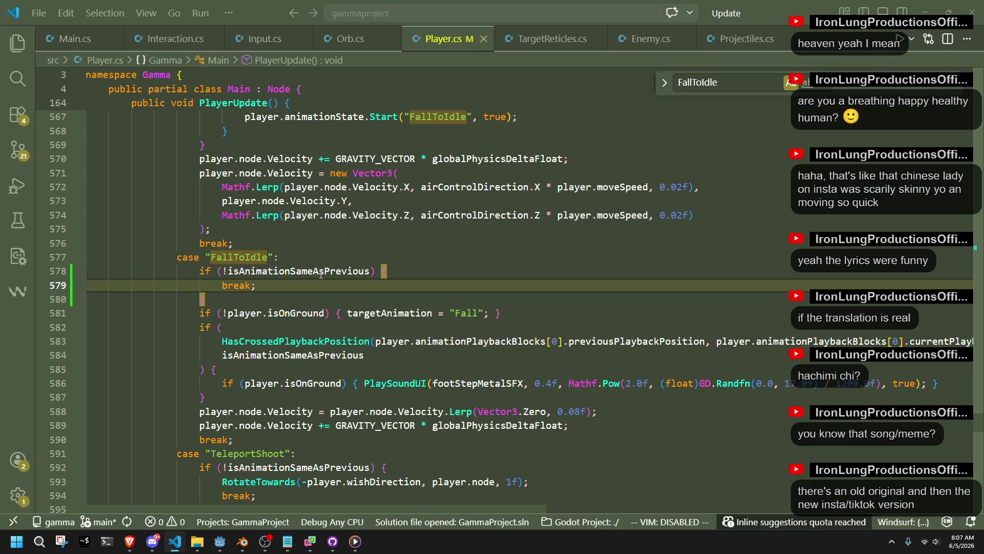
- Inspect isAnimationSameAsPrevious, the Fall case's landing branch and the footstep ground check
left_click(300, 271)
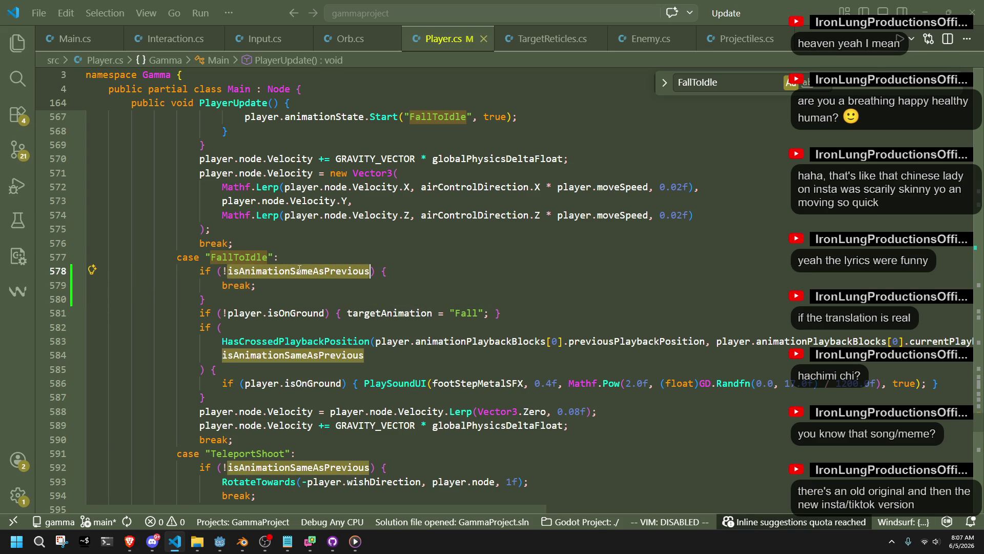
scroll(342, 263, "up", 3)
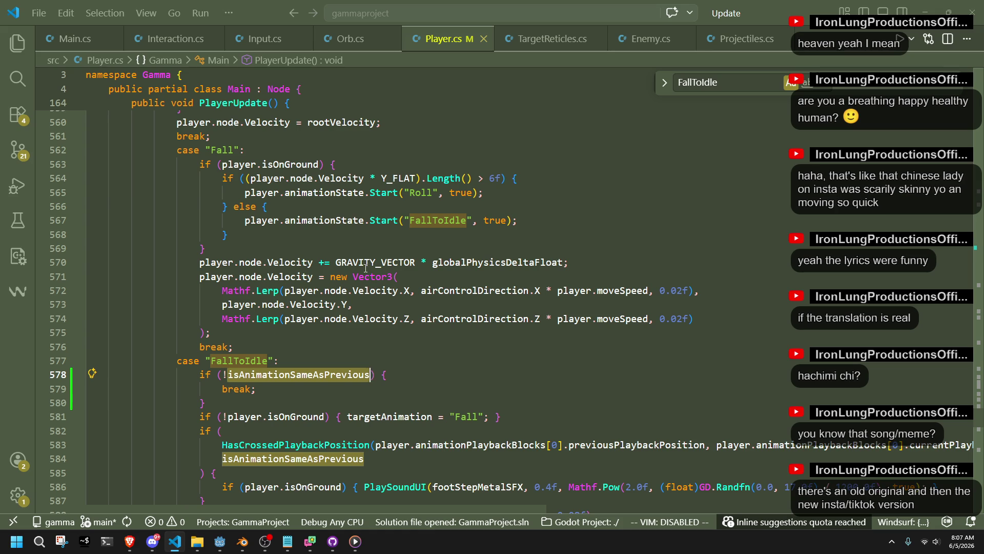
left_click(293, 234)
double_click(433, 220)
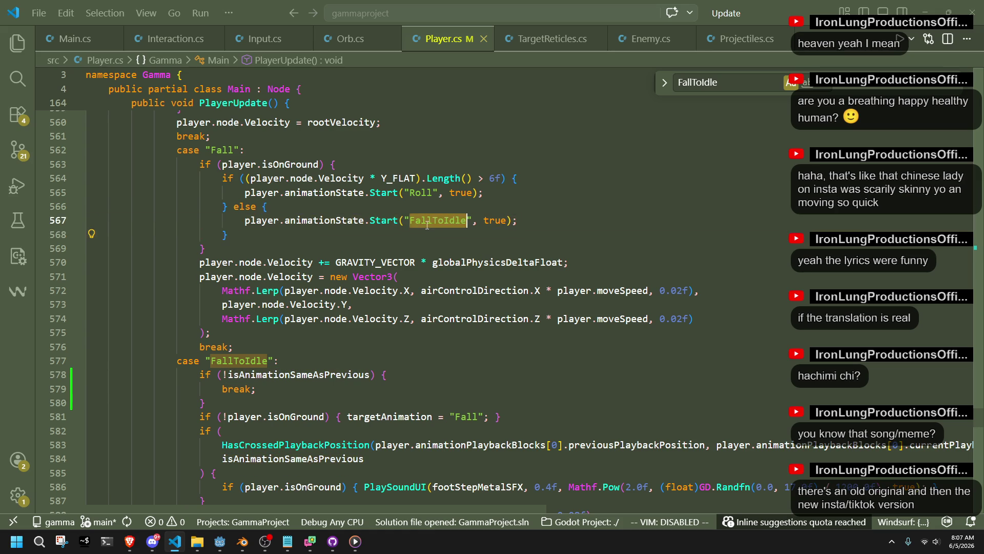
left_click(421, 236)
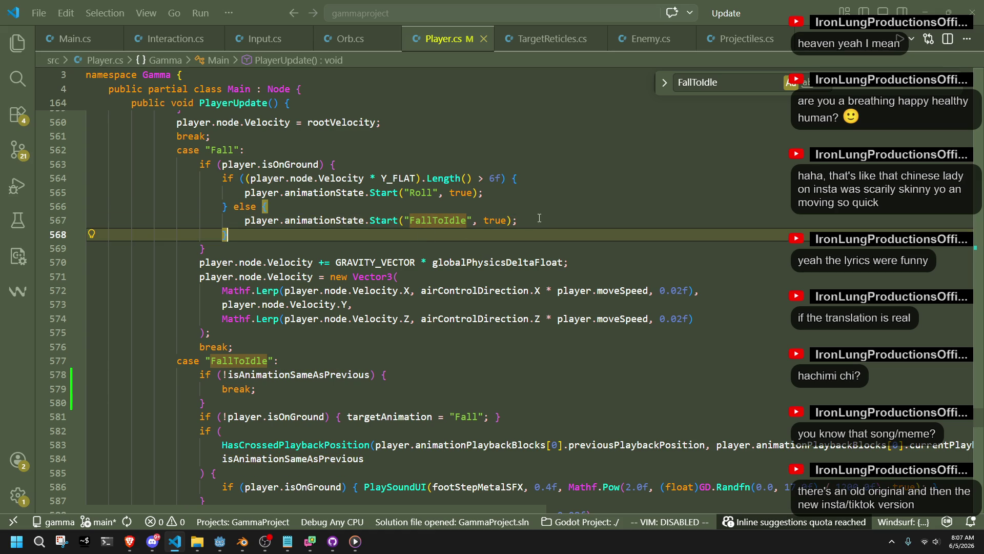
left_click(312, 404)
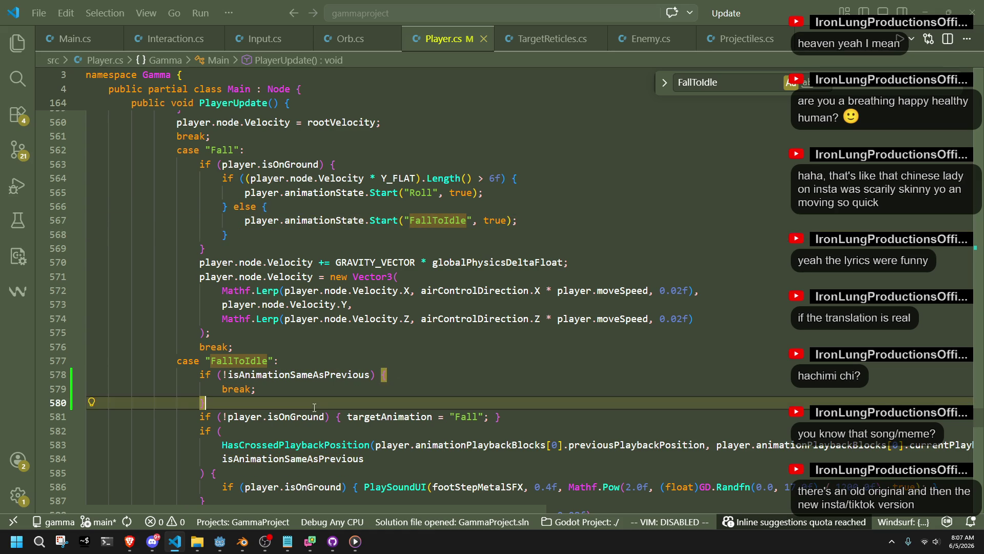
scroll(313, 407, "down", 2)
left_click(241, 382)
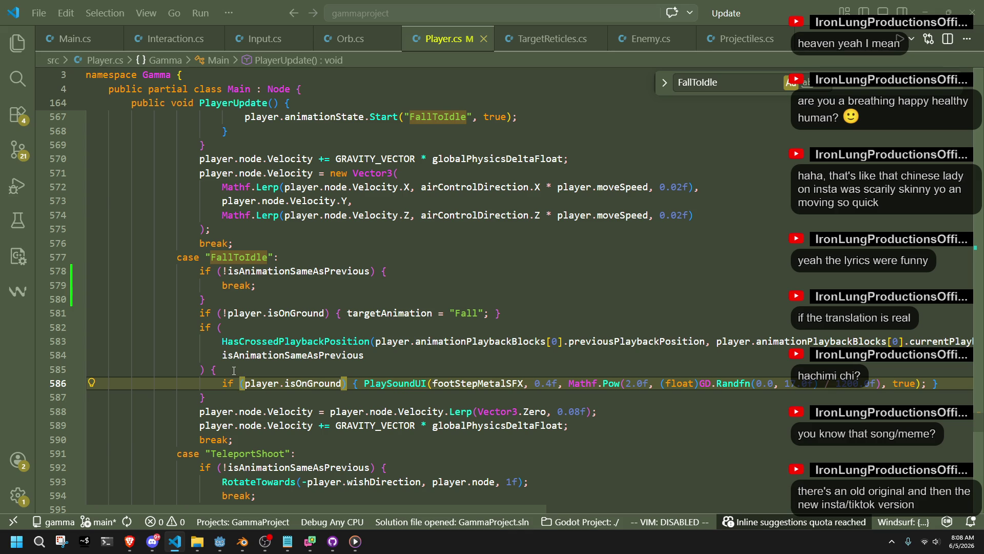
left_click(497, 453)
left_click(496, 444)
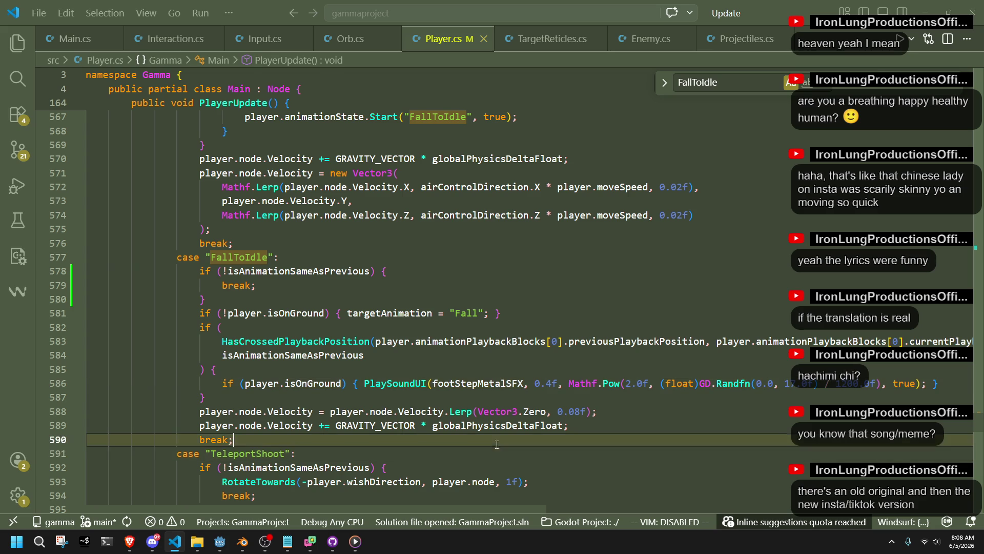
left_click(220, 541)
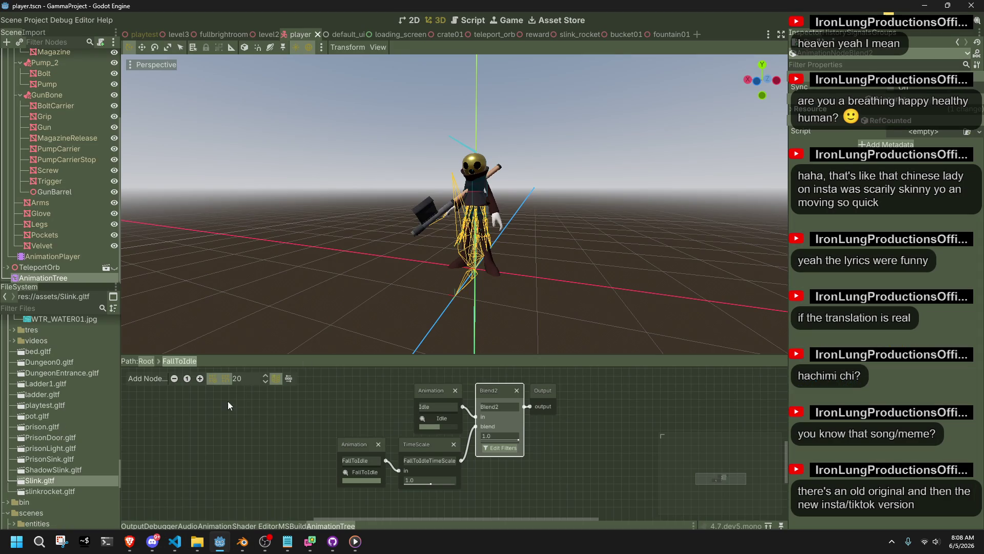
- In Blender, reveal the hidden objects, deselect the cape mesh and save the blend file
left_click(244, 545)
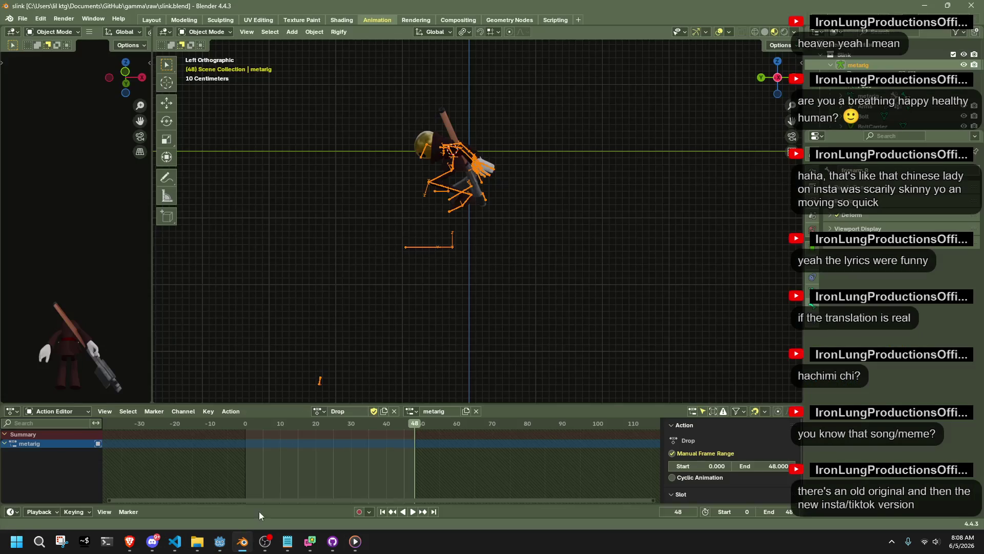
left_click(530, 262)
key("alt+h")
left_click(521, 259)
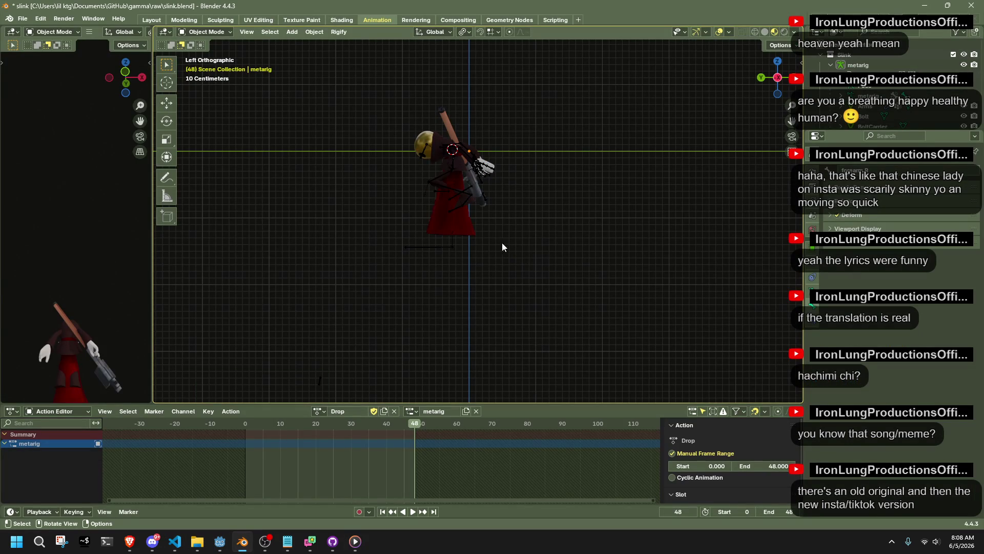
key("ctrl+s")
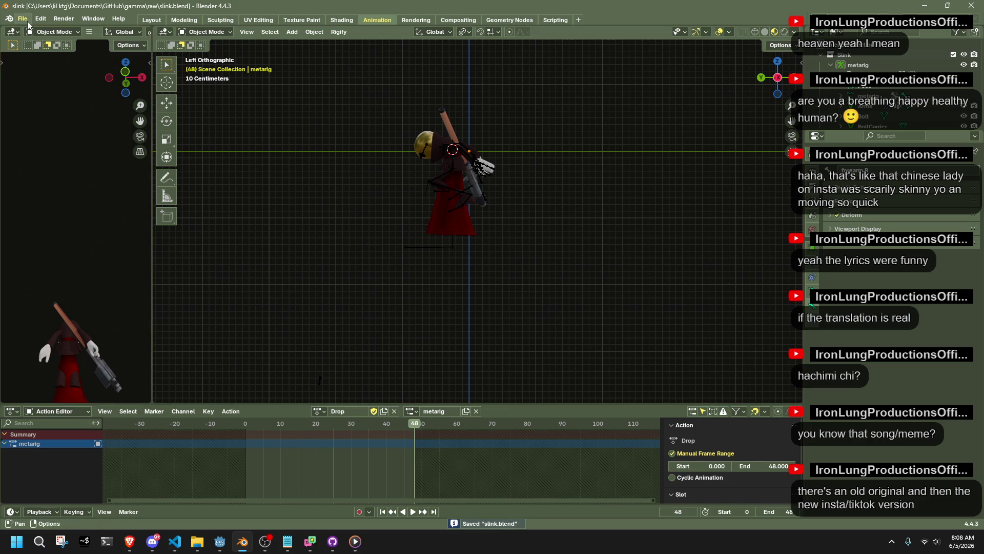
- Replace the rig's Drop action with the Fall action and save
left_click(394, 411)
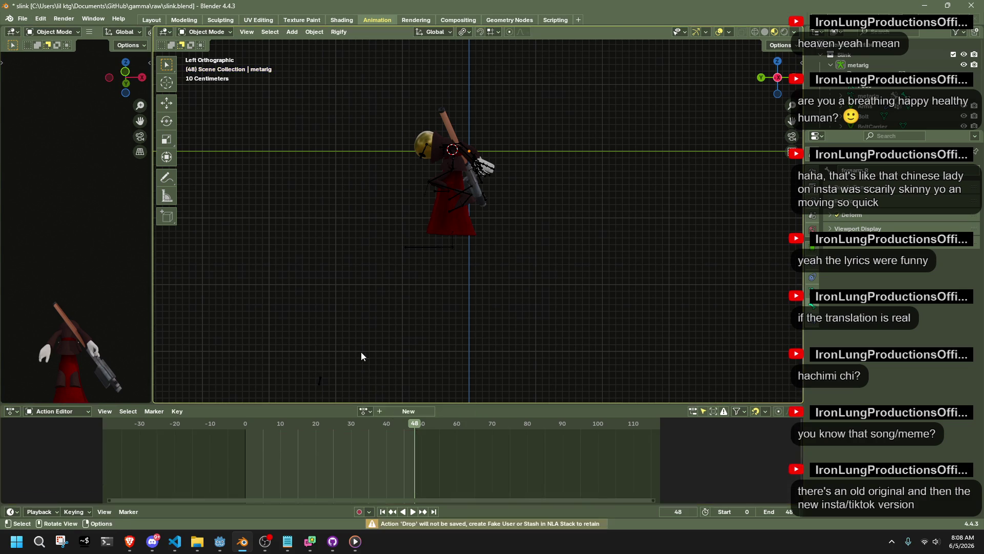
left_click(365, 410)
left_click(382, 305)
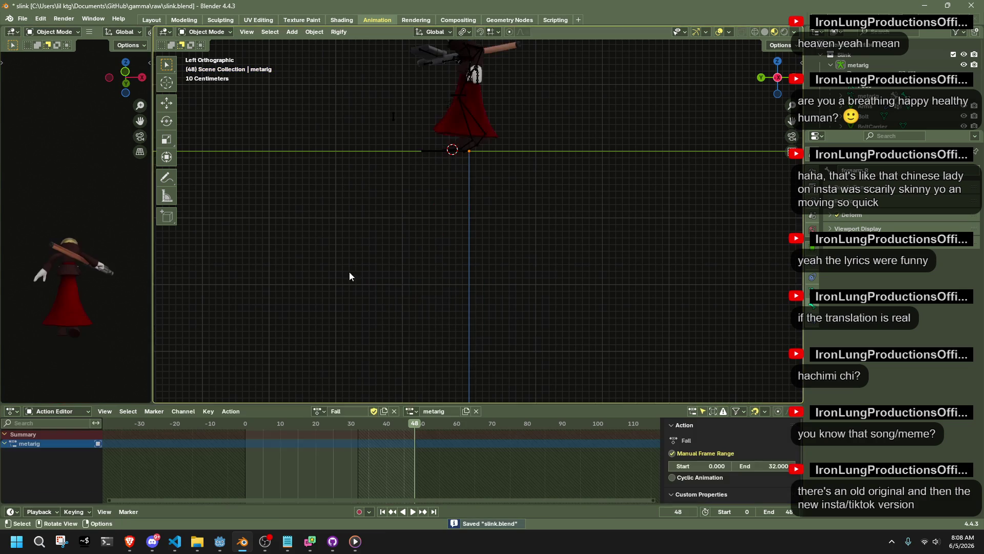
key("ctrl+s")
- Purge unused data blocks via File > Clean Up and save the blend file
left_click(23, 19)
mouse_move(104, 174)
mouse_move(102, 209)
left_click(154, 204)
left_click(208, 267)
key("ctrl+s")
- Export the model as glTF 2.0 through the F3 search
key("F3")
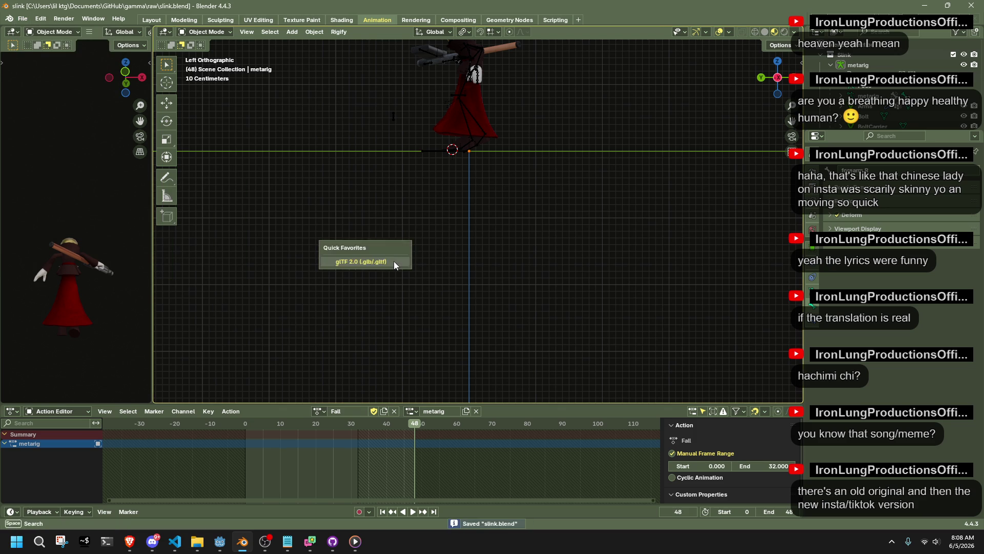
key("Return")
left_click(647, 437)
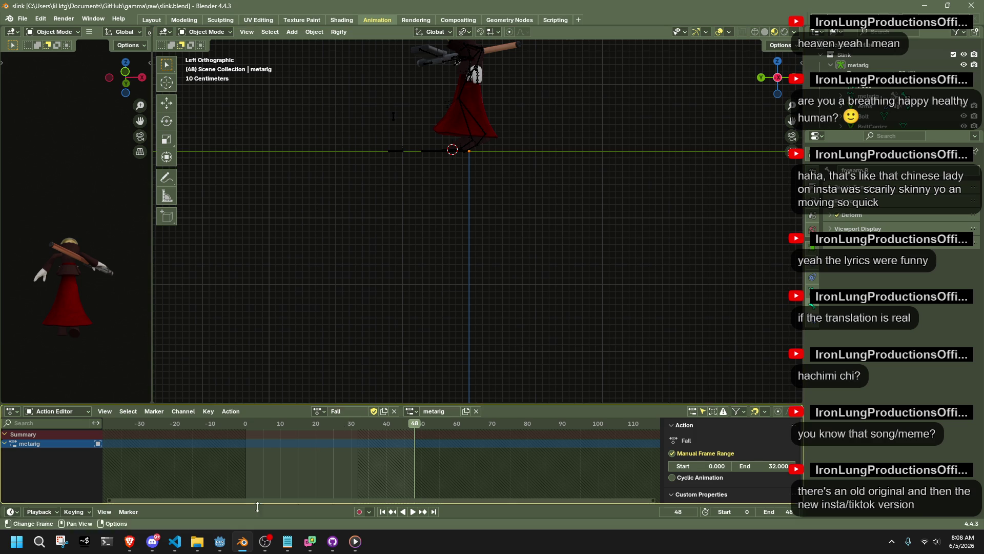
left_click(220, 541)
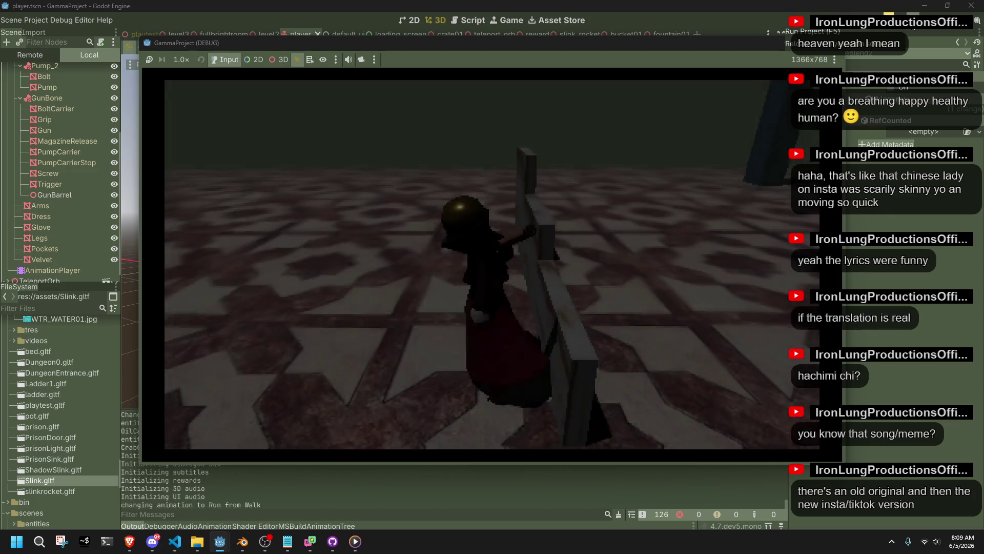
- Play-test jumps, a ledge vault, a roll and walking with Space and W, then close the game
key("space")
key("space")
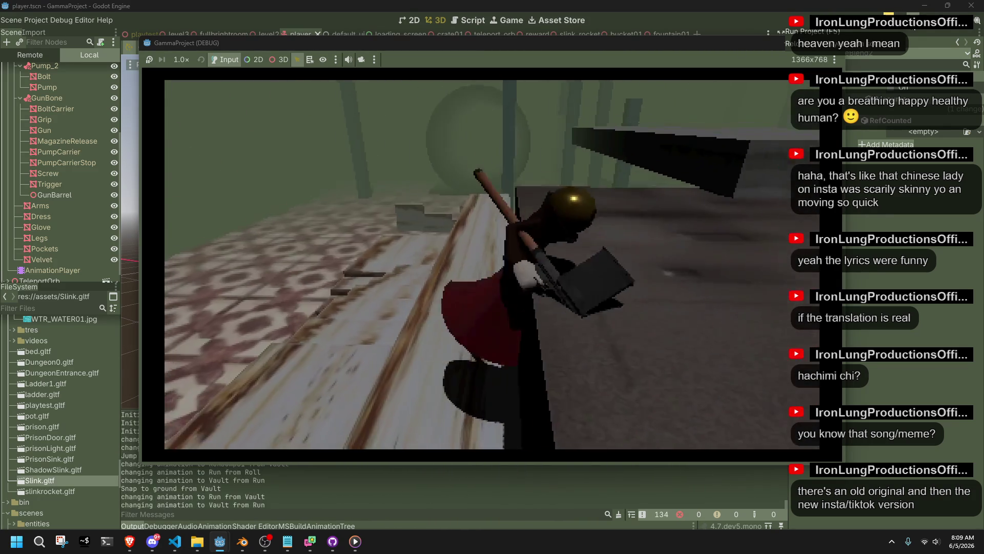
key("space")
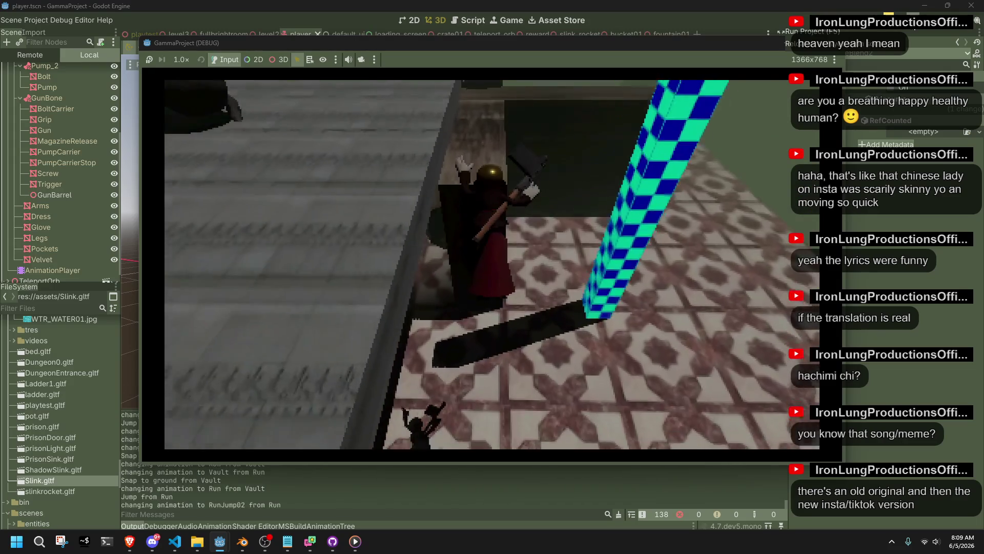
key("space")
key("space")
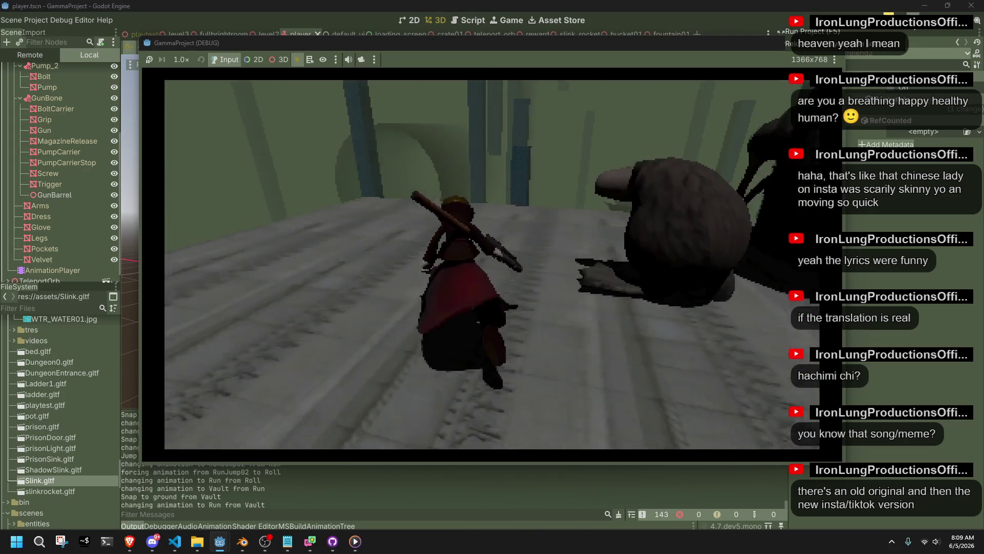
key("space")
key("space")
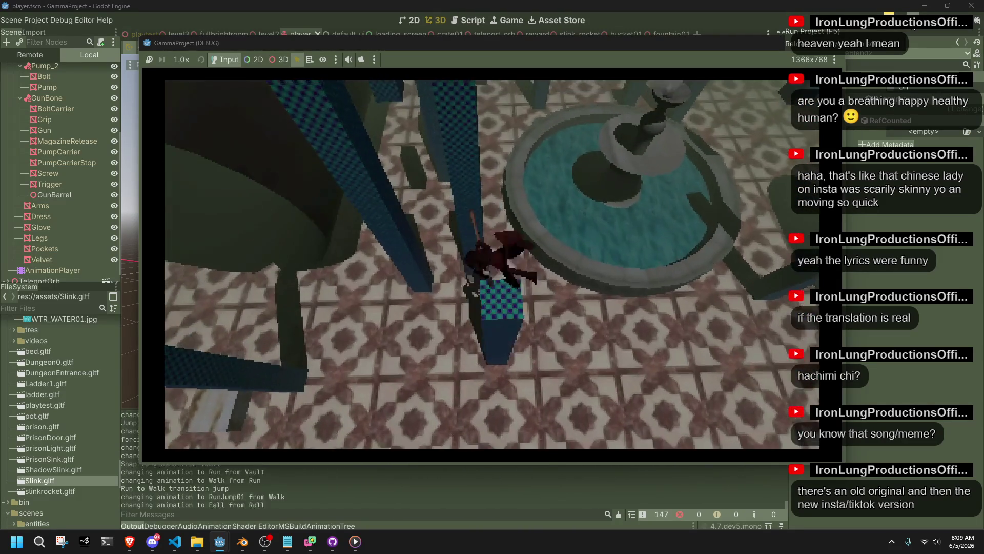
key("w")
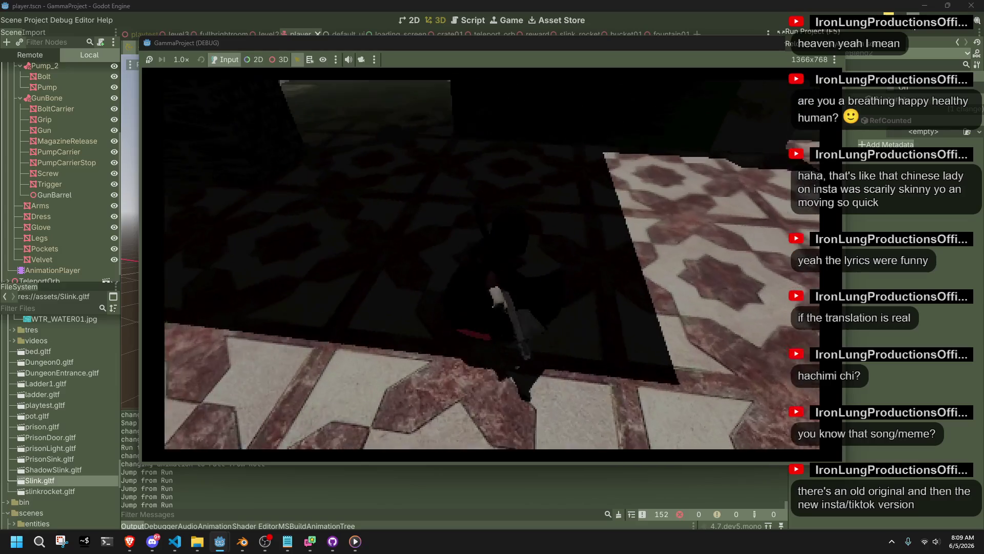
key("w")
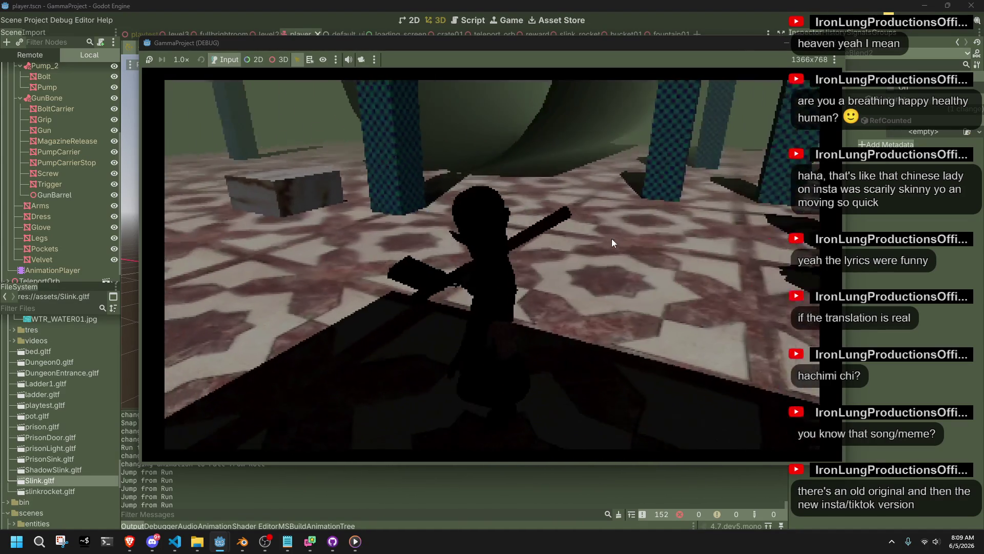
left_click(834, 45)
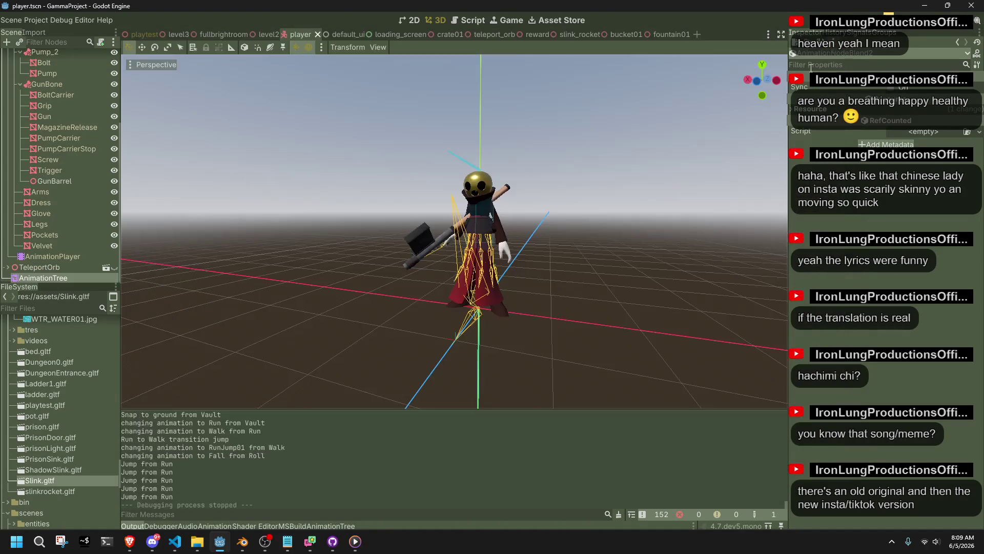
left_click(175, 541)
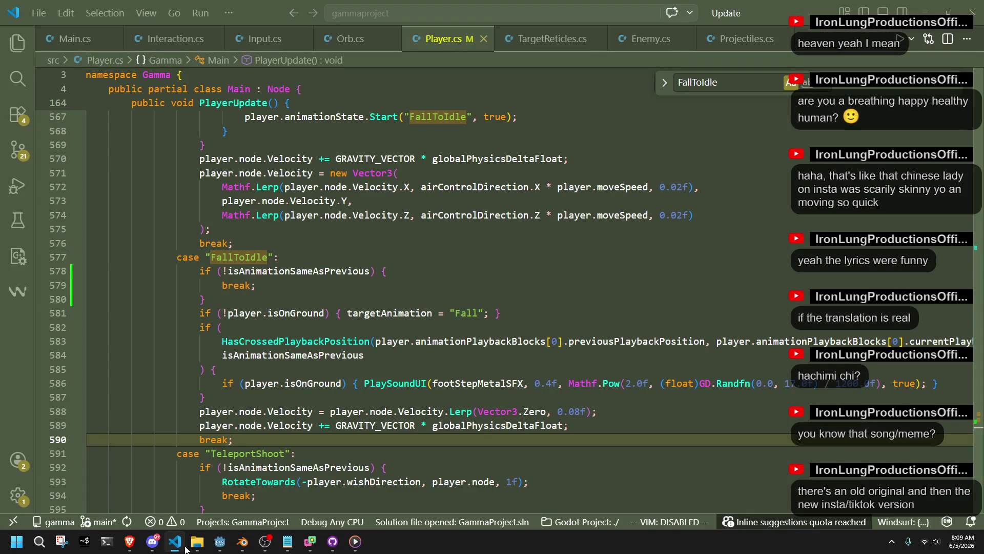
- Review the FallToIdle case's break on line 579 and the Fall case at line 568, then return to Godot's state machine
left_click(245, 303)
left_click(273, 288)
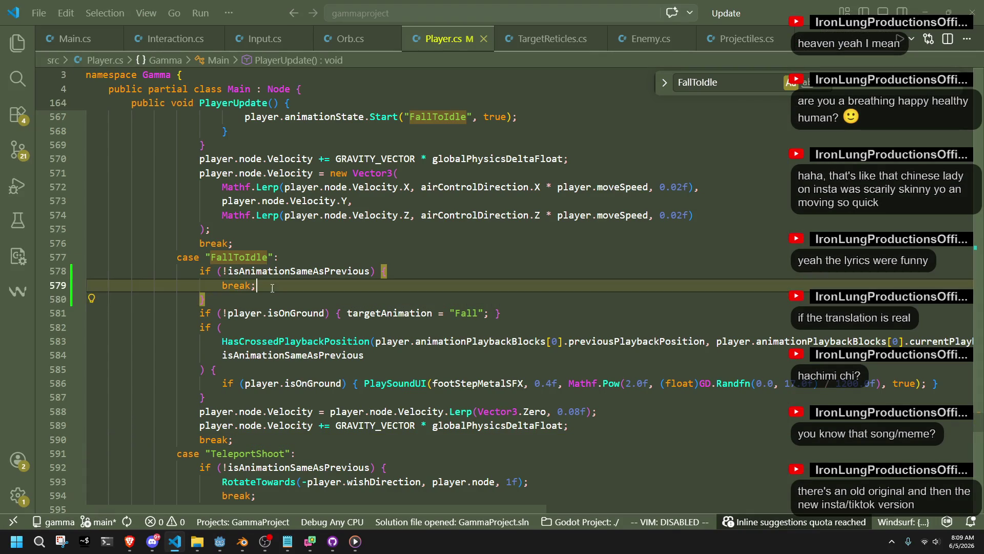
scroll(407, 311, "up", 2)
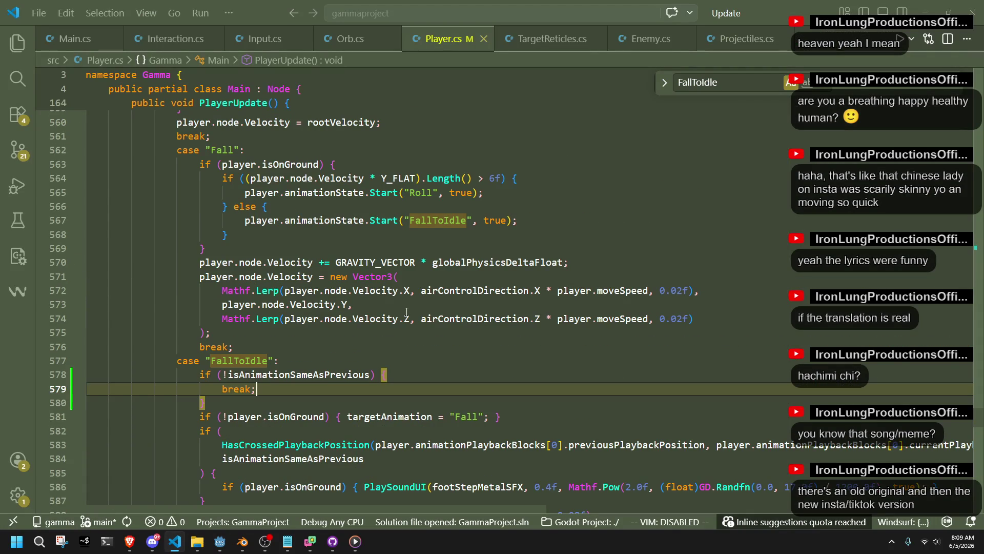
key("Up")
key("Up")
key("Up")
key("Up")
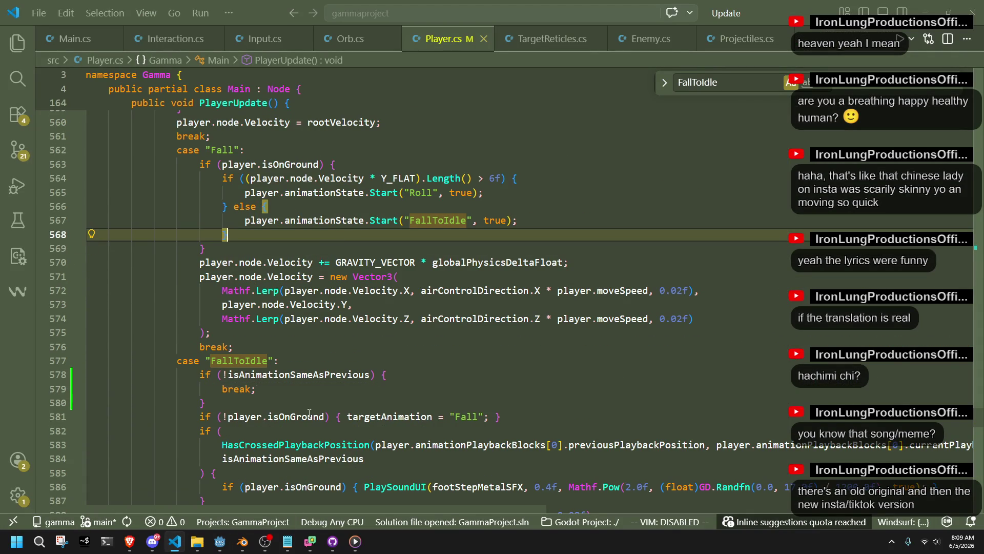
key("alt+Tab")
left_click(41, 255)
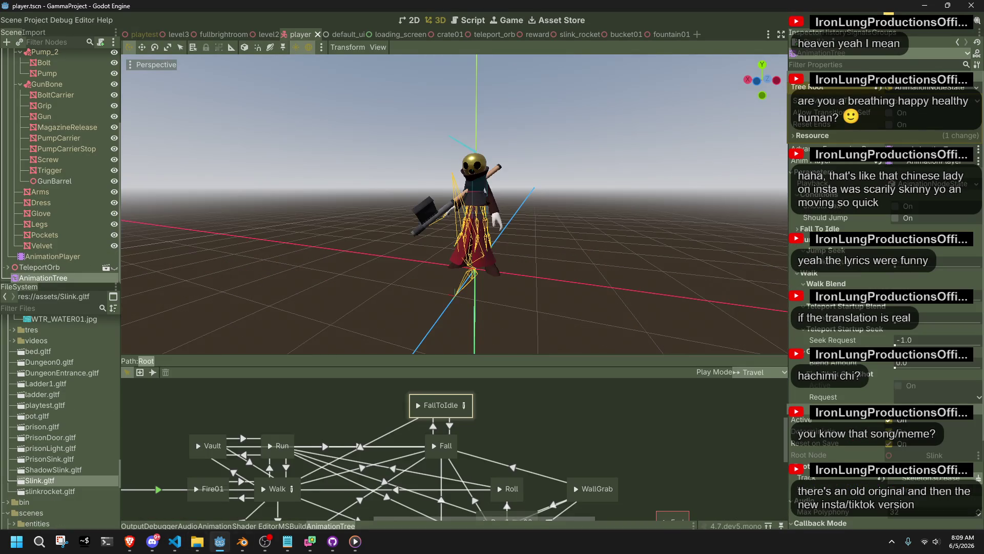
- Open the FallToIdle blend tree to inspect its nodes, then go back to Player.cs
left_click(464, 406)
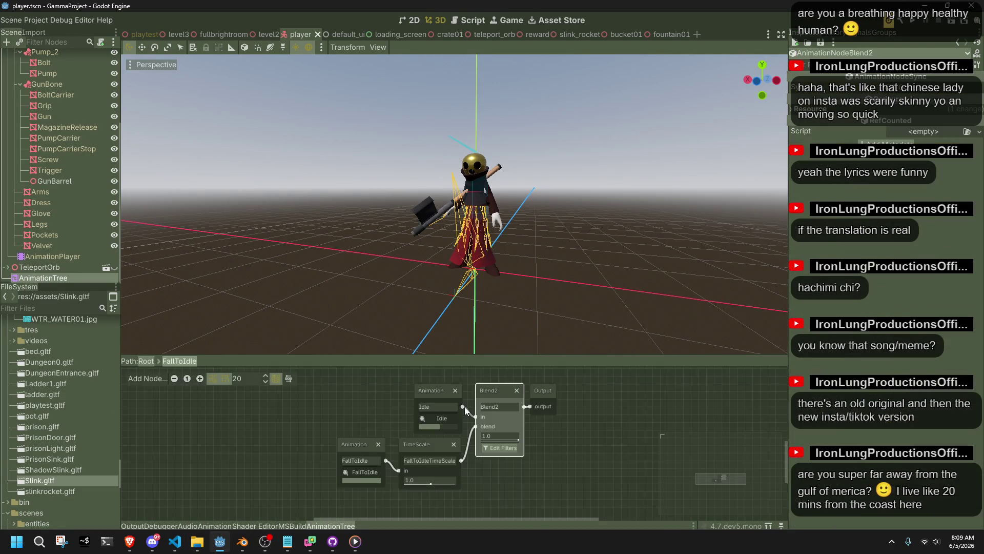
left_click(171, 544)
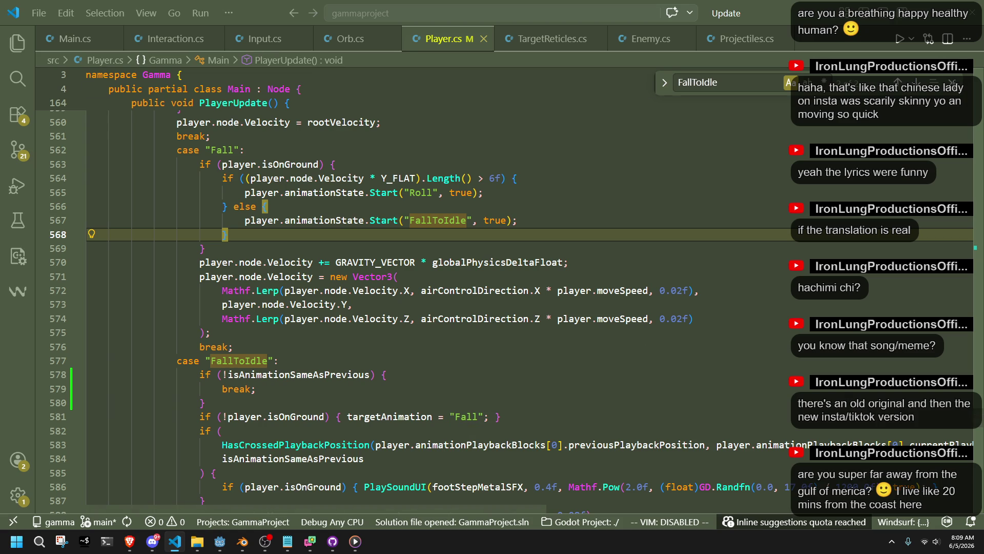
- Close the FallToIdle search and examine the Fall case's Roll-on-landing check with its 6f speed threshold
left_click(953, 82)
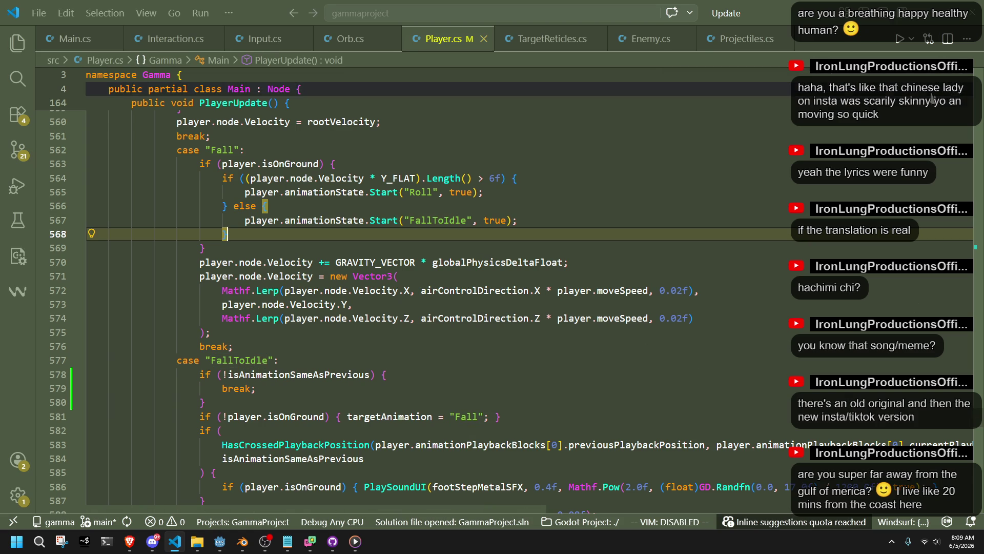
left_click(362, 344)
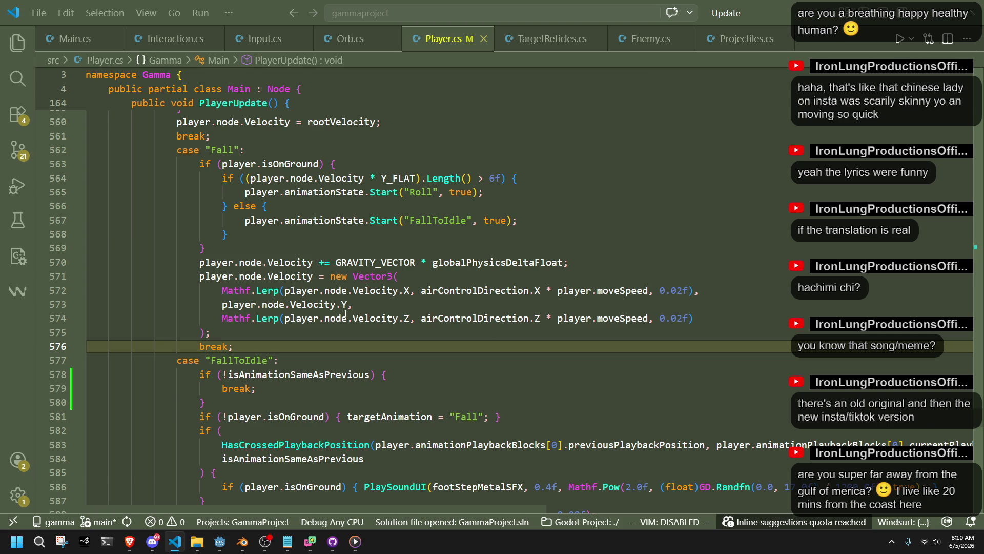
left_click(300, 254)
scroll(337, 253, "up", 2)
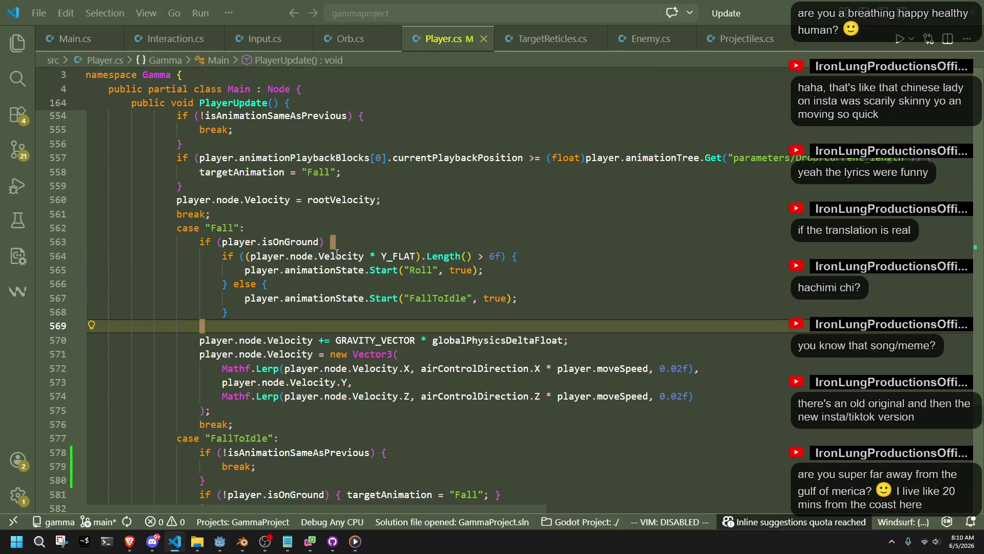
left_click(403, 281)
double_click(422, 269)
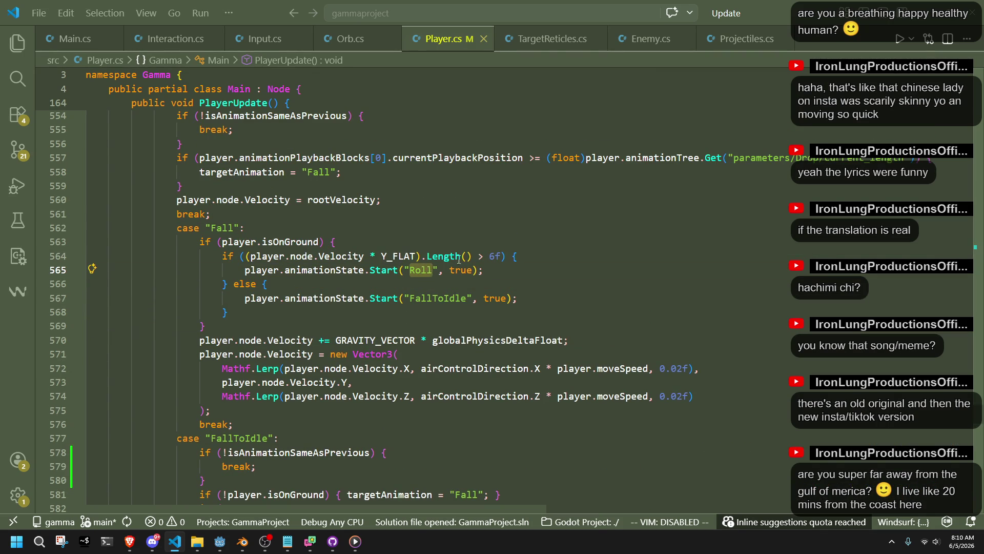
double_click(490, 256)
left_click(526, 272)
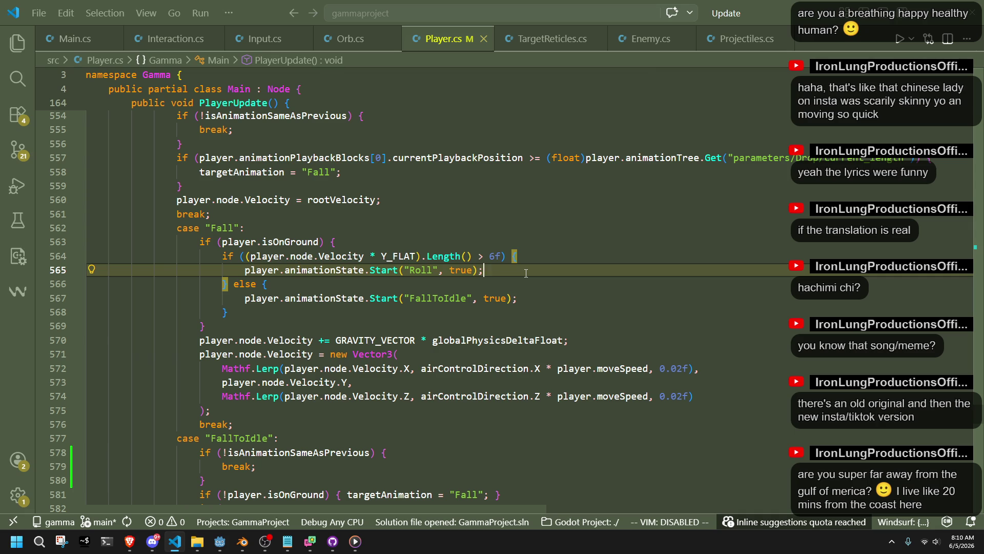
- Reimport the freshly exported Slink.gltf model in Godot
left_click(226, 541)
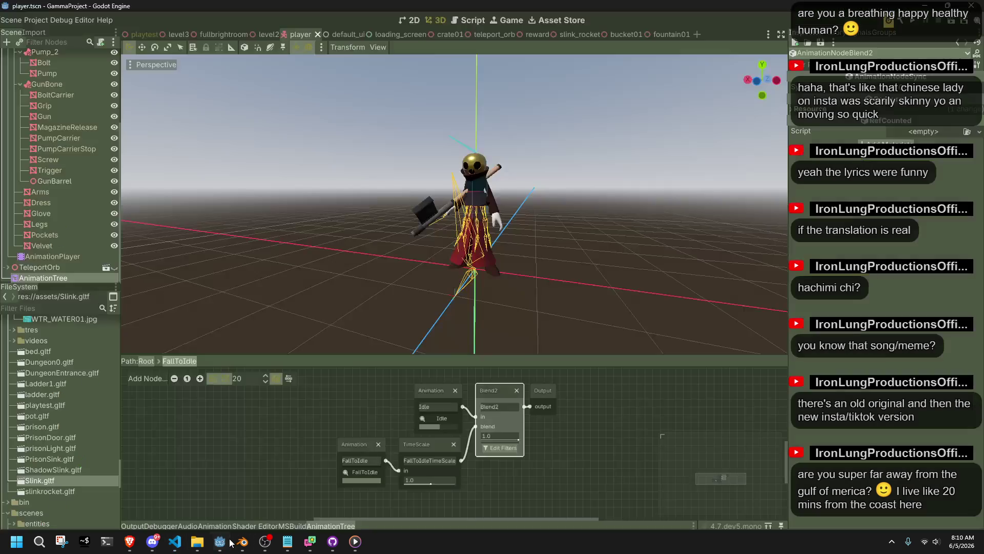
left_click(353, 447)
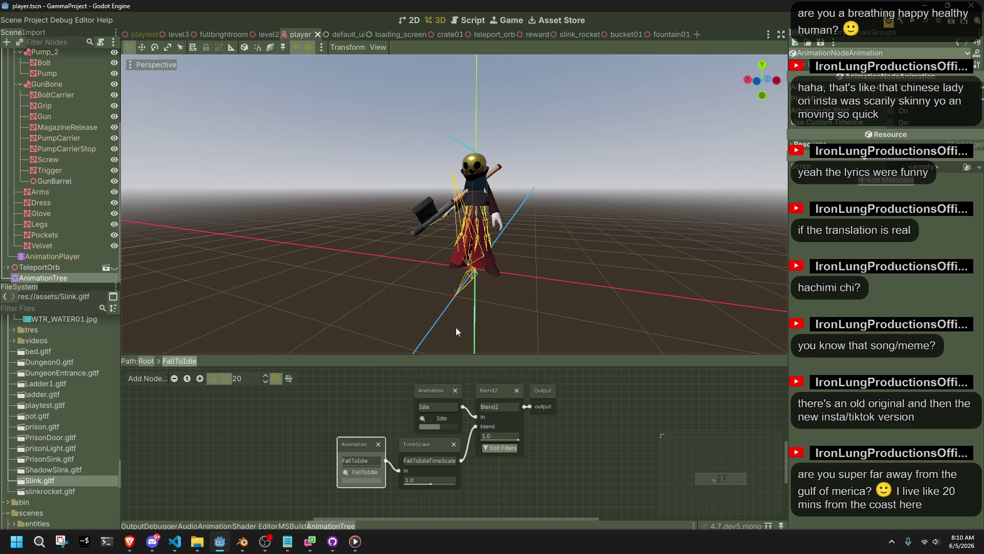
left_click(292, 310)
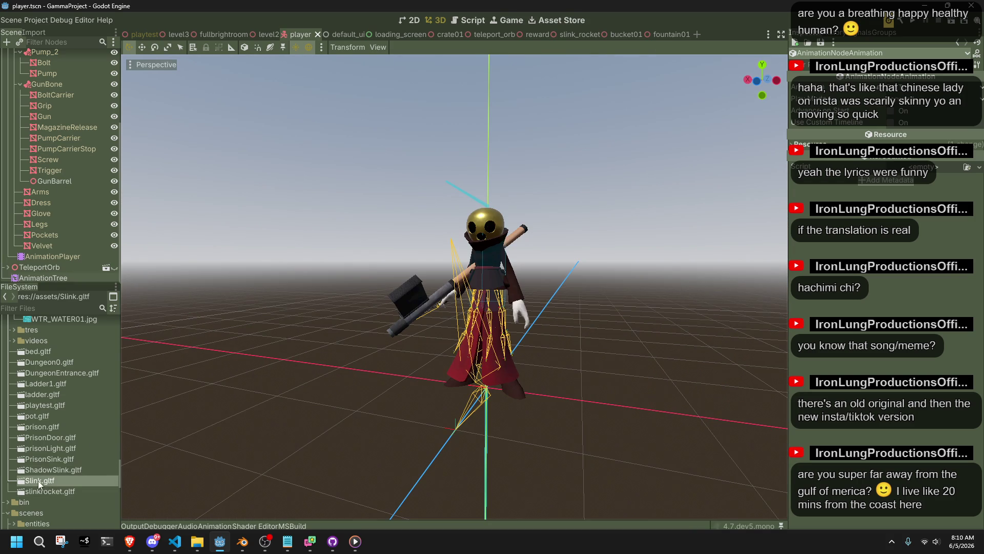
right_click(39, 481)
left_click(66, 498)
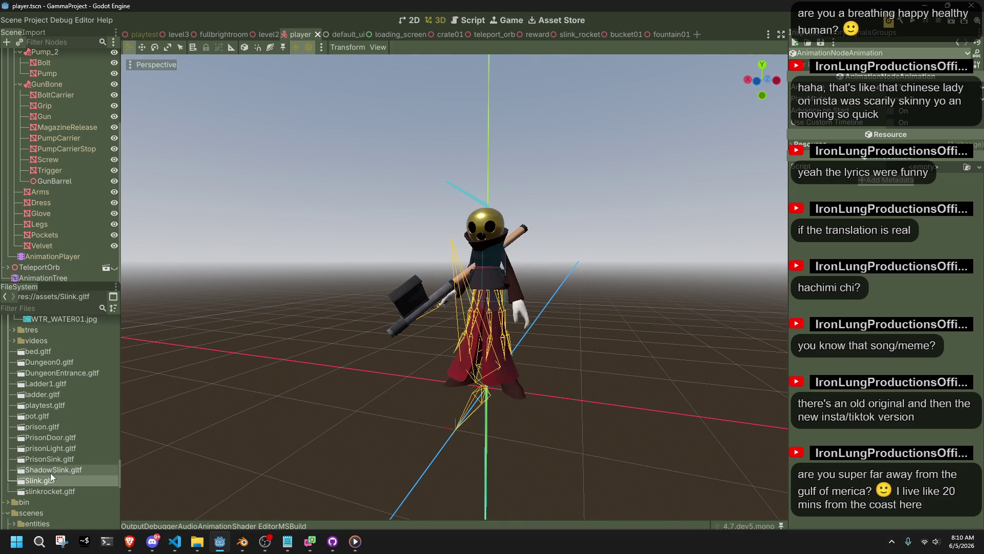
- In the FallToIdle blend tree, move the Animation node left and add a TimeSeek node before TimeScale
left_click(60, 278)
left_click(463, 404)
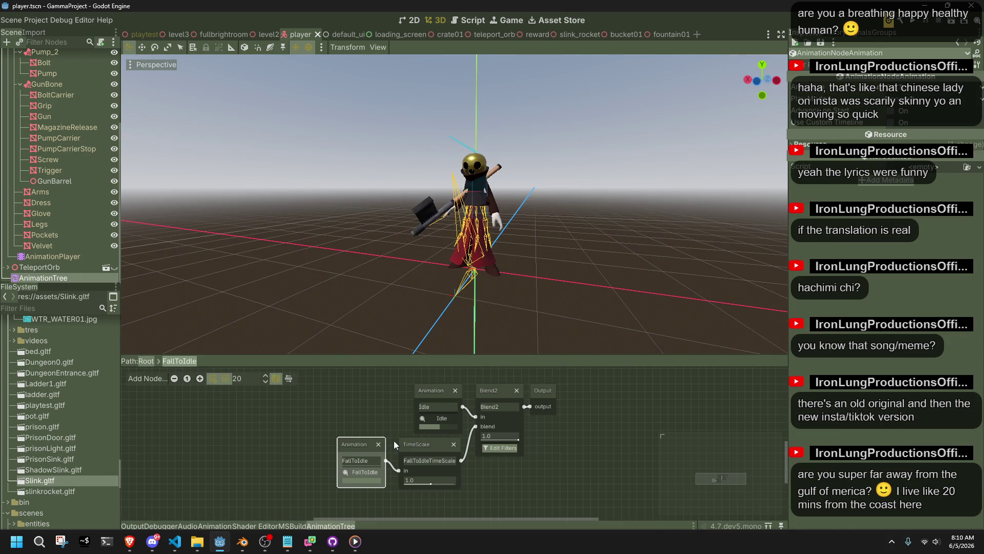
left_click_drag(359, 446, 238, 449)
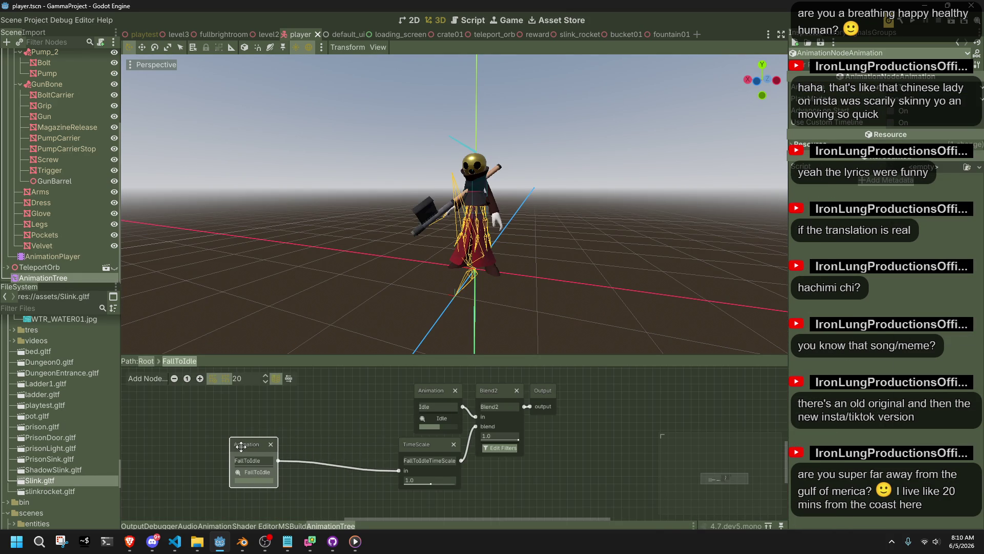
right_click(290, 448)
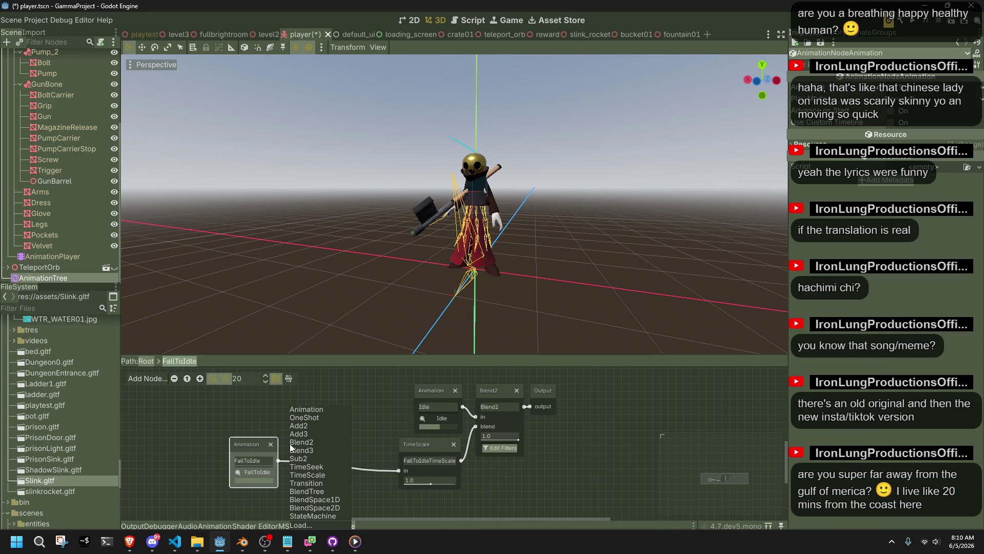
left_click(318, 466)
left_click_drag(302, 451, 326, 444)
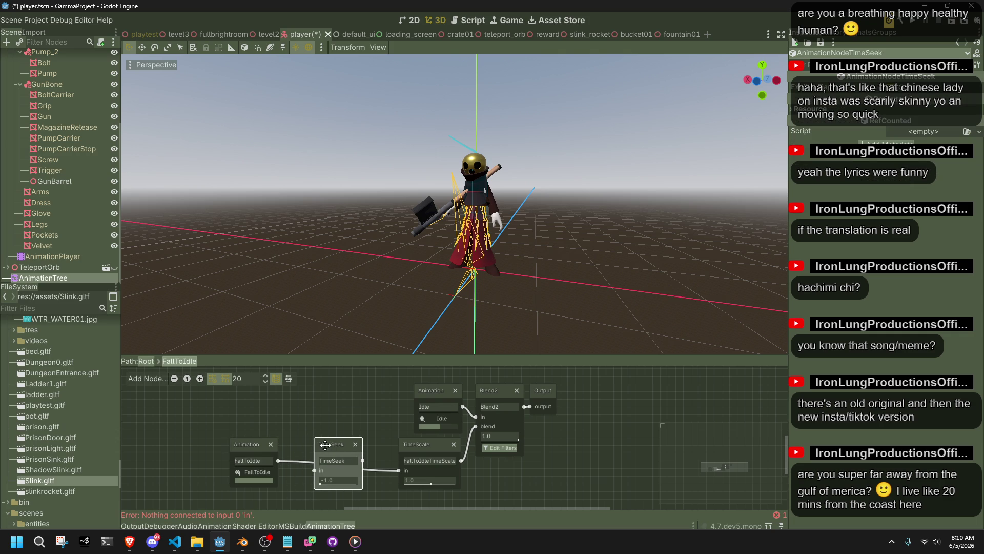
- Rewire TimeSeek, place the Animation node beside it and save player.tscn
left_click_drag(399, 470, 306, 475)
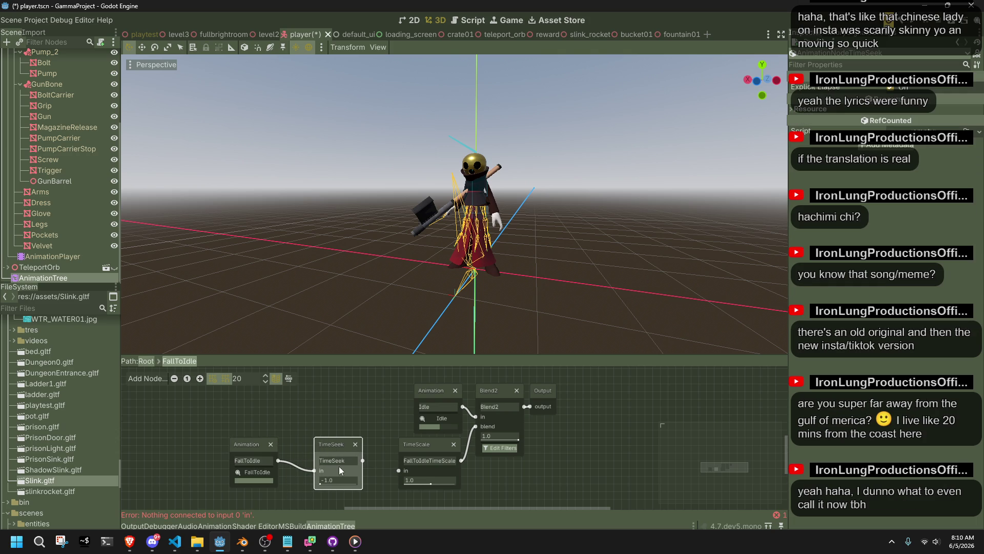
left_click_drag(326, 442, 349, 441)
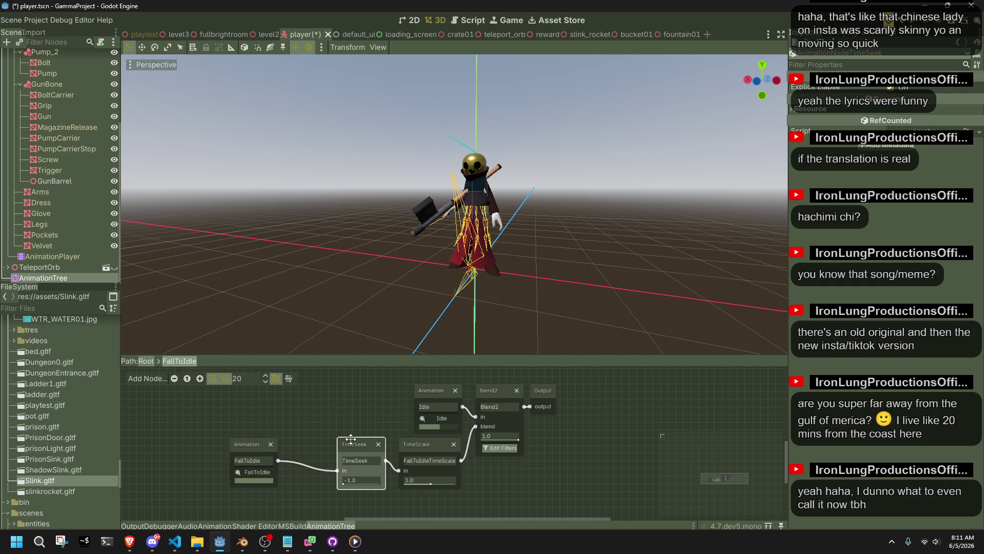
left_click(256, 444)
left_click_drag(256, 443, 310, 443)
key("ctrl+s")
left_click(174, 541)
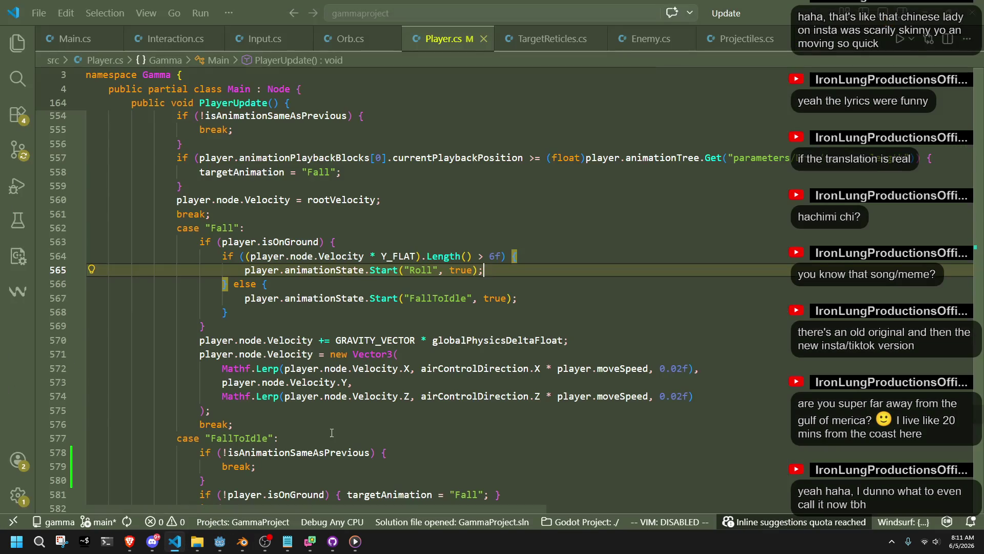
- Scroll through Player.cs to the OrbShoot() call
scroll(336, 430, "down", 5)
scroll(336, 430, "down", 20)
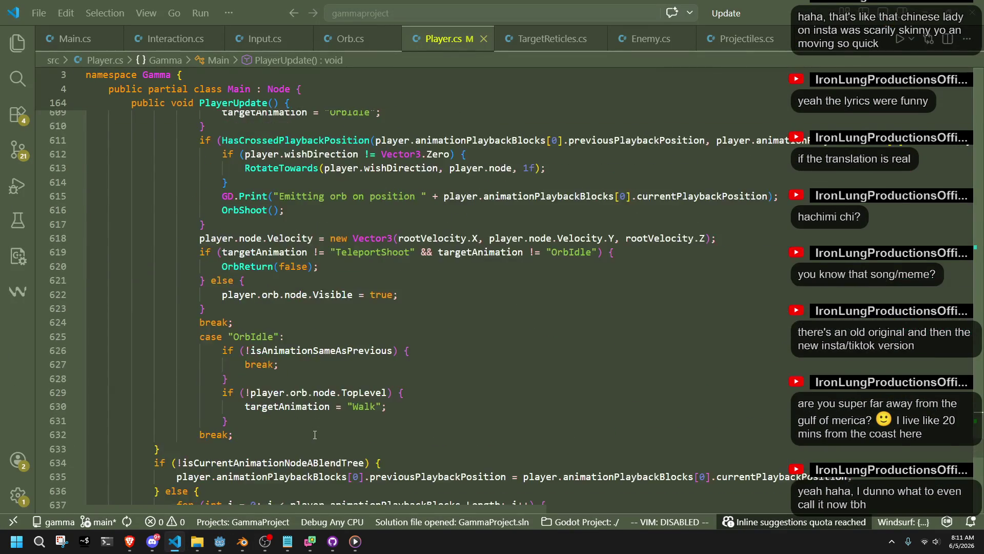
scroll(315, 434, "down", 2)
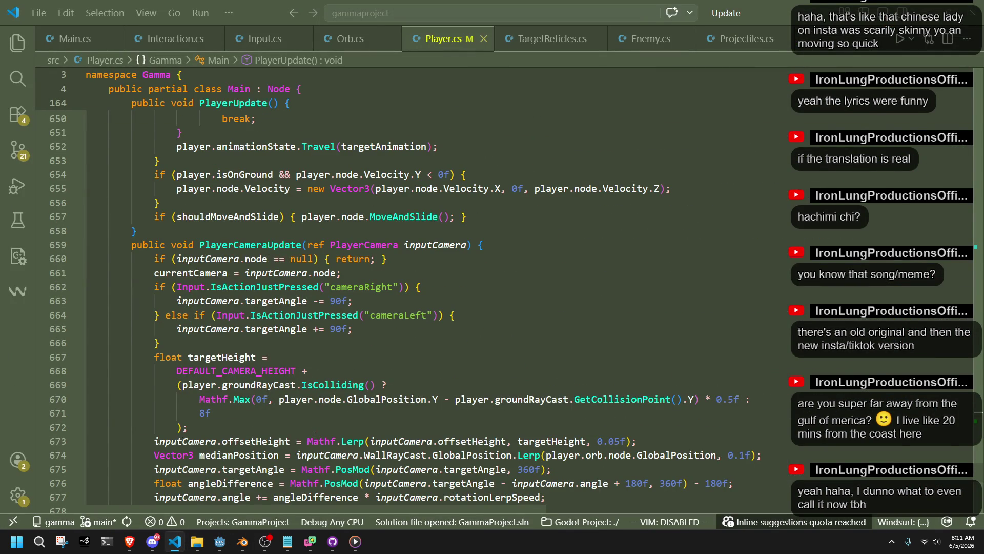
scroll(315, 435, "down", 8)
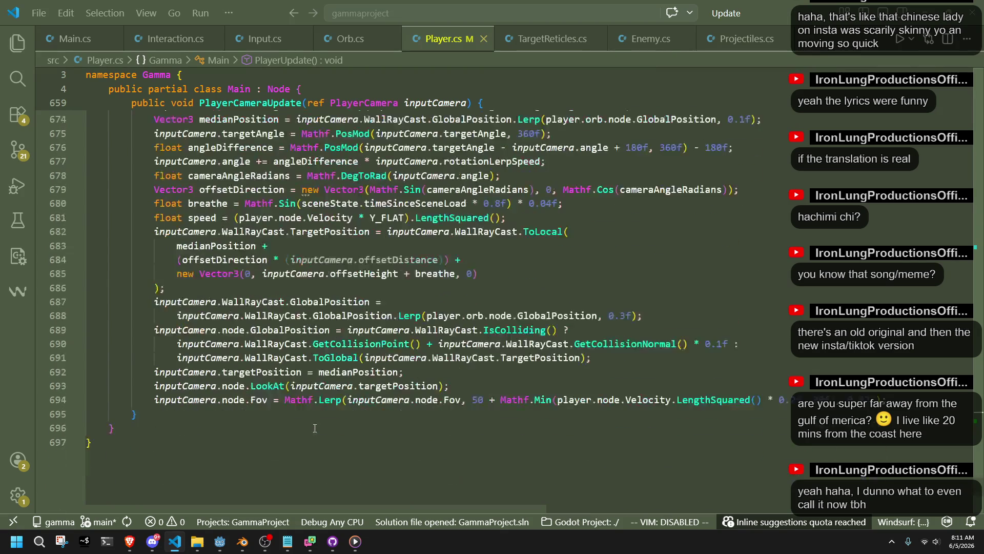
scroll(312, 424, "up", 15)
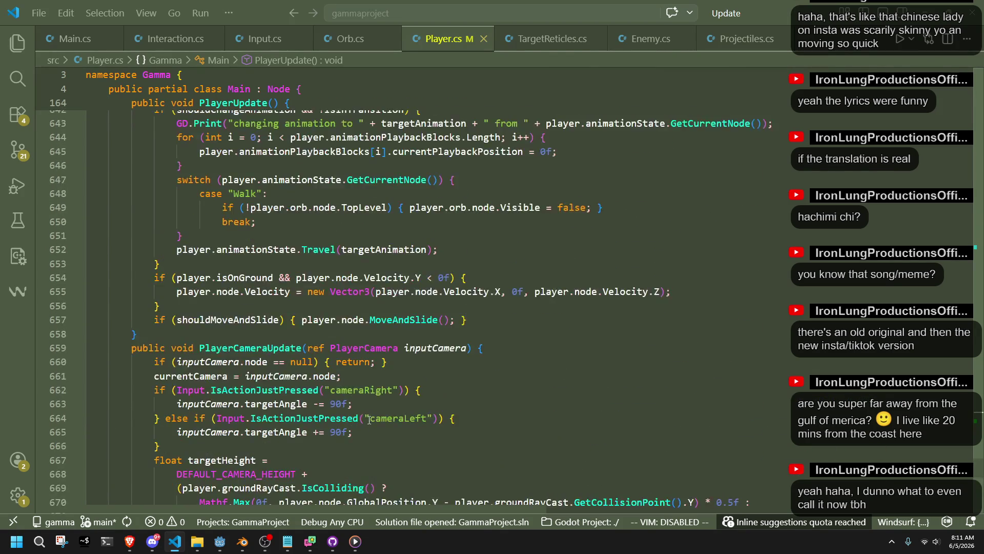
scroll(371, 430, "up", 1)
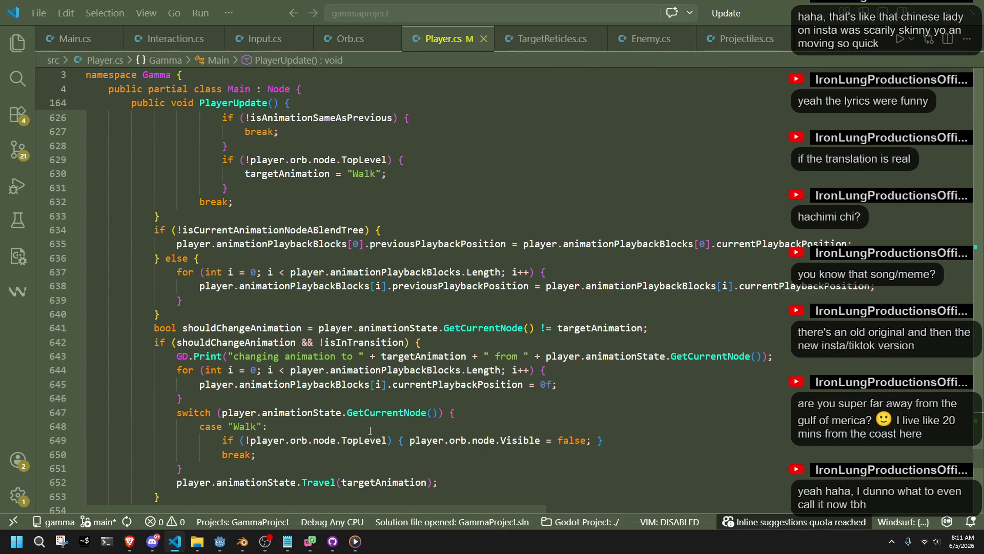
scroll(370, 430, "up", 6)
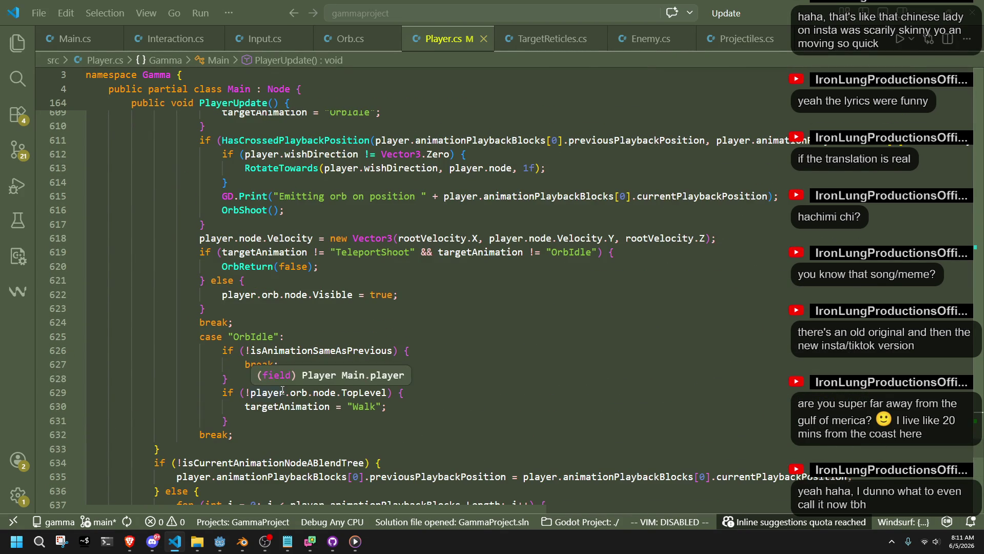
scroll(282, 390, "up", 2)
scroll(289, 415, "up", 5)
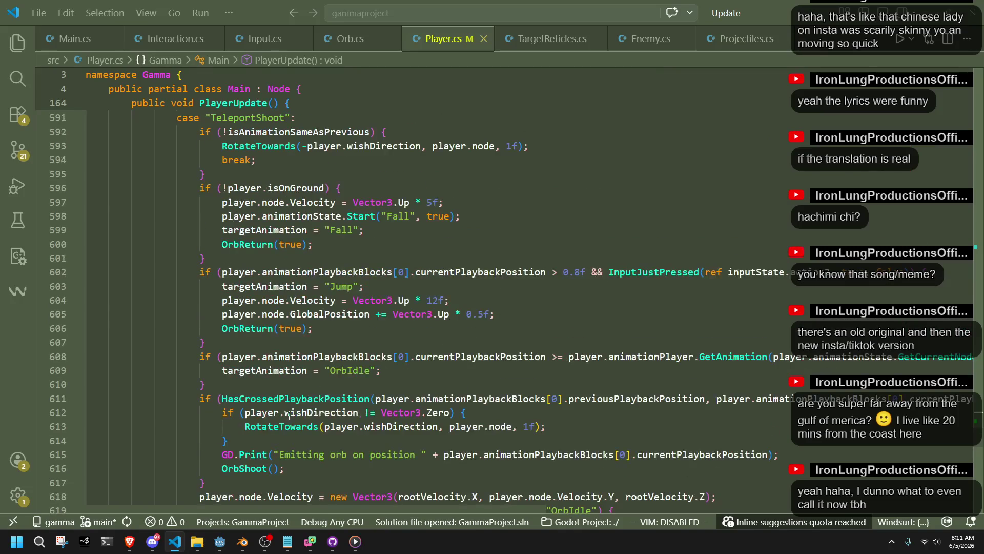
left_click(365, 473)
- Highlight the occurrences of the Roll and RunJump02 case names
scroll(365, 473, "up", 12)
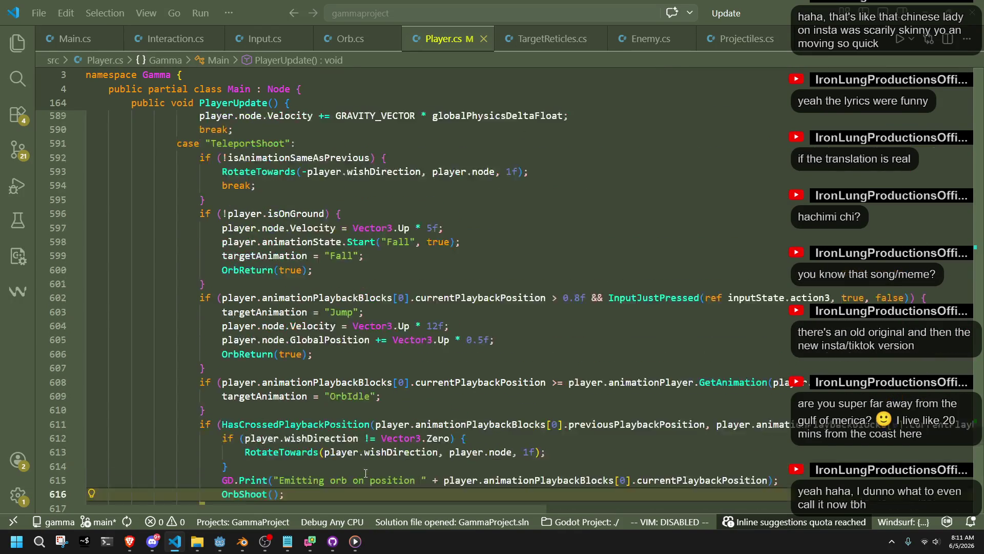
scroll(365, 473, "up", 6)
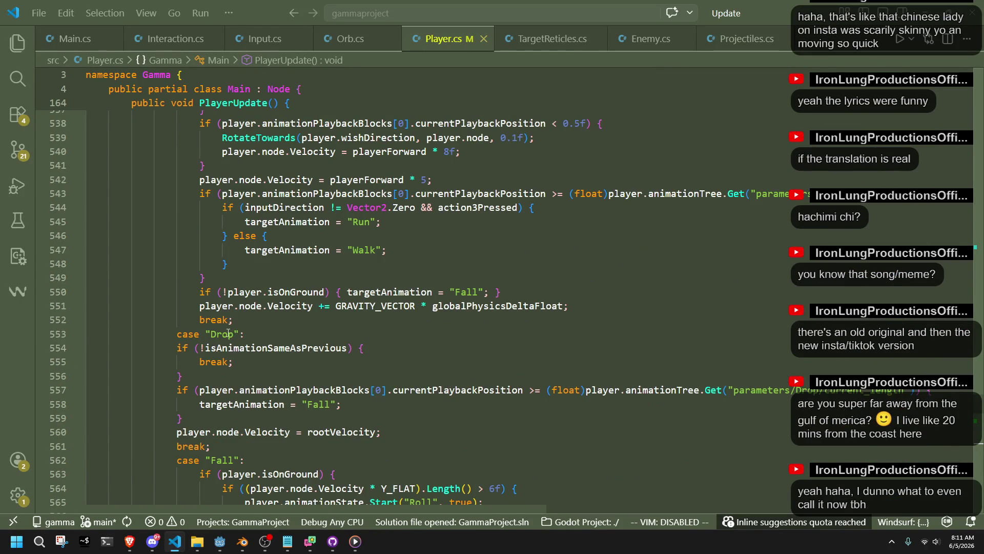
scroll(292, 365, "up", 7)
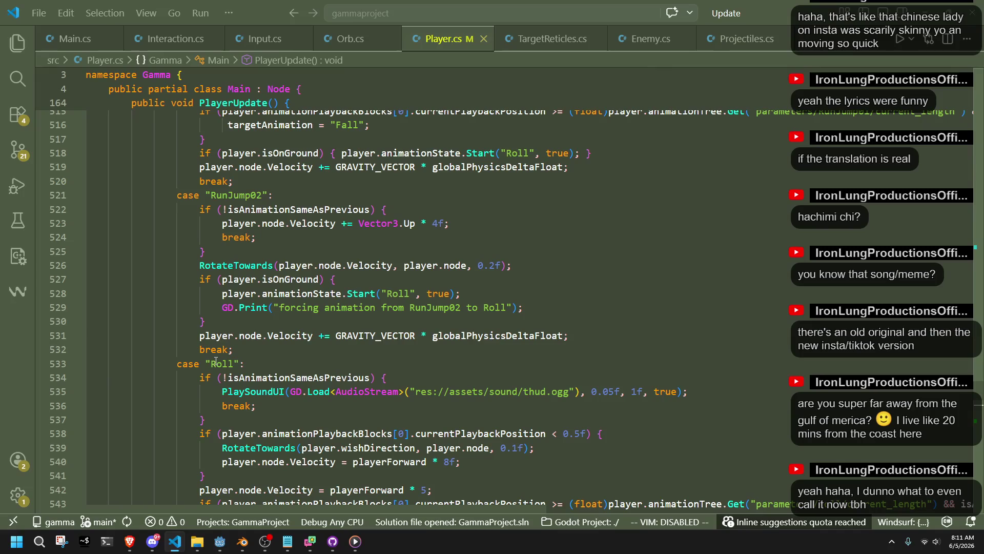
double_click(217, 362)
left_click(293, 366)
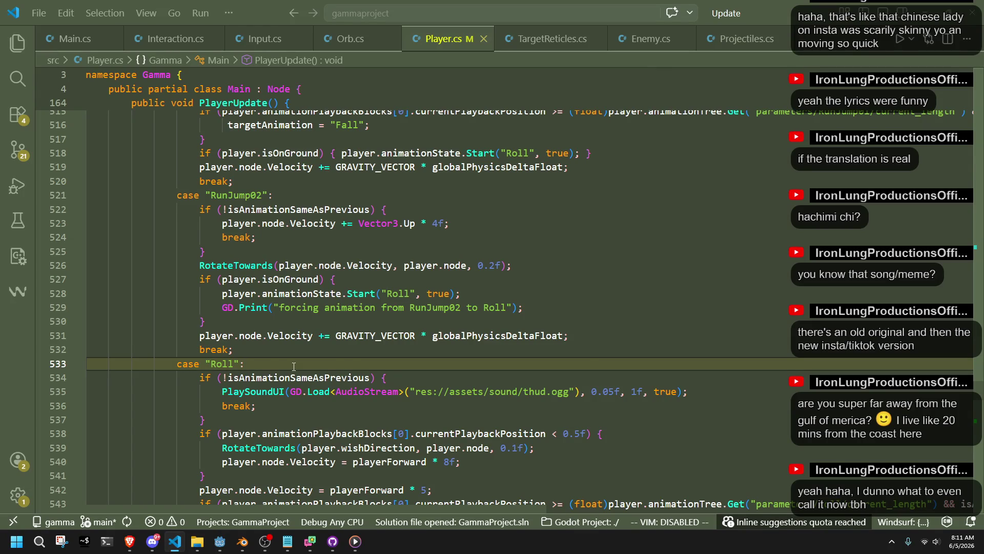
scroll(294, 366, "up", 5)
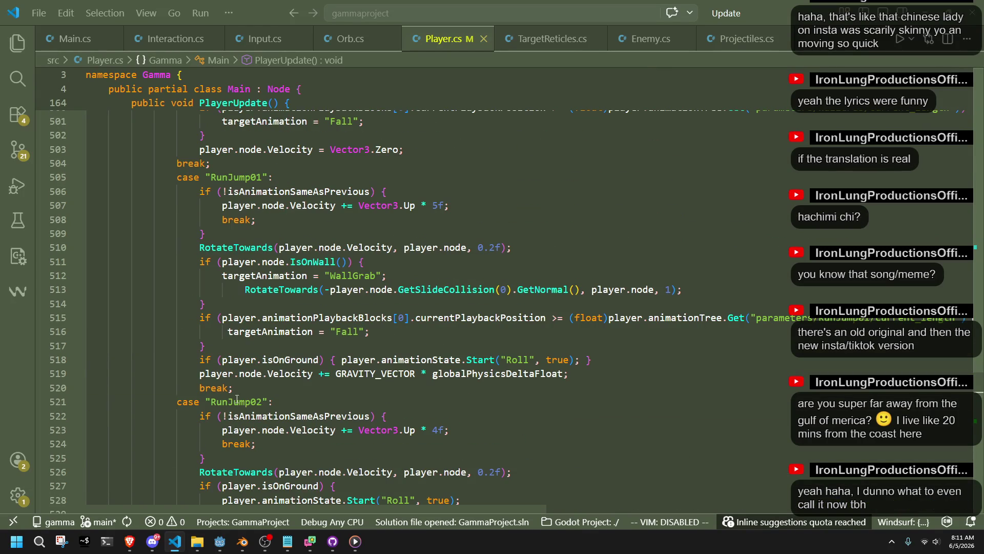
double_click(237, 402)
left_click(285, 399)
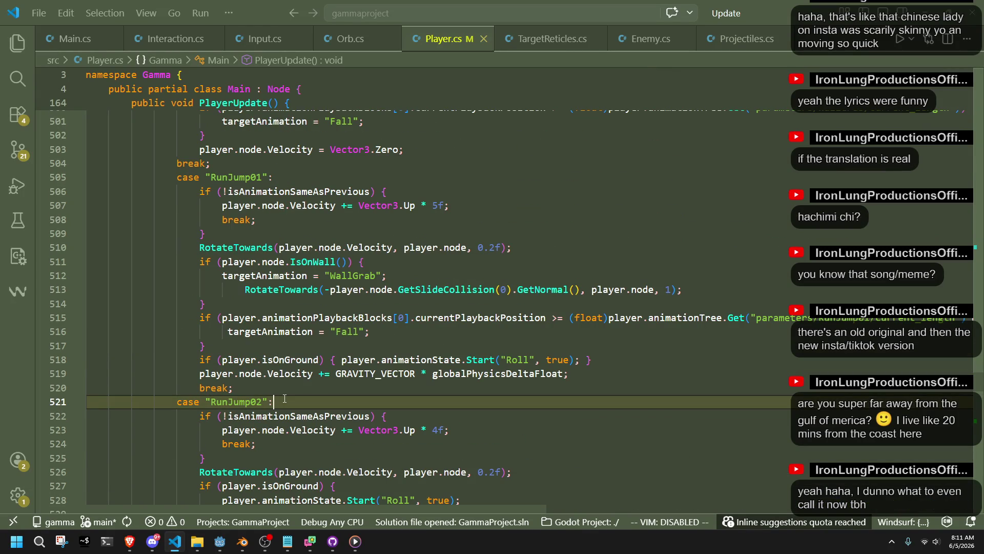
- Inspect the Jump case's seek_request line 455 and its break on line 457
scroll(283, 397, "up", 15)
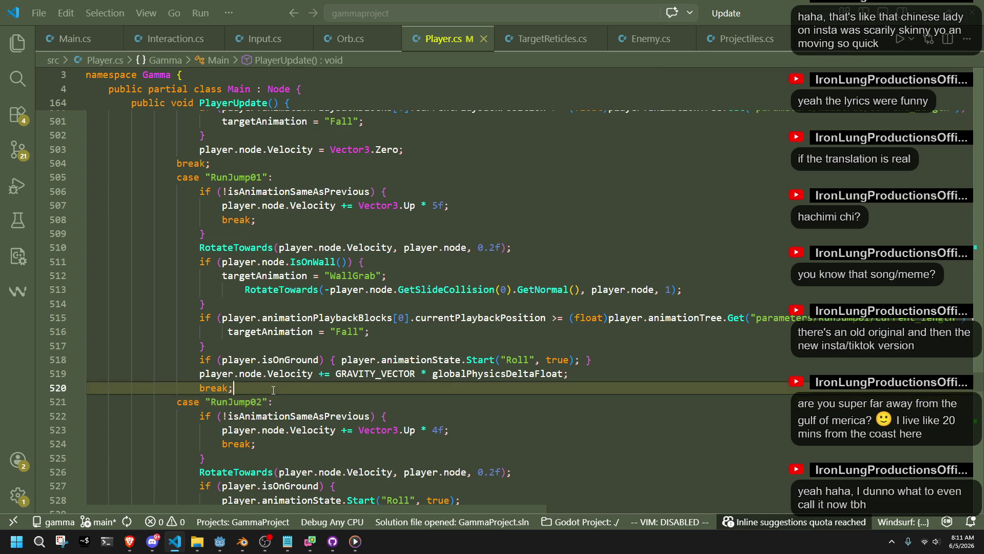
scroll(273, 390, "up", 4)
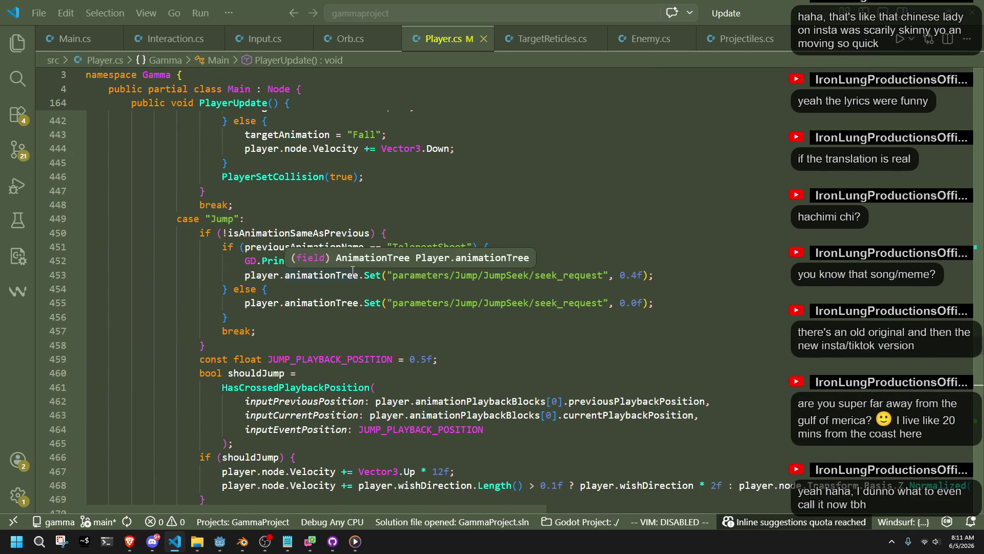
left_click(553, 332)
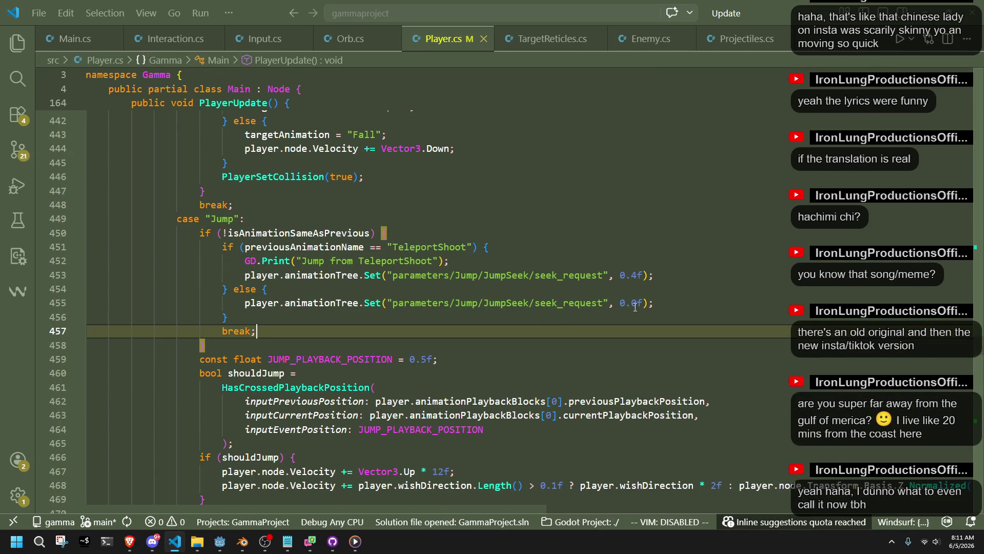
left_click(685, 305)
key("shift+Up")
key("Down")
key("Down")
key("Down")
left_click(228, 550)
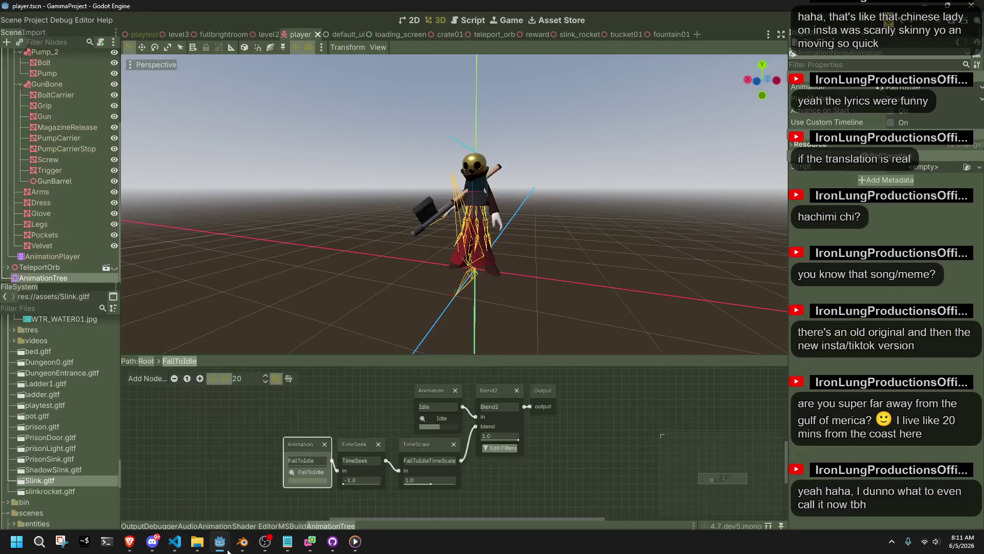
- Rename the TimeSeek node to FallToIdleTimeSeek
double_click(358, 460)
left_click(344, 462)
type("FallToIdle")
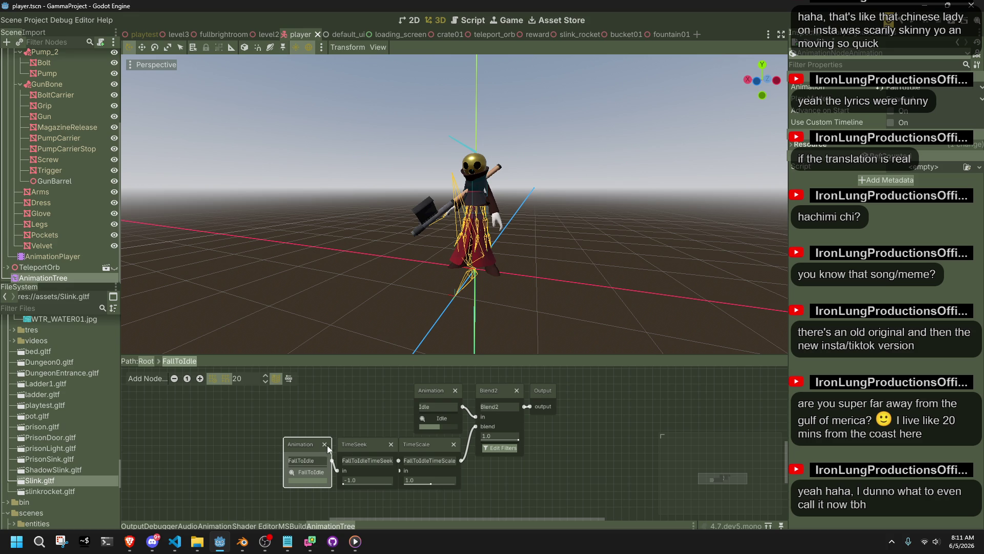
- Shift the Animation and FallToIdleTimeSeek nodes left and align the Animation node
mouse_move(307, 424)
left_mouse_down()
mouse_move(364, 453)
mouse_move(352, 450)
left_mouse_up()
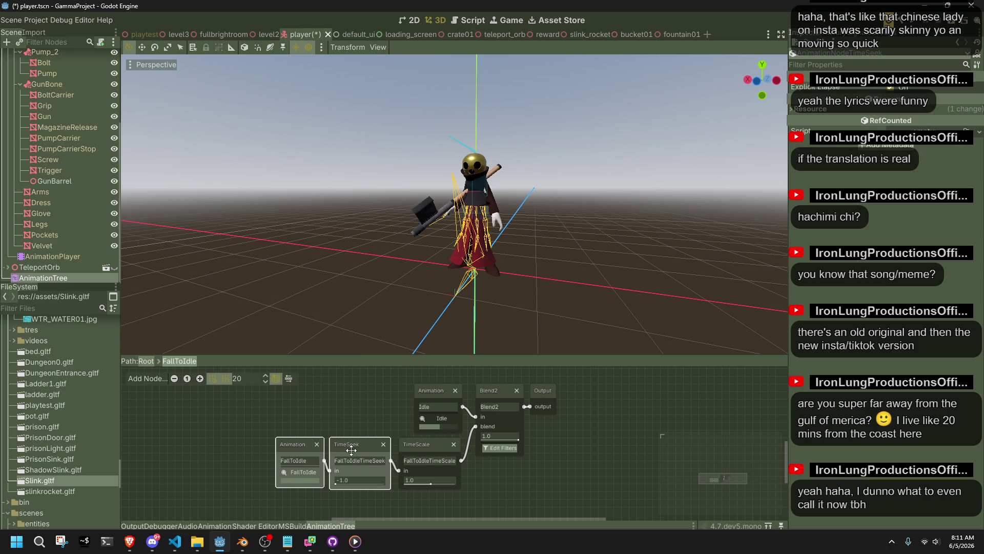
left_click(298, 437)
left_click_drag(297, 438, 291, 441)
left_click(328, 401)
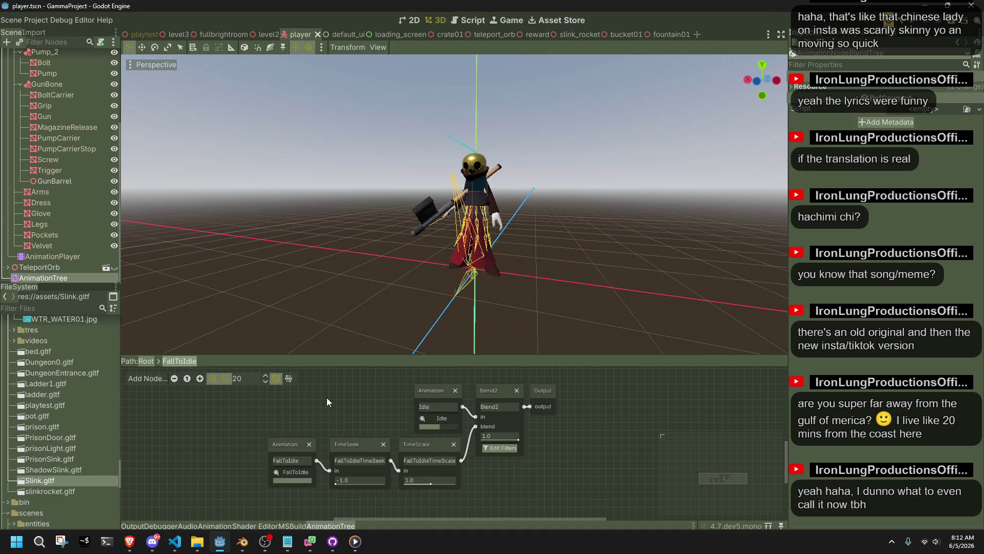
left_click(243, 541)
left_click(243, 541)
- Bring Player.cs forward and select the Jump case's JumpSeek seek_request call on line 455
left_click(175, 540)
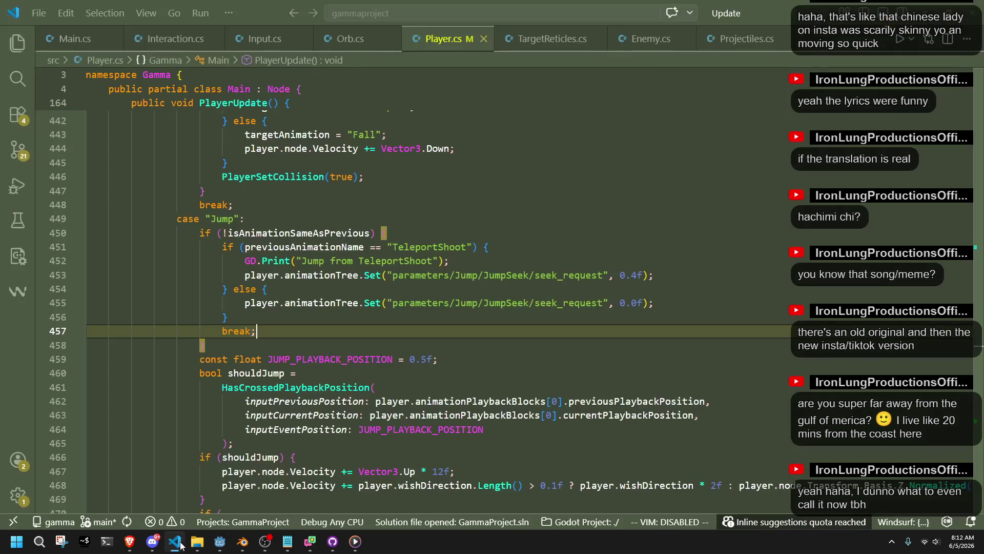
left_click(264, 343)
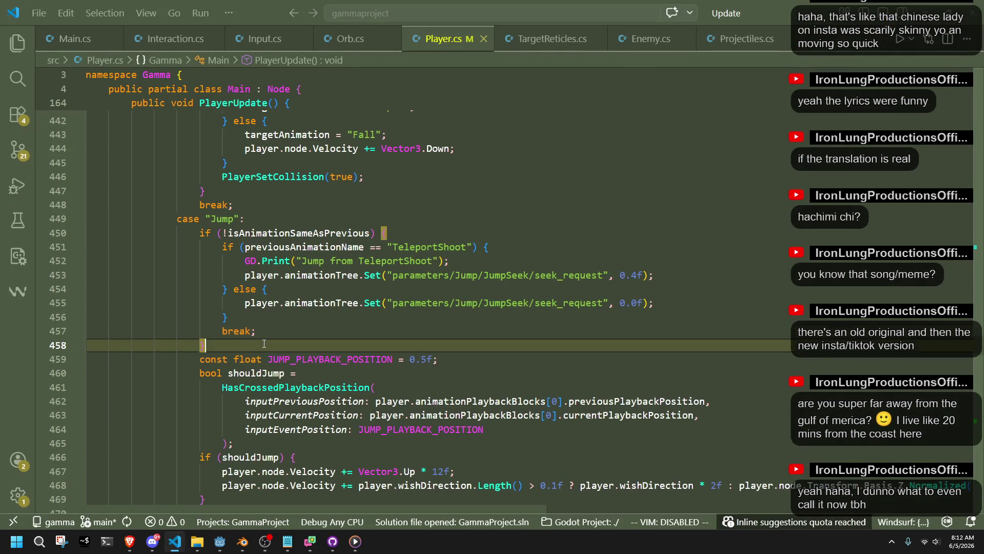
left_click(361, 322)
left_click_drag(666, 303, 666, 292)
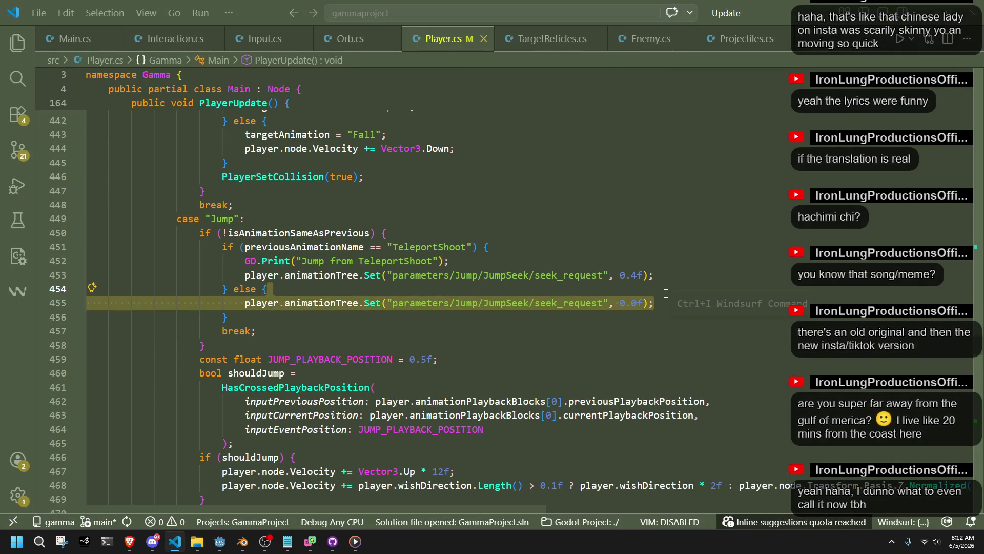
left_click(666, 293)
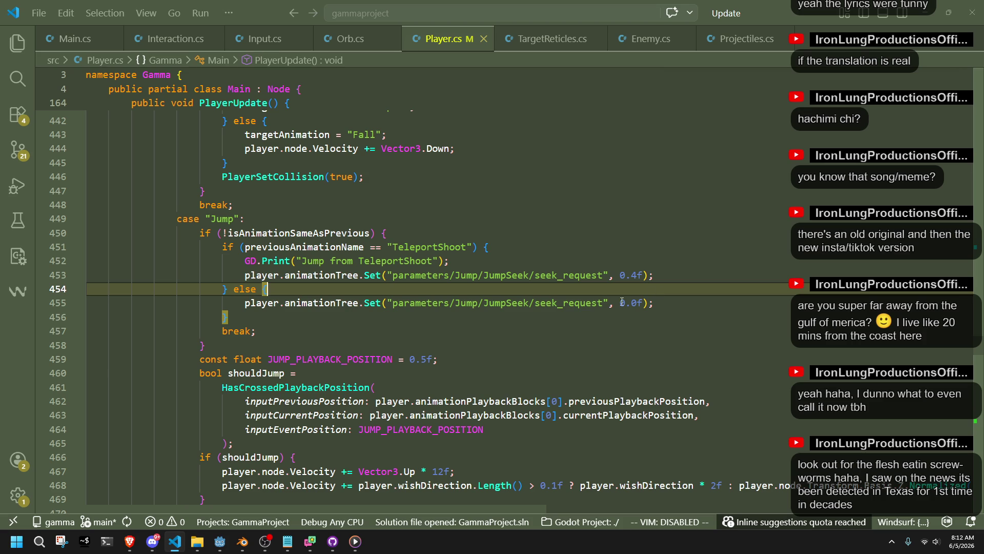
left_click(539, 328)
left_click_drag(535, 303, 533, 288)
key("ctrl+c")
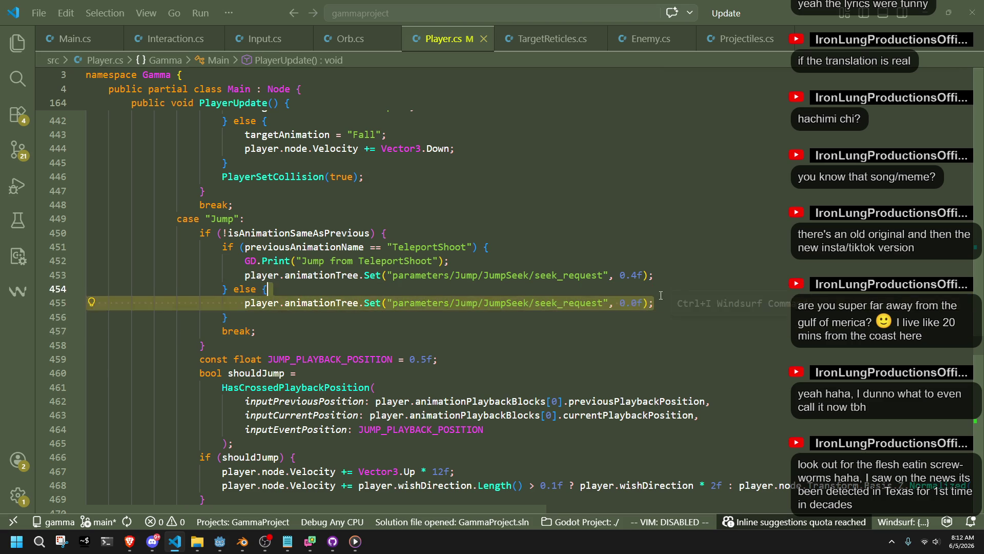
scroll(522, 356, "up", 18)
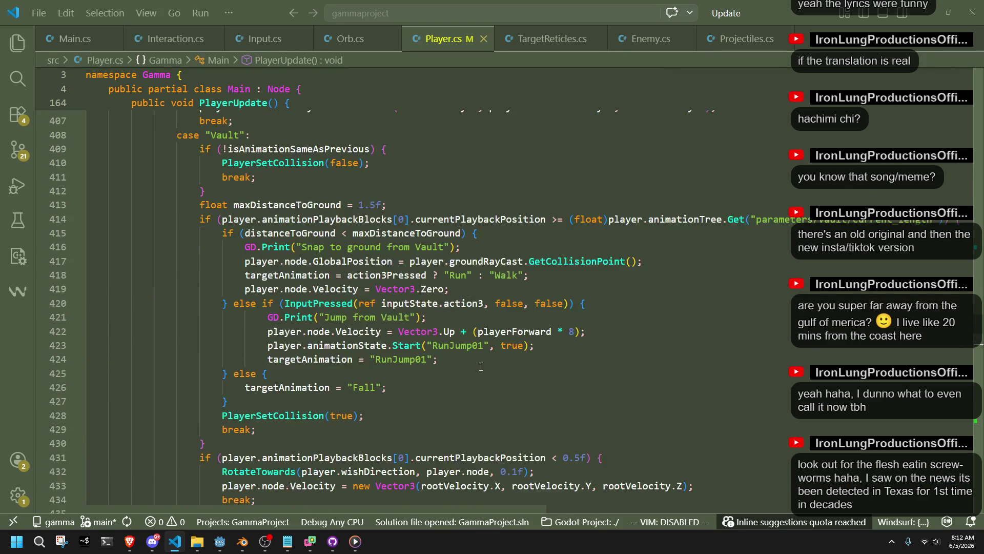
- Scroll Player.cs to the case "FallToIdle" block around line 577
scroll(480, 366, "up", 15)
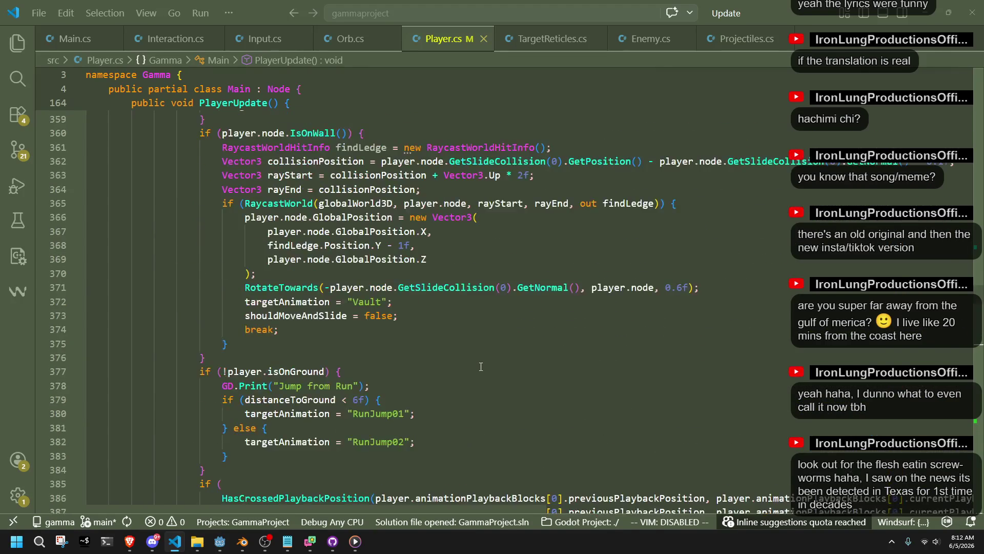
scroll(481, 366, "up", 1)
scroll(469, 370, "up", 15)
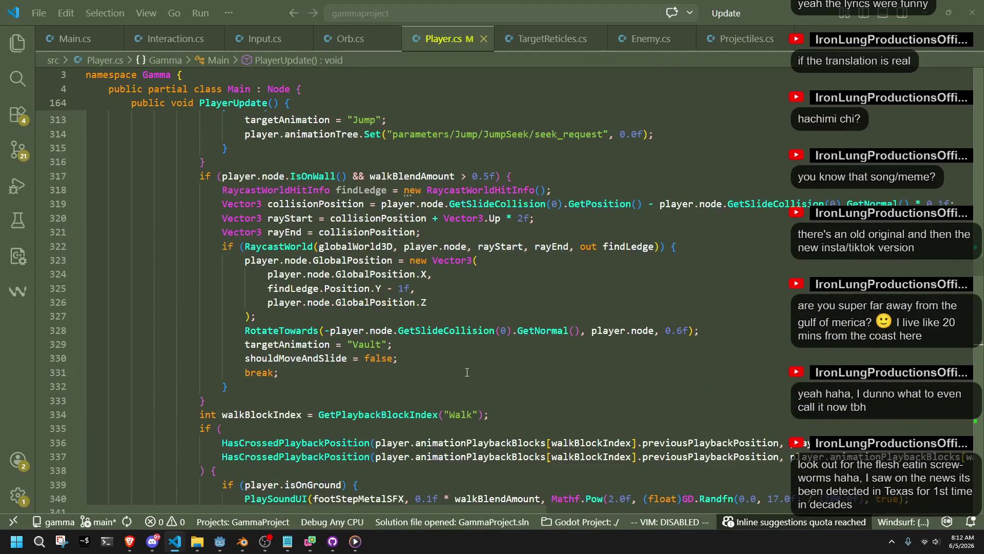
scroll(467, 370, "up", 2)
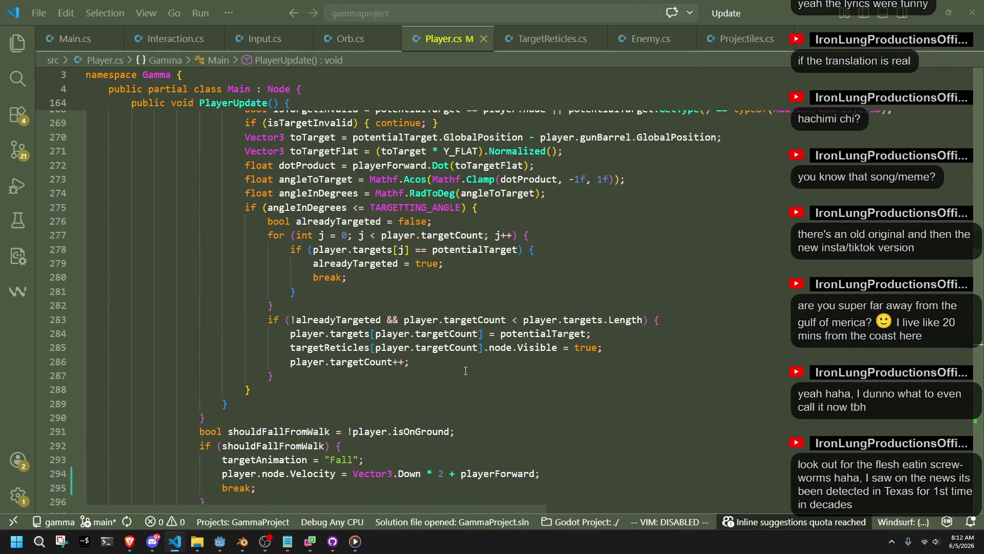
scroll(465, 370, "up", 9)
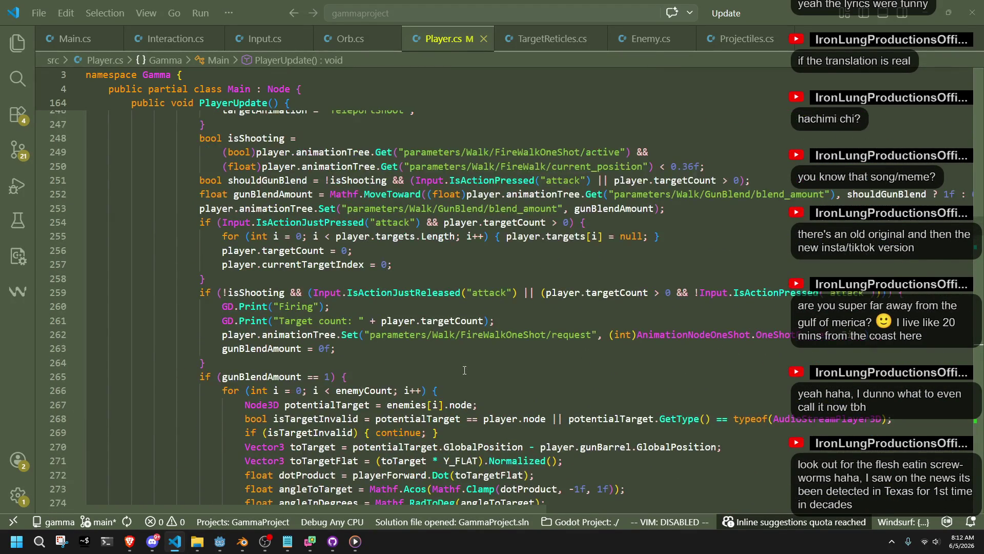
scroll(465, 370, "up", 14)
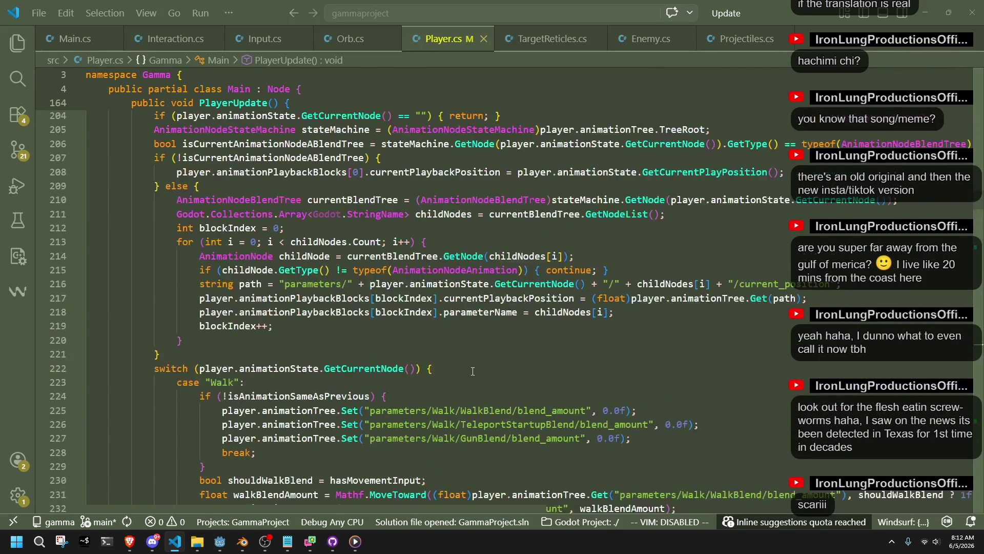
scroll(485, 365, "down", 4)
left_click_drag(974, 206, 977, 424)
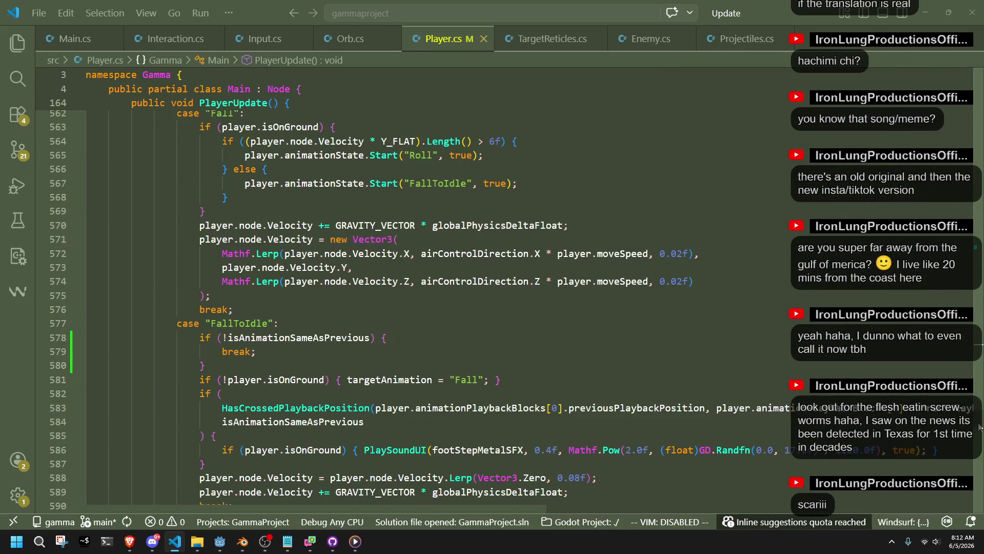
- Paste the JumpSeek seek_request 0.0f reset line into FallToIdle's first-entry block and fix its indent
left_click(302, 365)
left_click(399, 333)
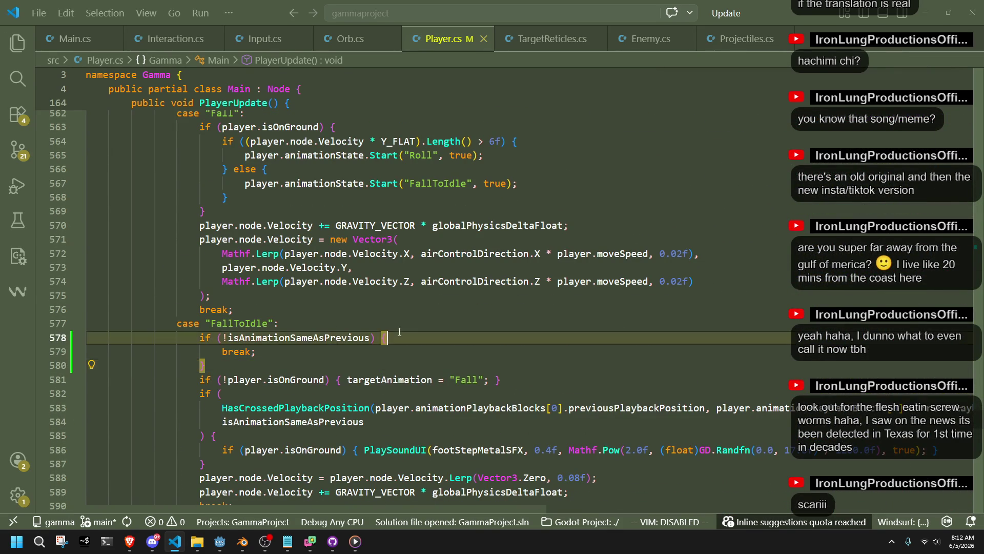
key("Return")
key("ctrl+v")
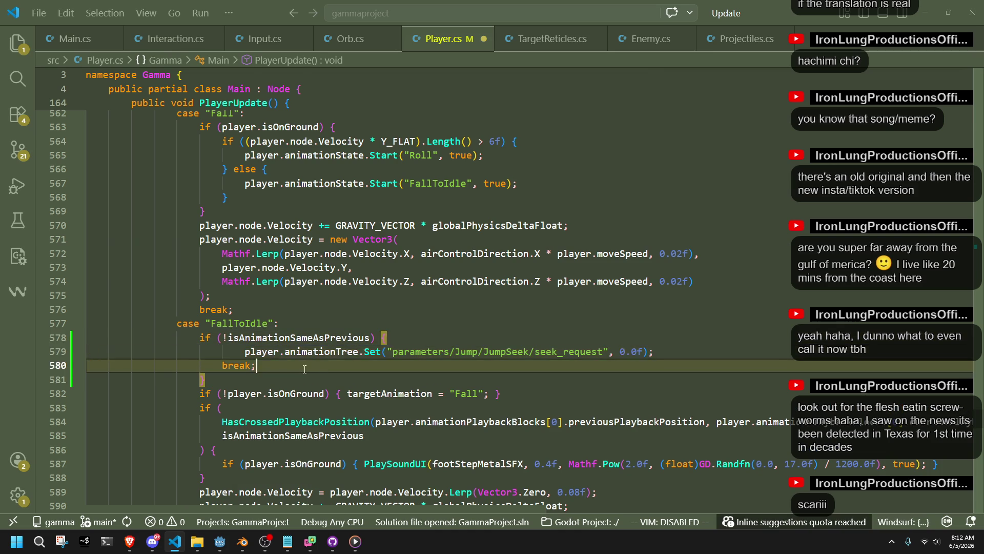
left_click(246, 354)
key("BackSpace")
left_click(327, 380)
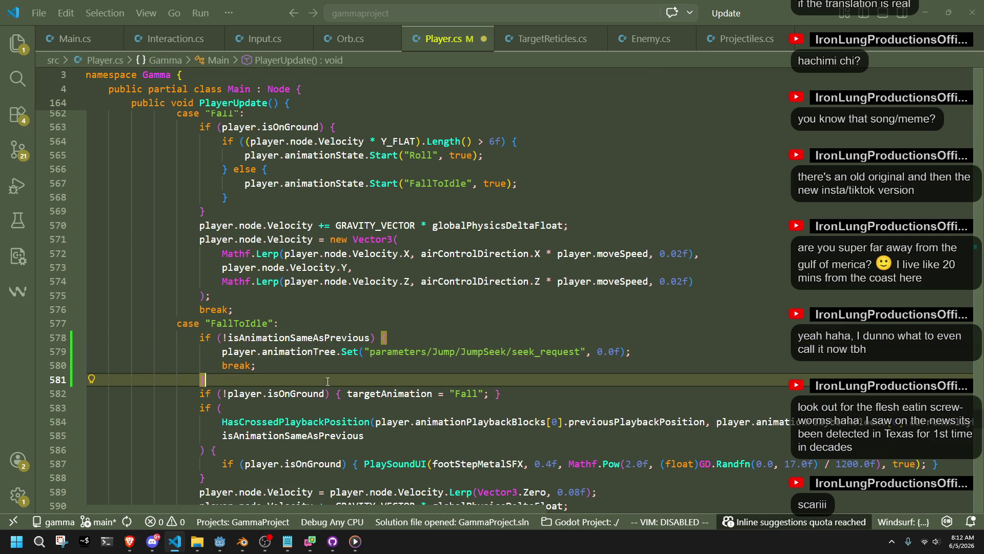
- Check the new seek_request line before the break and save Player.cs
left_click(296, 368)
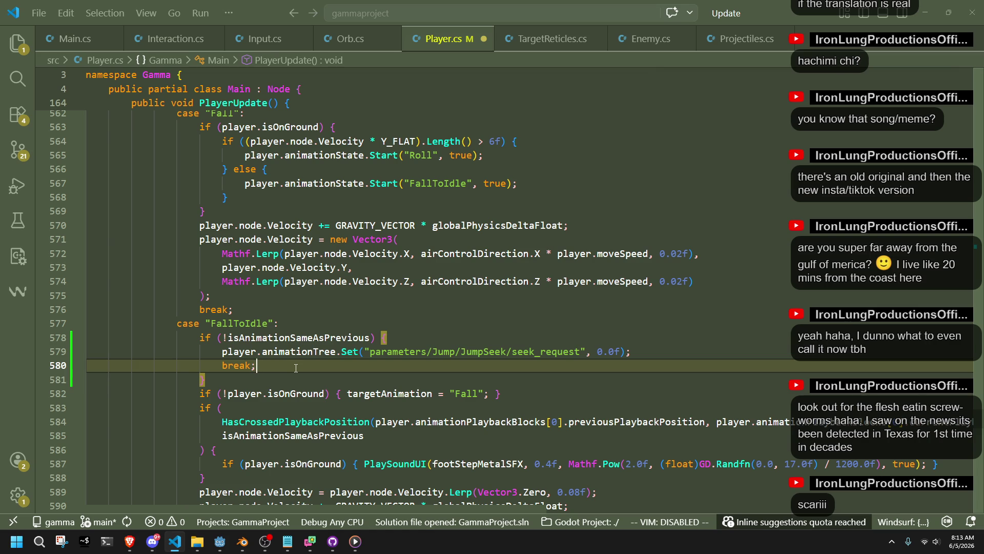
double_click(545, 351)
left_click(396, 359)
key("ctrl+s")
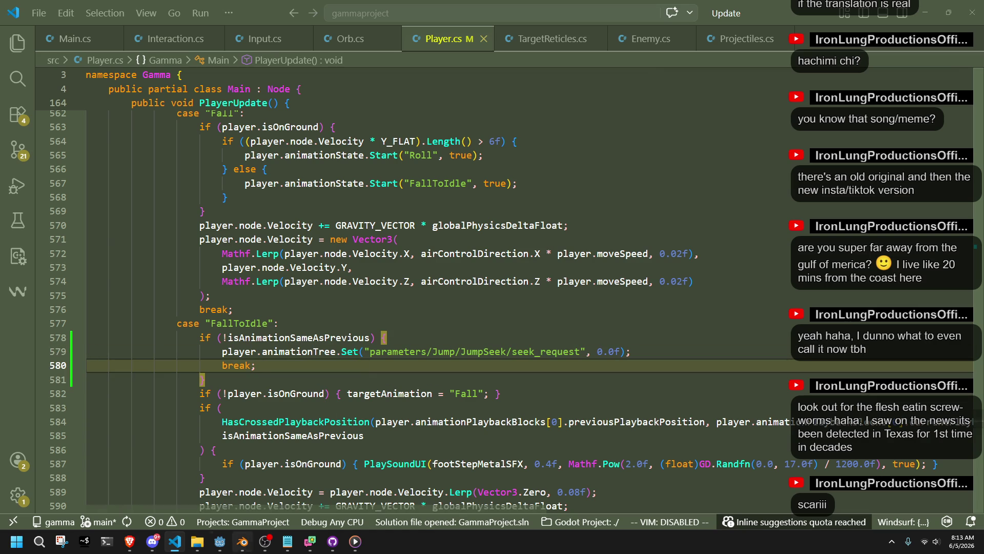
left_click(376, 379)
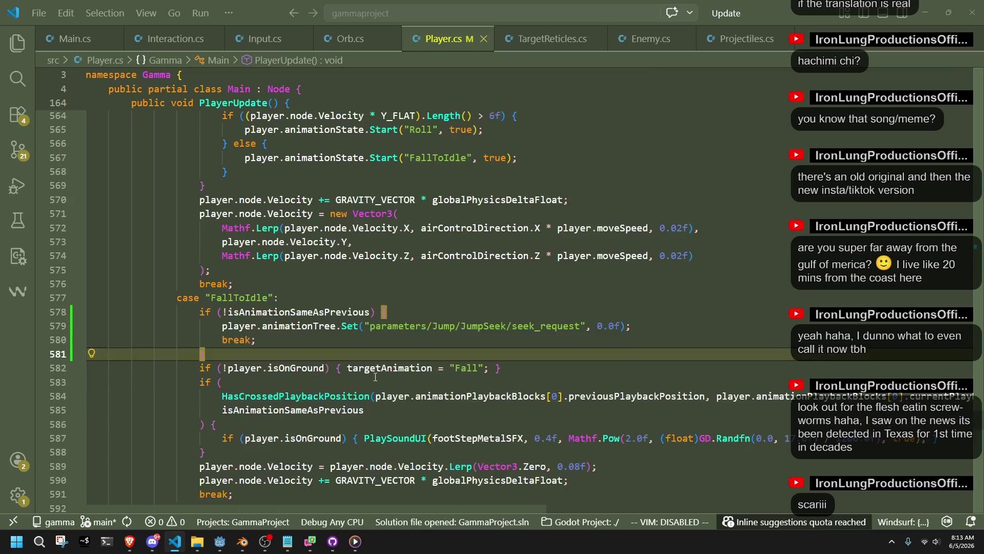
scroll(375, 377, "down", 2)
type("}")
left_click(557, 372)
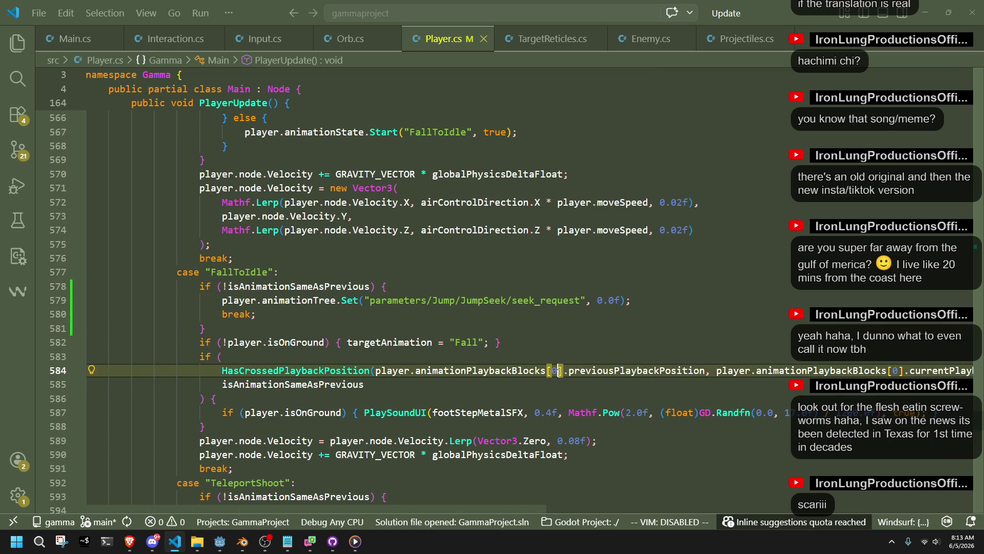
left_click(517, 386)
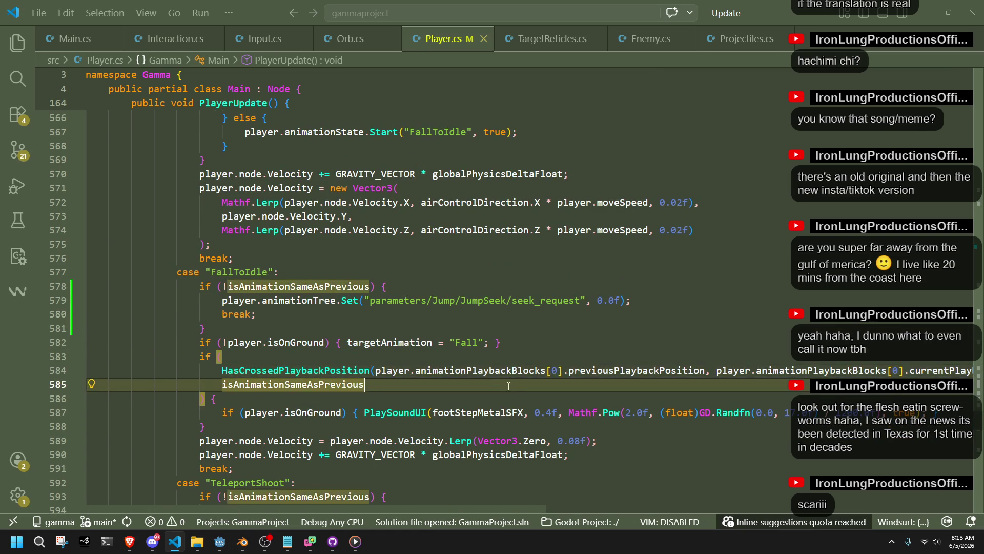
scroll(481, 406, "up", 6)
key("ctrl+f")
type("blo")
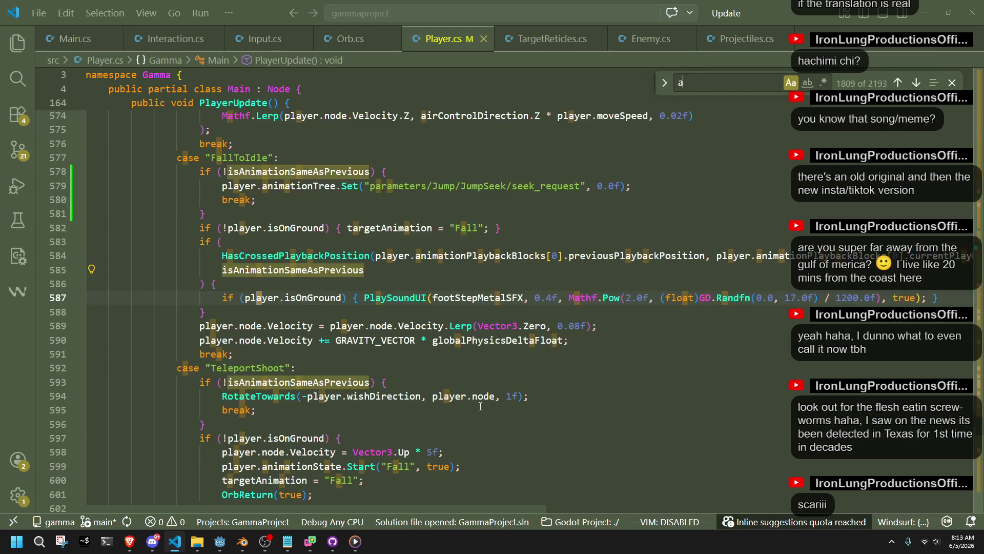
type("ck")
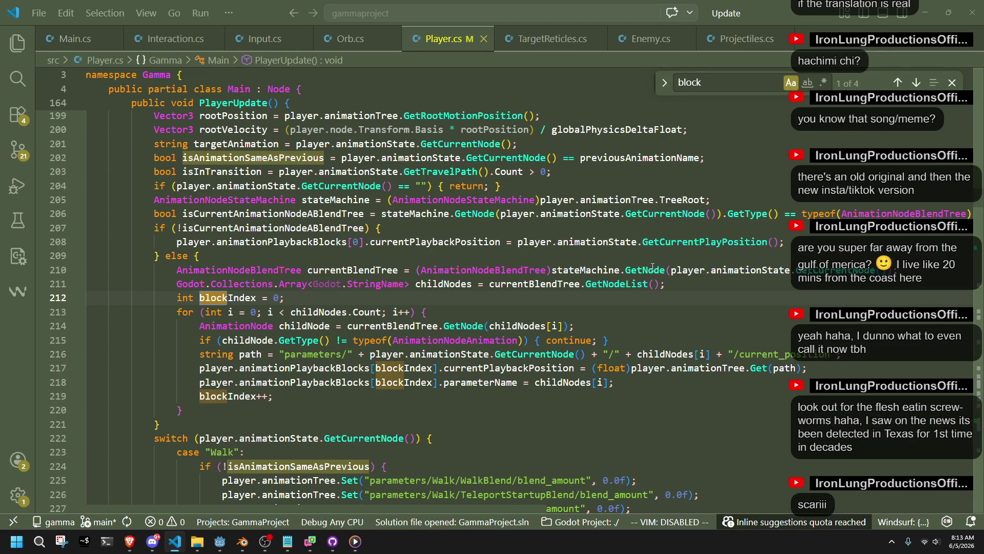
left_click(916, 83)
left_click(916, 82)
left_click(916, 83)
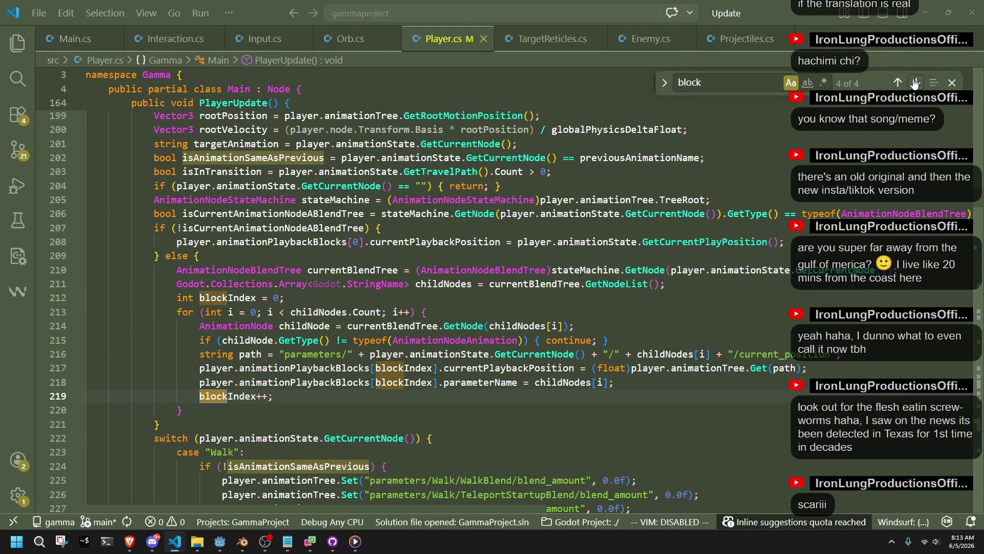
key("Return")
key("Return")
key("Return")
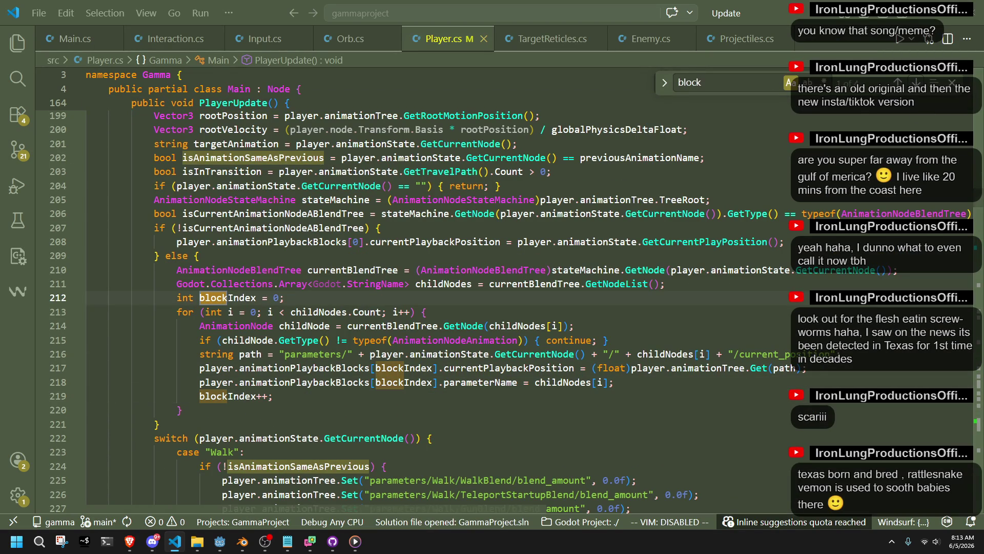
left_click(976, 326)
left_click_drag(977, 326, 976, 333)
left_click(741, 84)
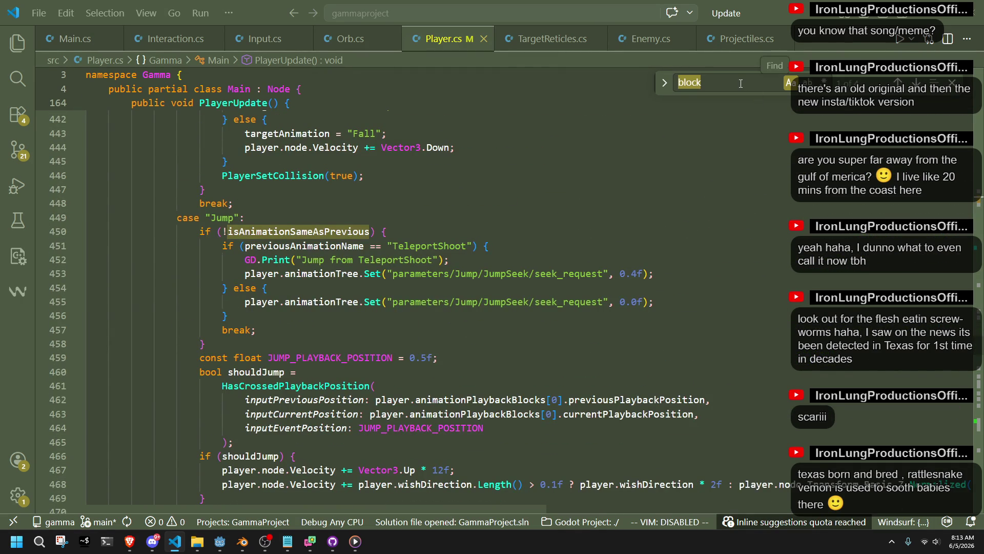
type("walk")
key("BackSpace")
key("BackSpace")
key("BackSpace")
key("BackSpace")
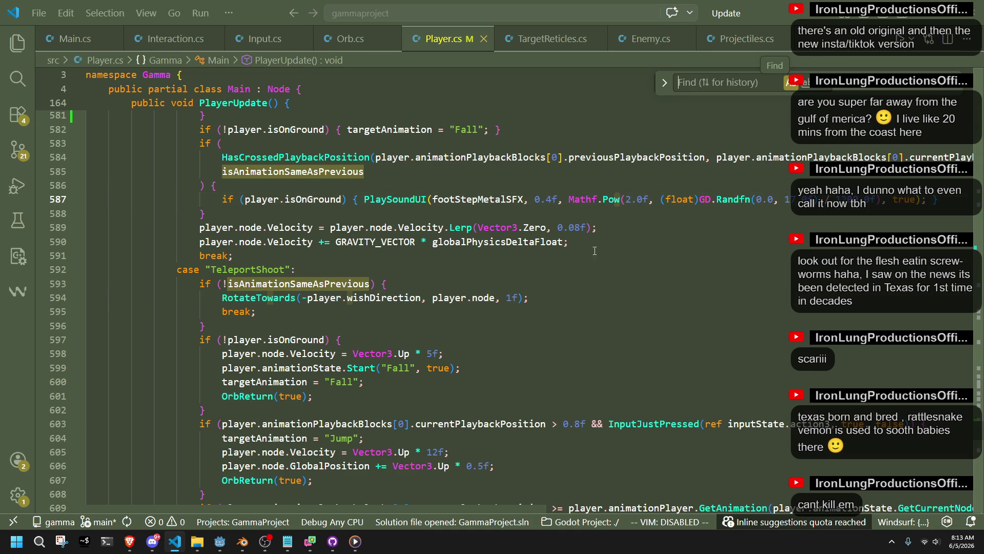
scroll(648, 203, "up", 20)
scroll(738, 349, "up", 16)
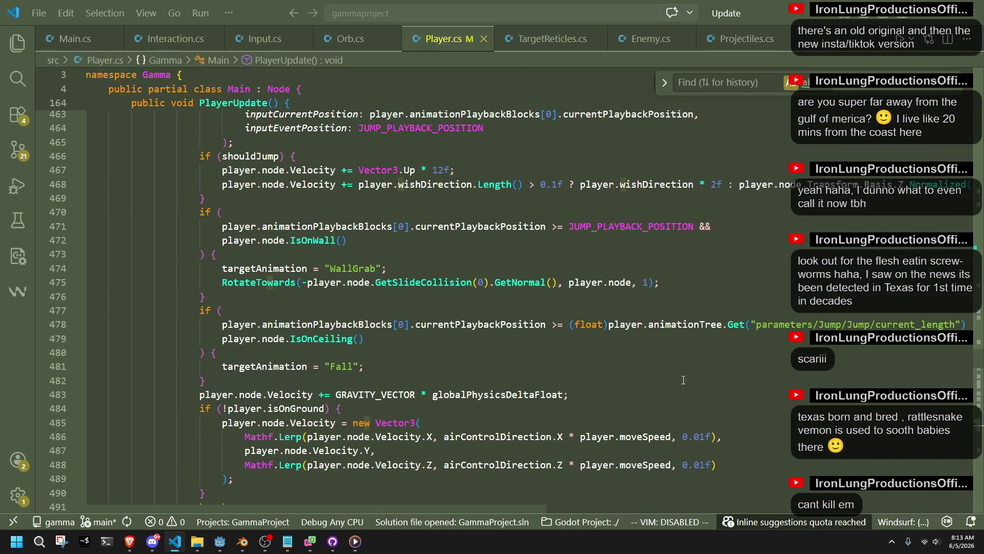
scroll(695, 374, "up", 20)
scroll(535, 407, "up", 20)
scroll(535, 406, "up", 10)
scroll(504, 403, "down", 6)
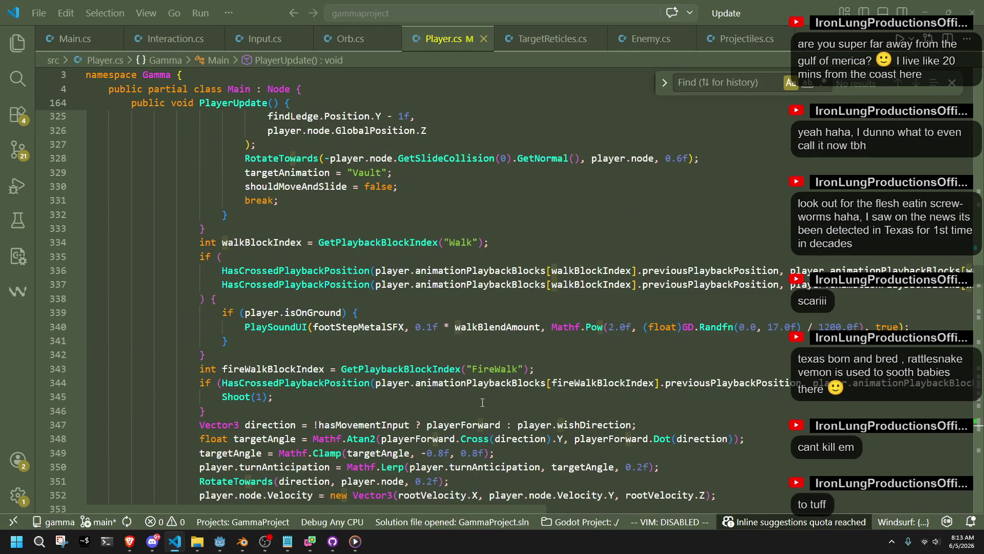
double_click(281, 369)
key("ctrl+c")
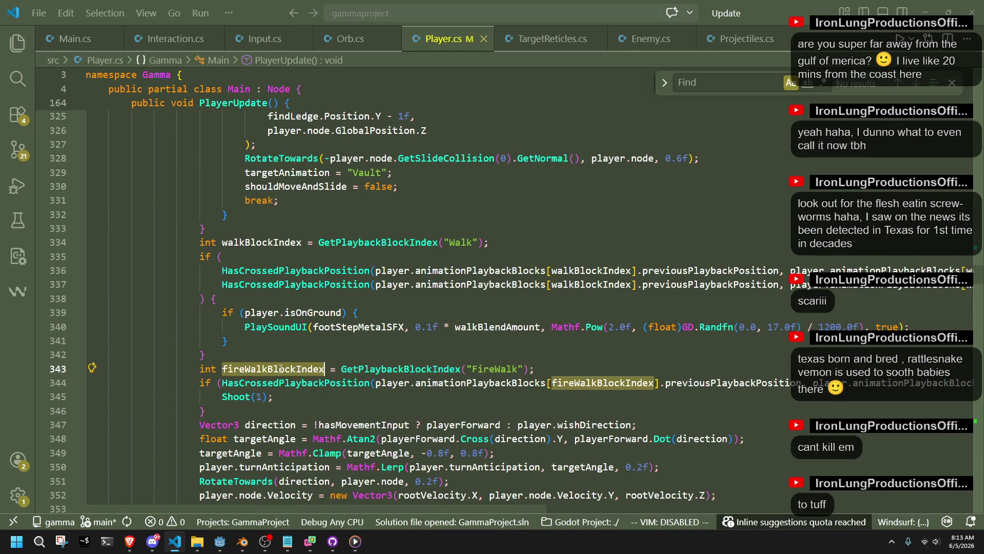
scroll(964, 287, "down", 20)
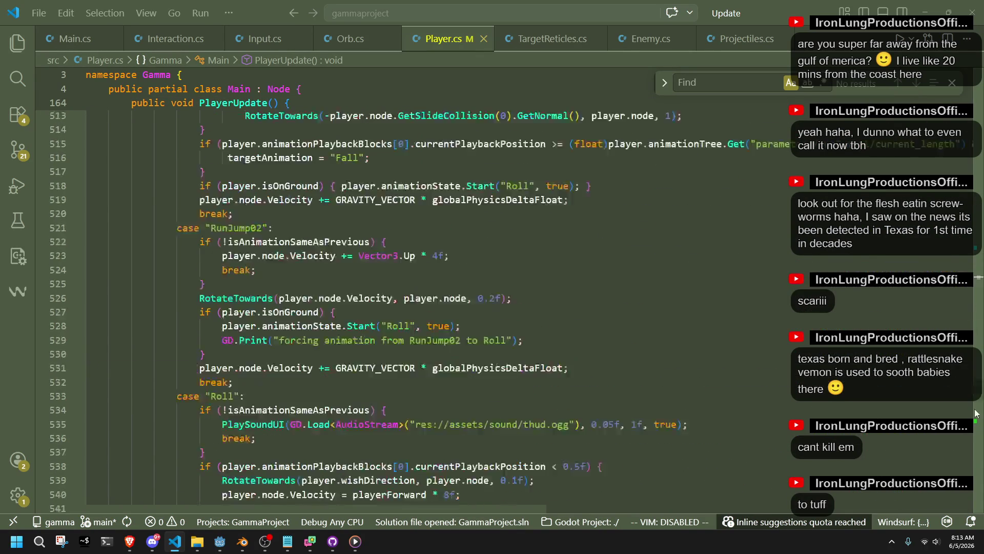
scroll(964, 287, "down", 2)
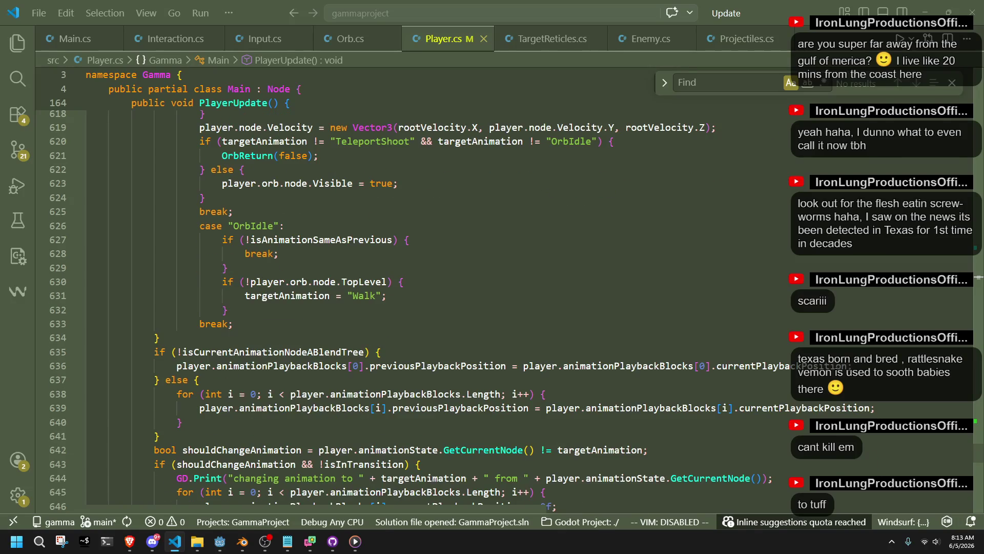
scroll(515, 308, "up", 10)
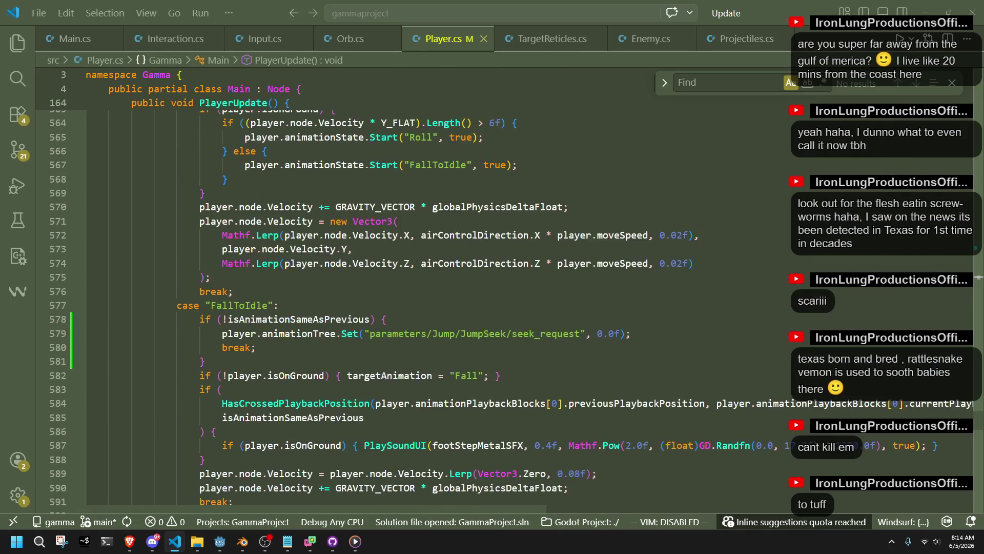
- Open a new line after FallToIdle's not-on-ground check, then undo a trial paste
left_click(446, 317)
left_click(404, 365)
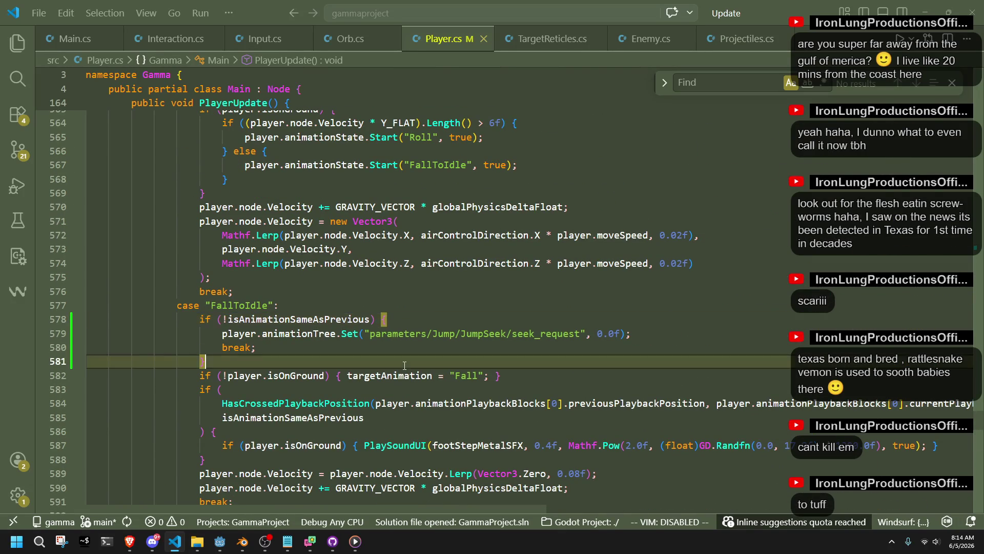
left_click(549, 377)
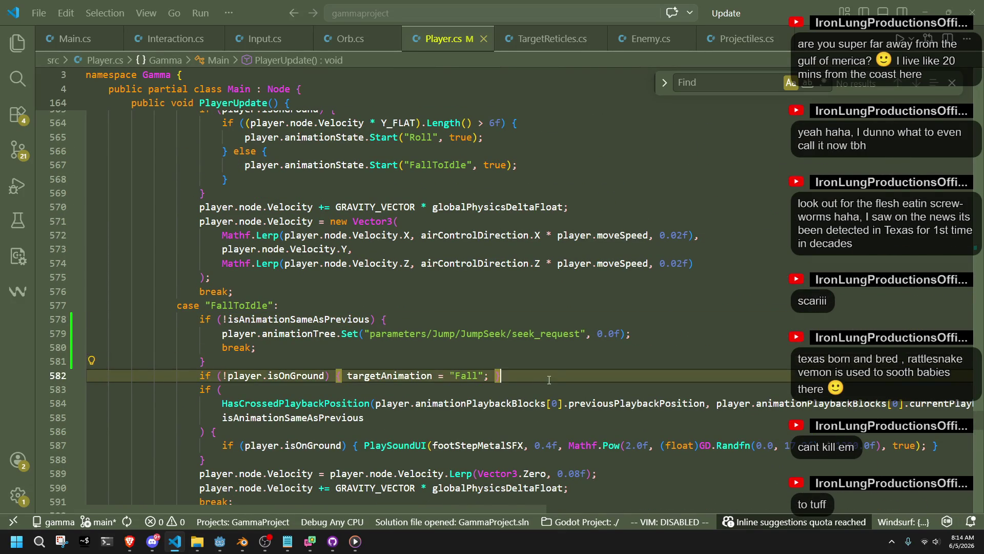
key("Return")
type("Fall")
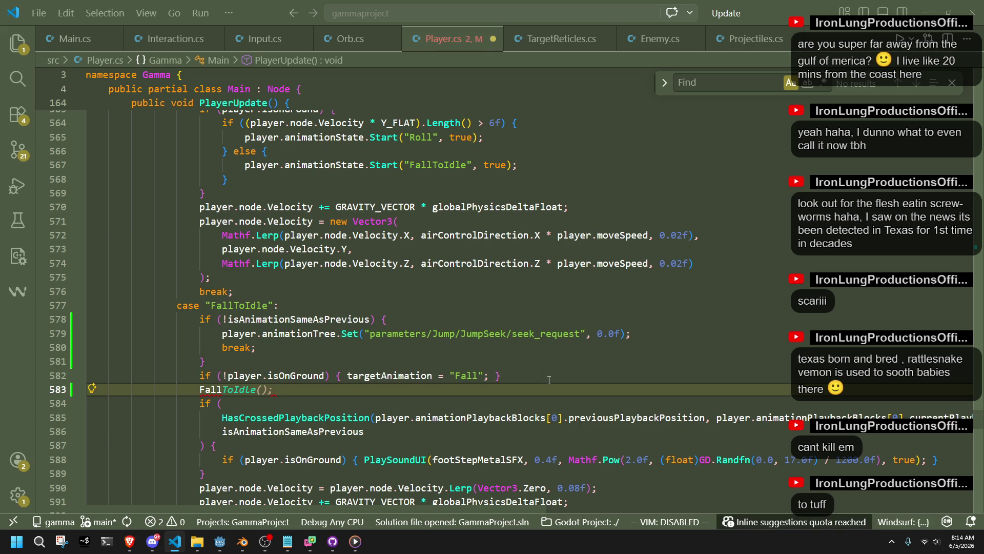
key("BackSpace")
key("BackSpace")
key("BackSpace")
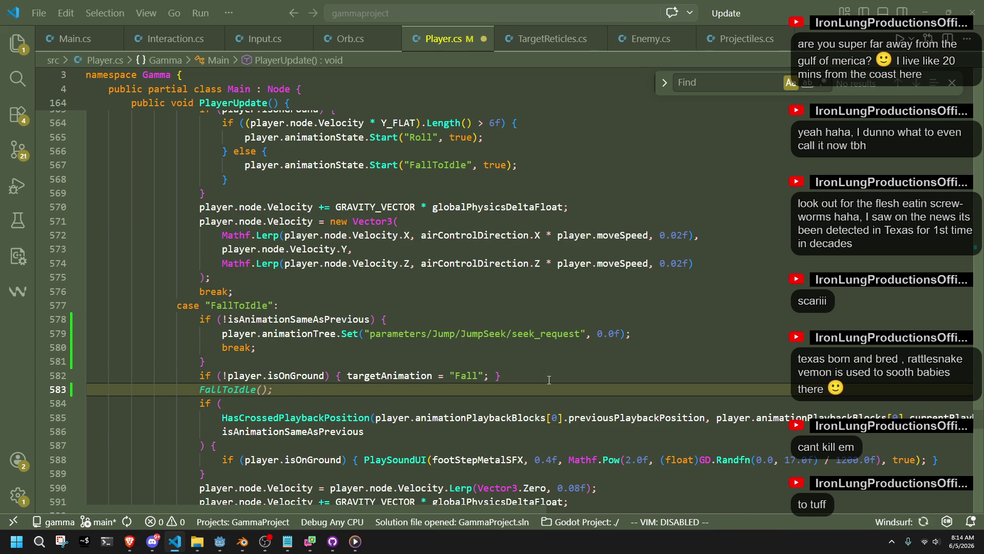
key("ctrl+v")
key("ctrl+z")
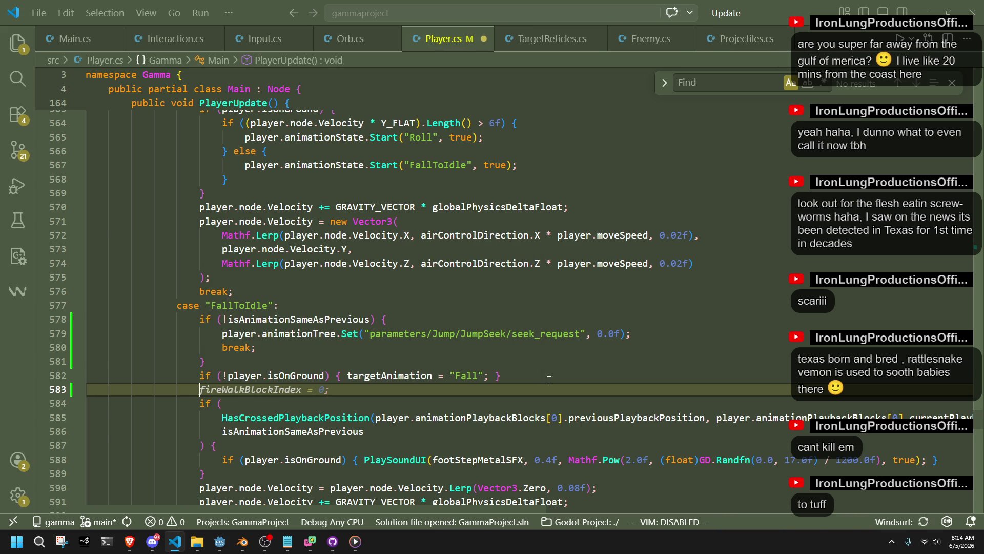
- Search Player.cs for fireWalkBlockIndex and locate its declaration line
left_click(761, 83)
key("ctrl+v")
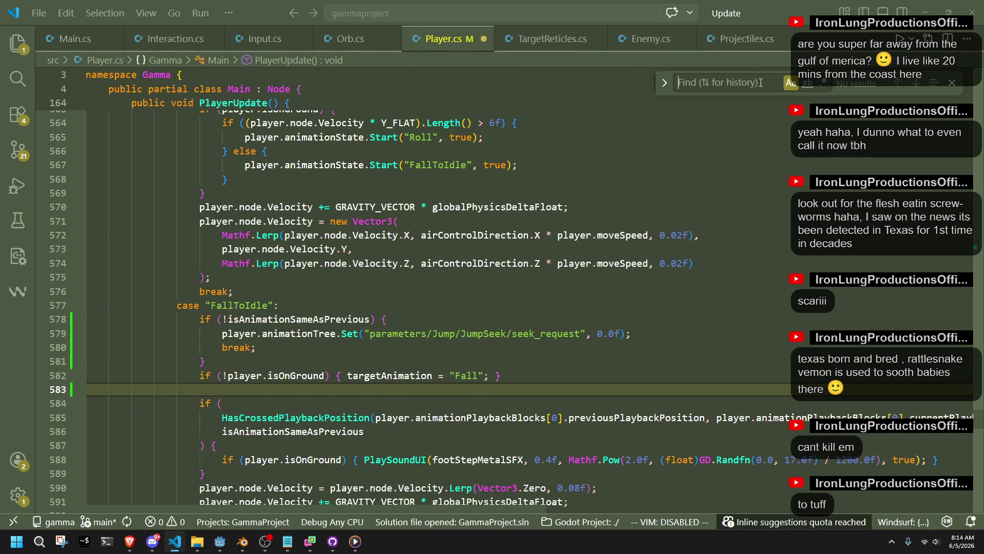
key("Home")
key("End")
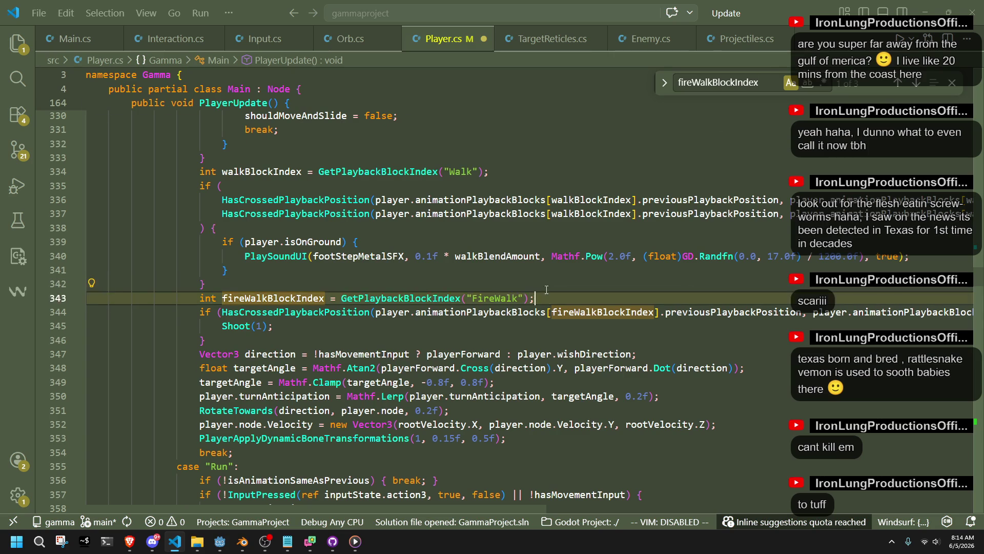
key("shift+Up")
key("ctrl+c")
left_click(916, 83)
left_click(916, 83)
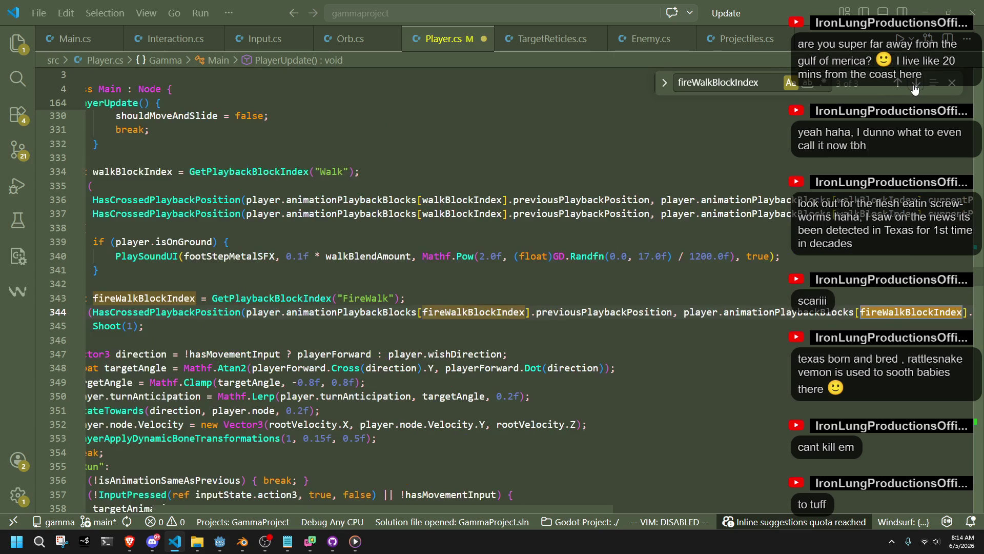
- Paste 'int fireWalkBlockIndex = GetPlaybackBlockIndex("FireWalk");' into the FallToIdle case
scroll(979, 297, "down", 7)
scroll(980, 297, "down", 15)
mouse_move(590, 397)
left_mouse_down()
mouse_move(358, 382)
mouse_move(87, 270)
left_mouse_up()
scroll(319, 317, "down", 18)
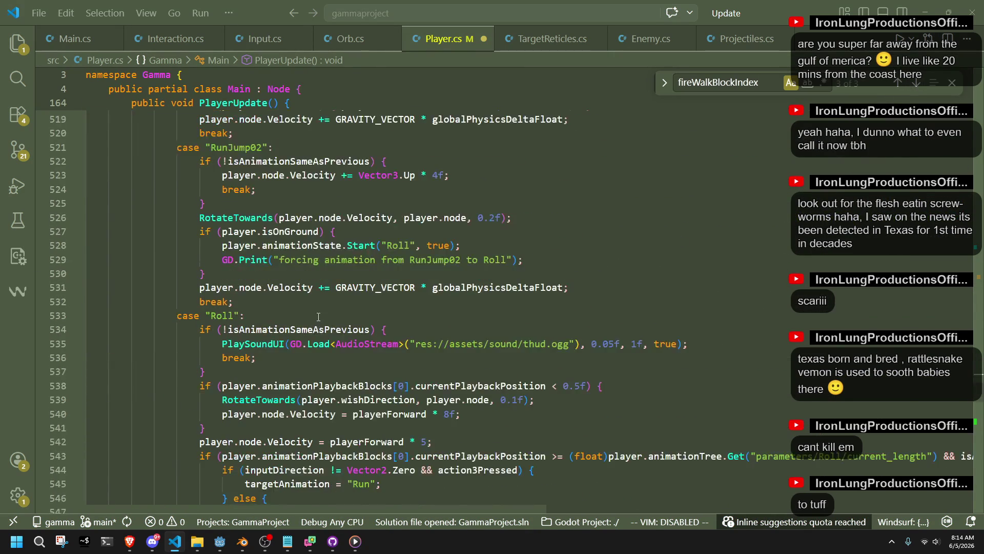
scroll(319, 317, "up", 5)
scroll(318, 315, "down", 10)
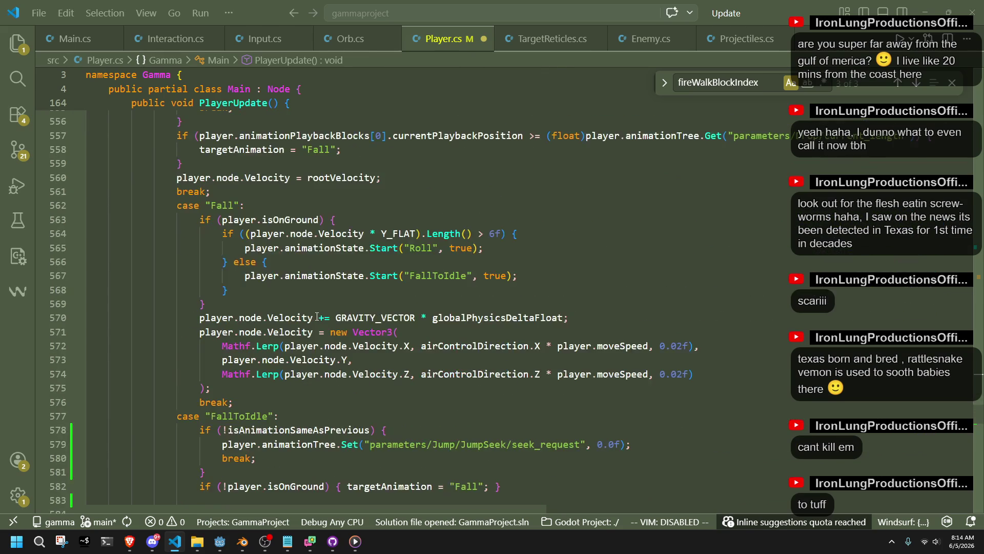
left_click(267, 371)
key("ctrl+v")
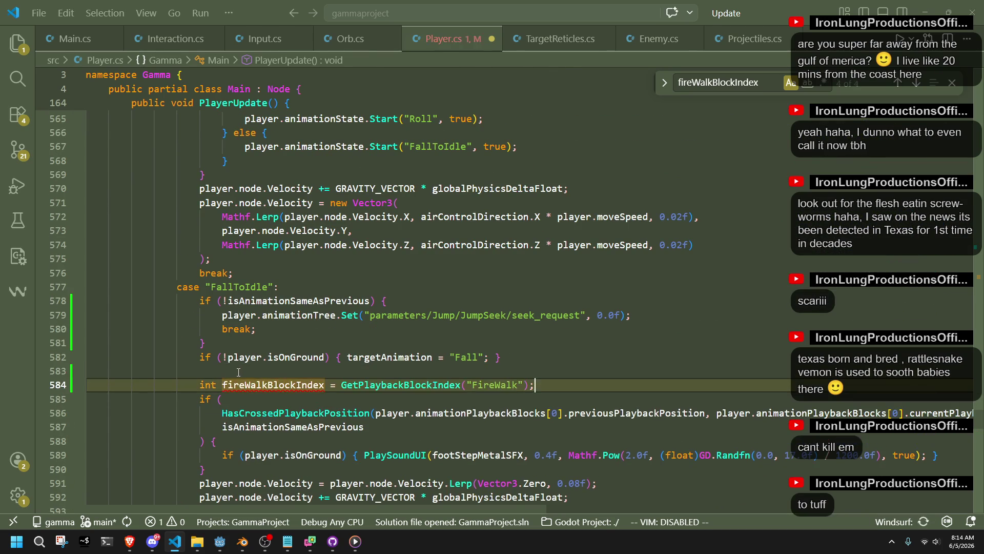
key("Up")
double_click(262, 384)
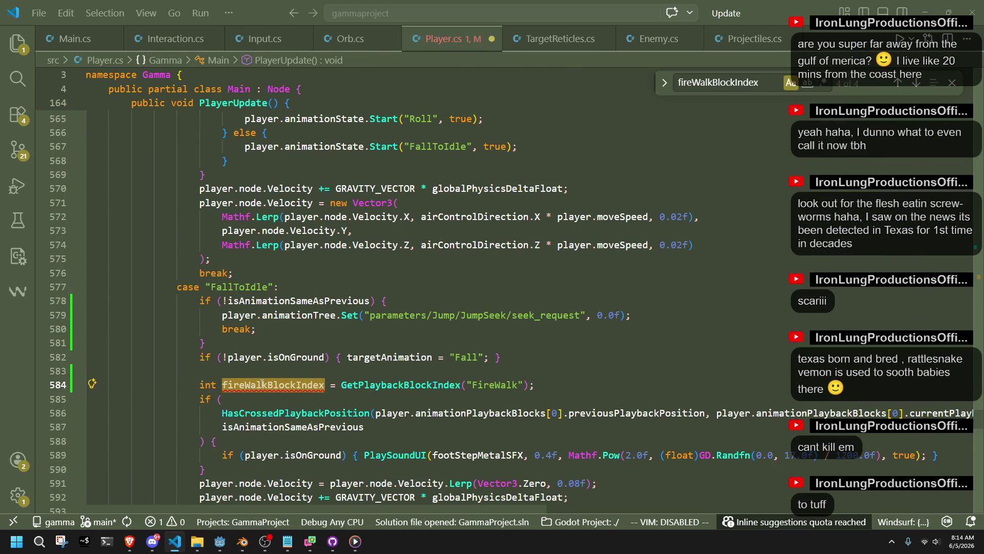
- Rename fireWalkBlockIndex to FallToIdleBlockIndex and remove the empty line above it
double_click(234, 287)
key("ctrl+c")
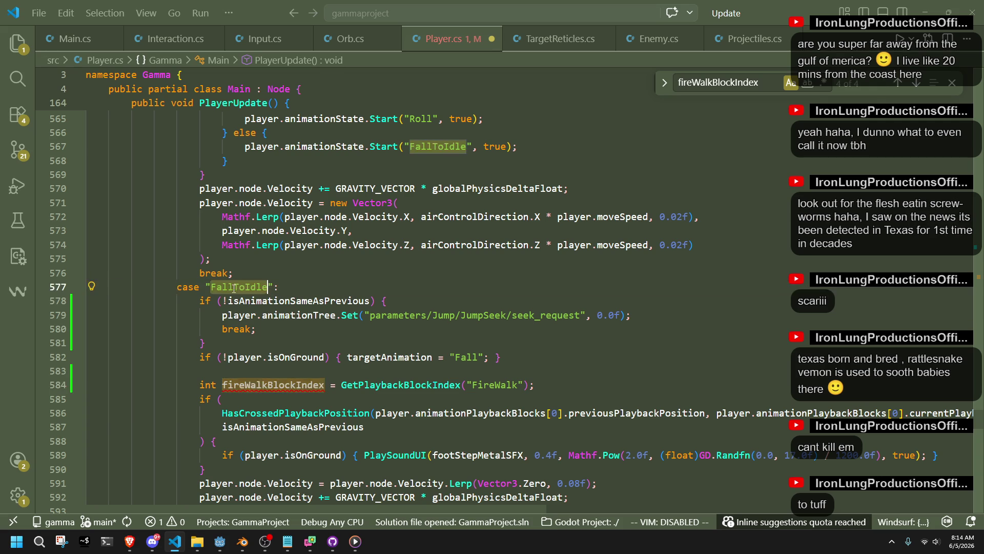
left_click(262, 385)
key("ctrl+v")
key("ctrl+s")
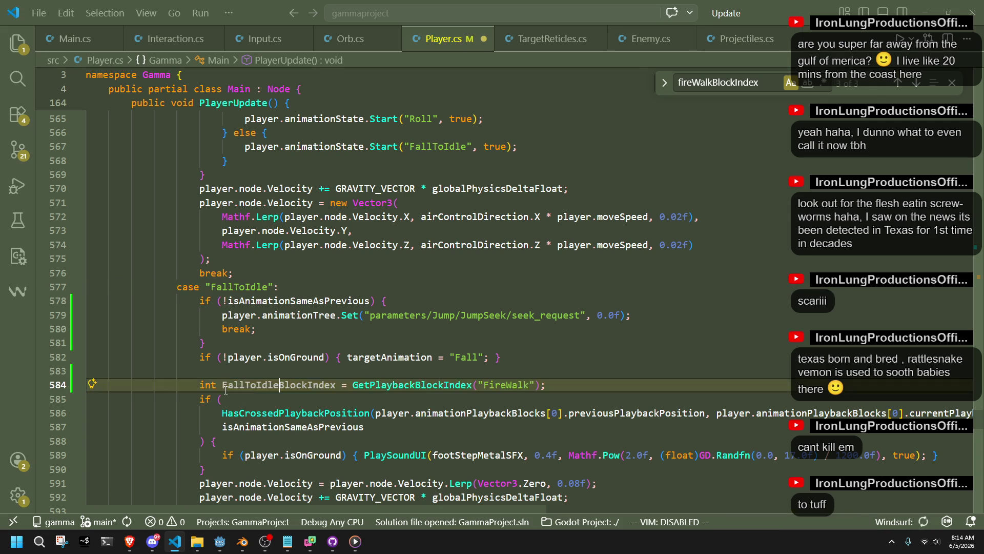
key("Down")
left_click(252, 369)
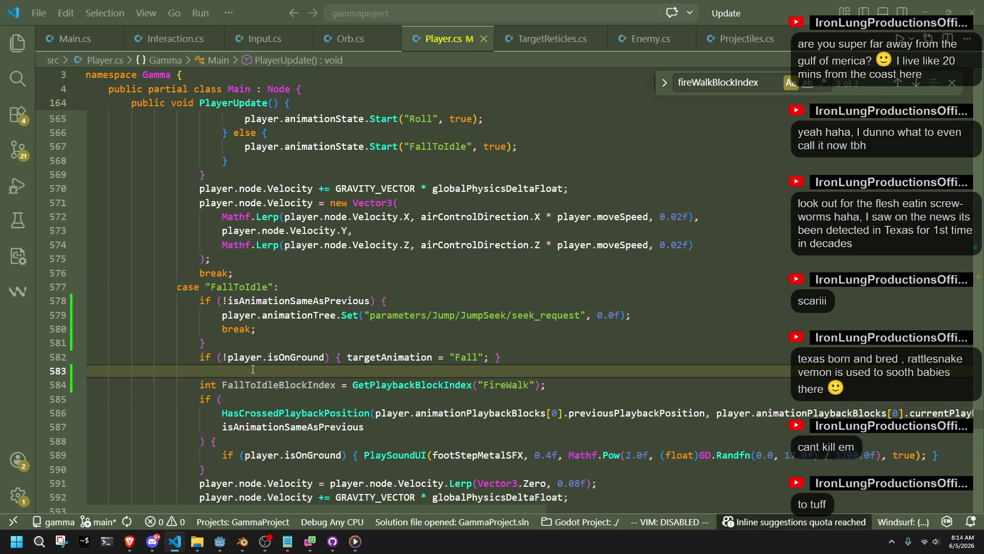
key("BackSpace")
- Replace "FireWalk" with "FallToIdle" in the GetPlaybackBlockIndex call and save
key("Down")
key("Down")
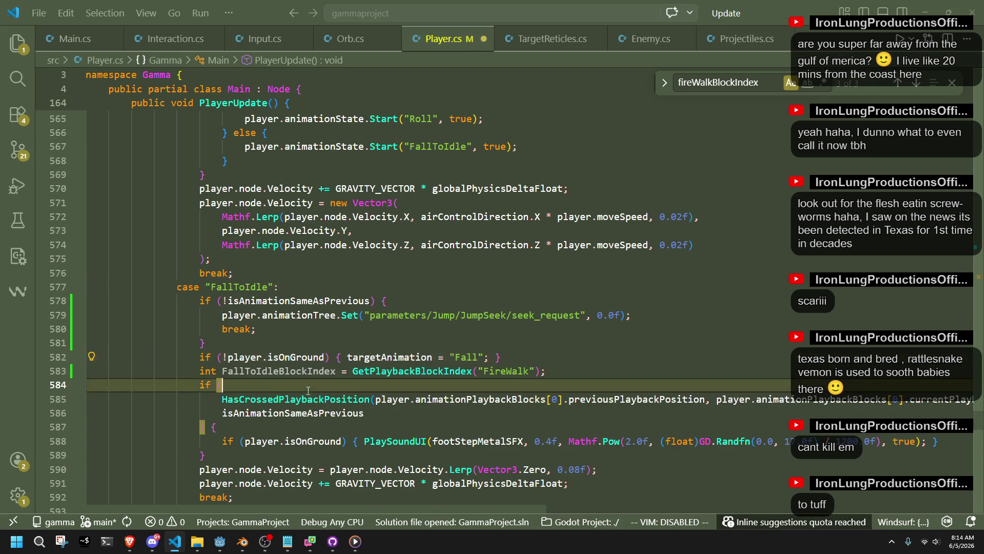
left_click(277, 371)
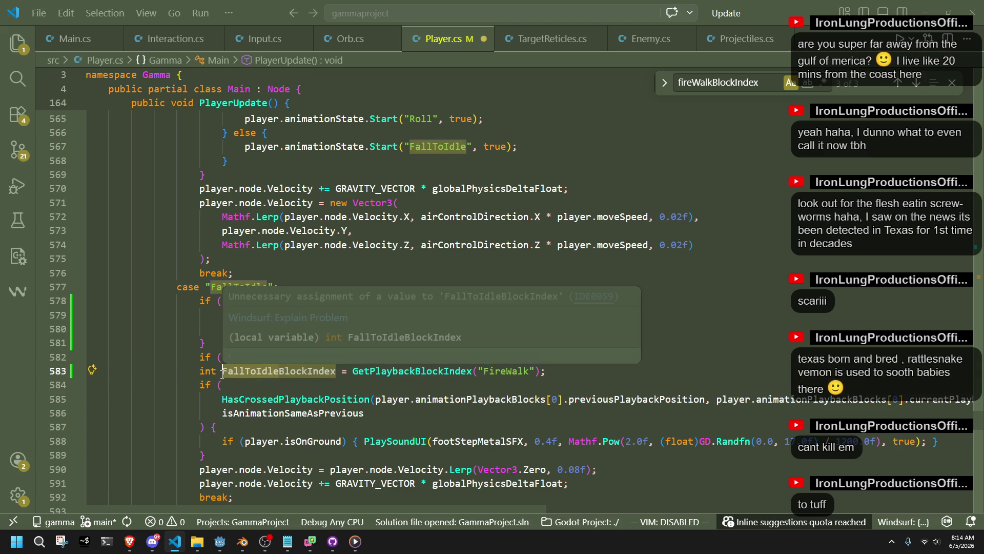
left_click(502, 370)
double_click(502, 371)
type("FallToIdle")
left_click(494, 384)
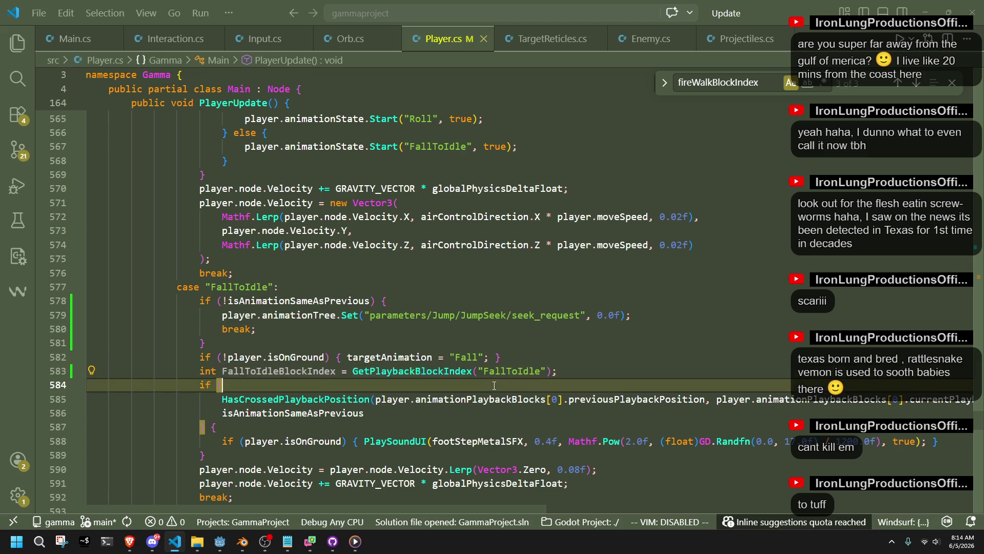
key("ctrl+s")
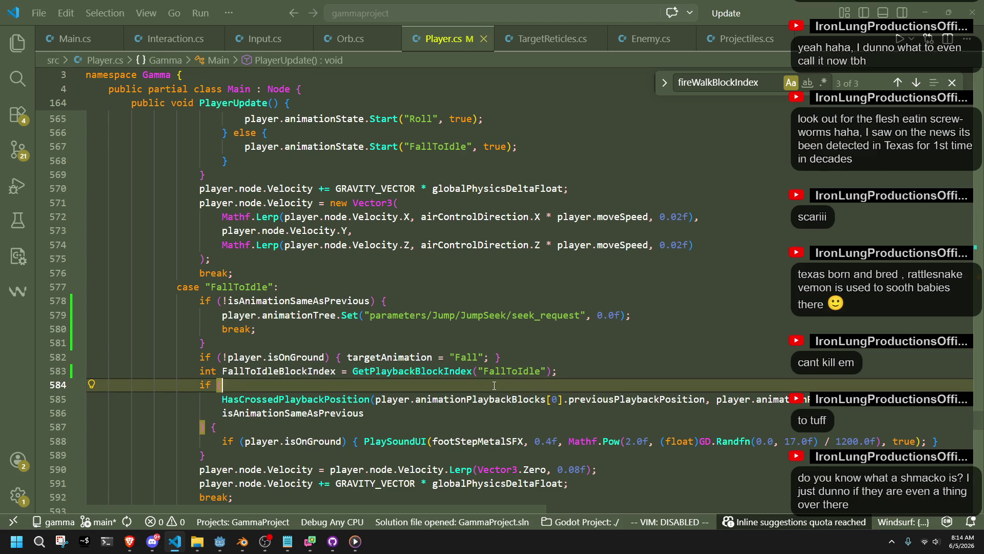
key("alt+Tab")
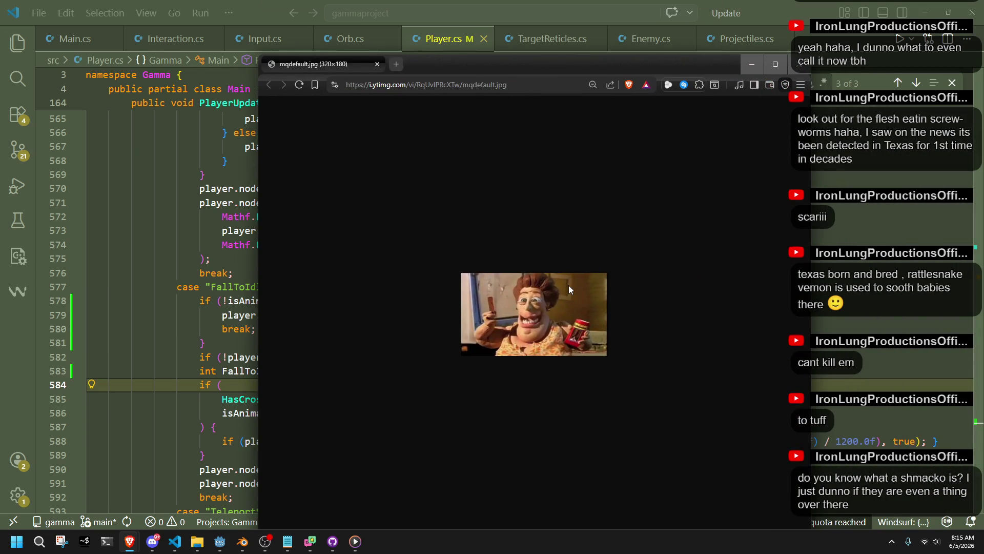
scroll(568, 285, "up", 7)
scroll(568, 285, "up", 1)
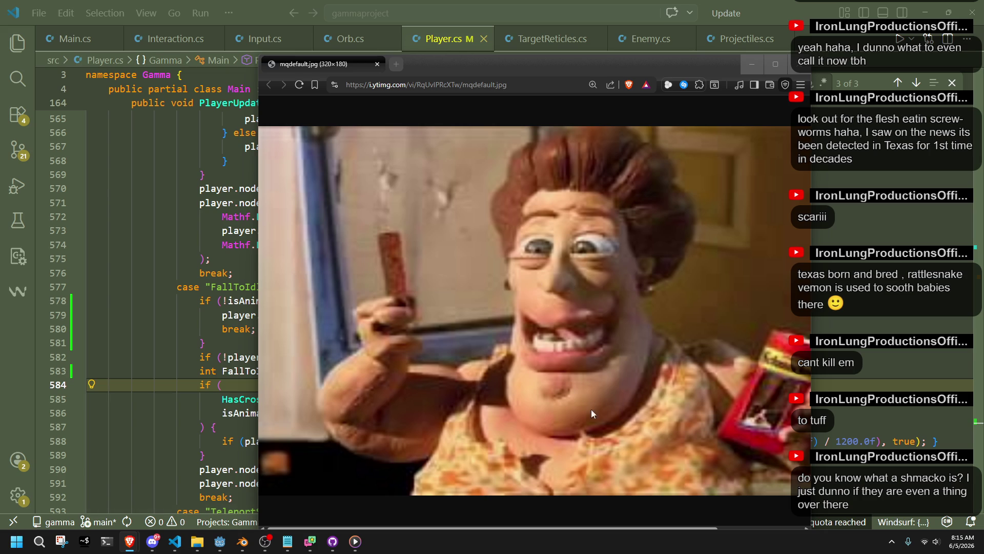
left_click(800, 64)
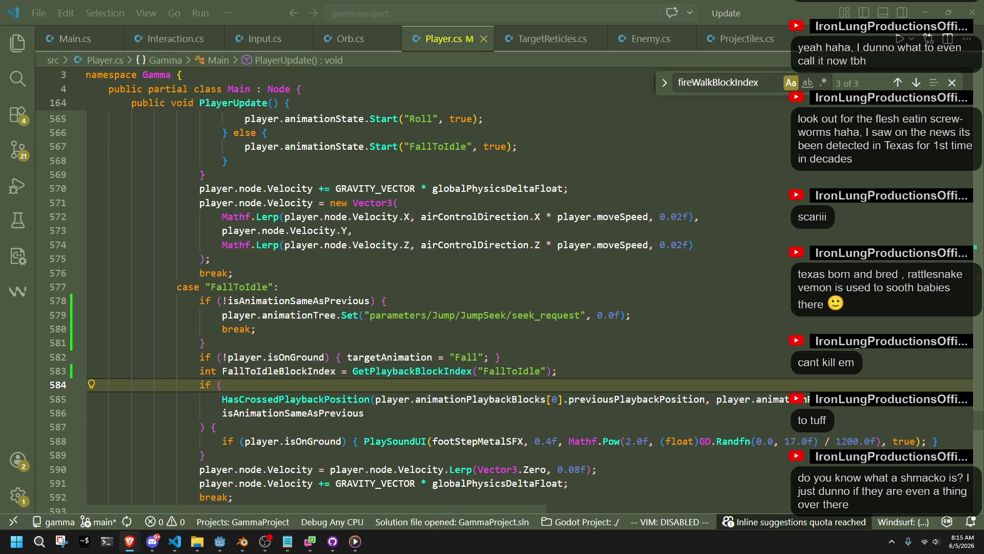
- Replace both [0] indices in the crossing check with FallToIdleBlockIndex
left_click(520, 336)
double_click(280, 370)
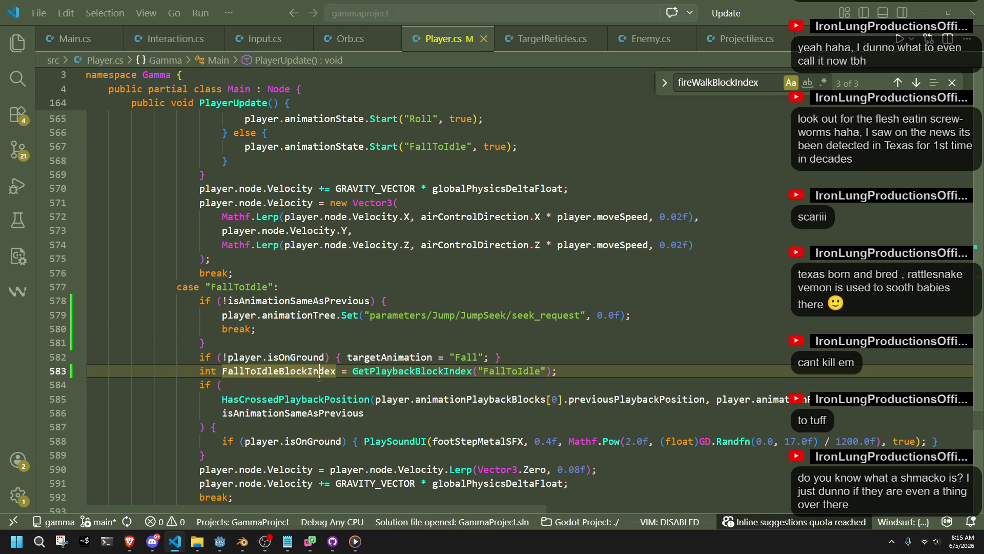
left_click(350, 424)
double_click(279, 371)
key("ctrl+c")
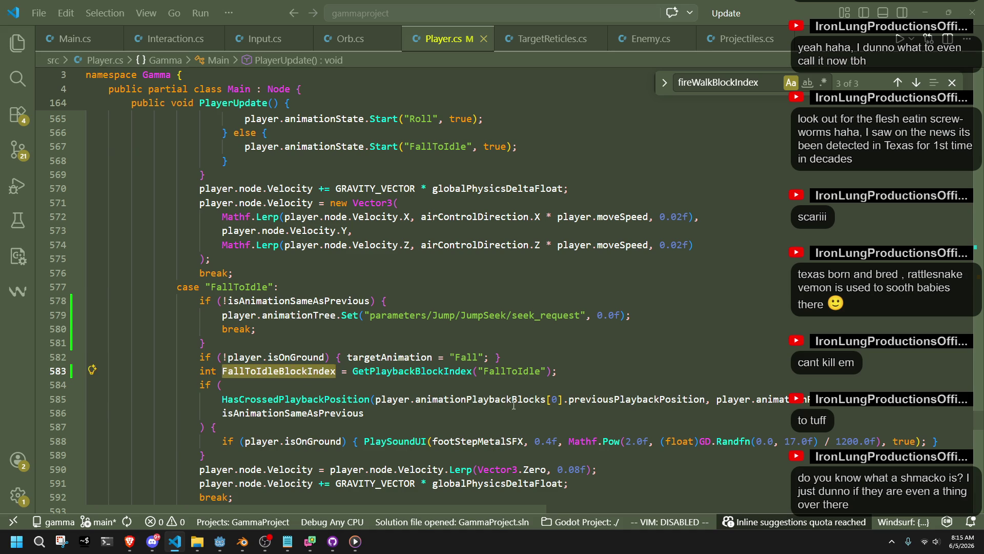
double_click(554, 400)
key("ctrl+v")
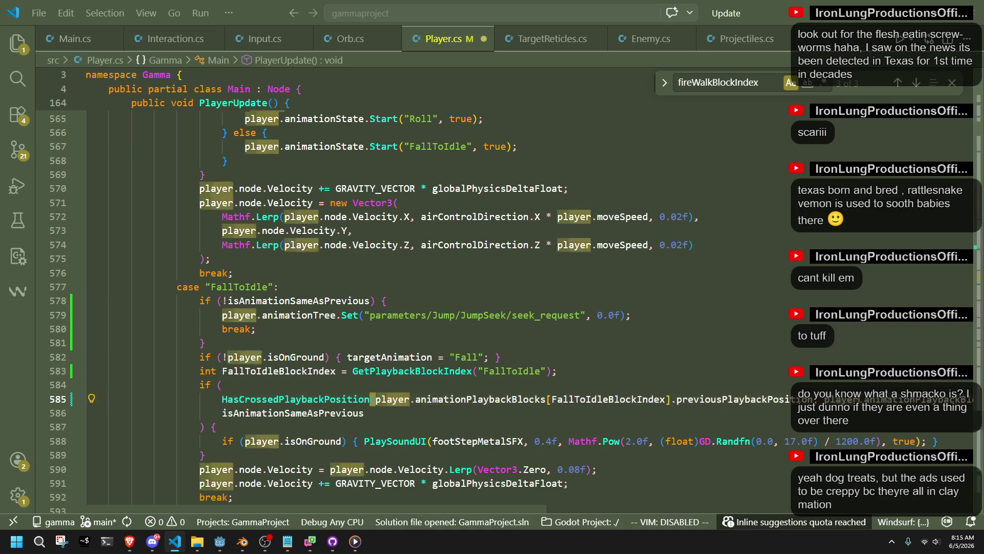
scroll(554, 400, "right", 2)
key("End")
key("Down")
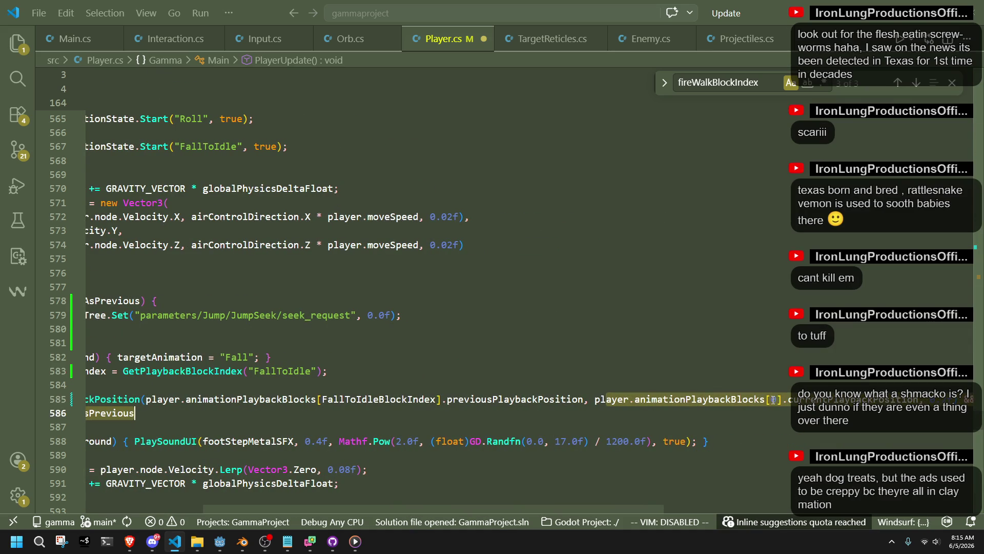
double_click(774, 400)
key("ctrl+v")
- Join the HasCrossedPlaybackPosition condition and its opening brace onto the if line
key("shift+End")
key("shift+Up")
key("shift+Up")
key("shift+Up")
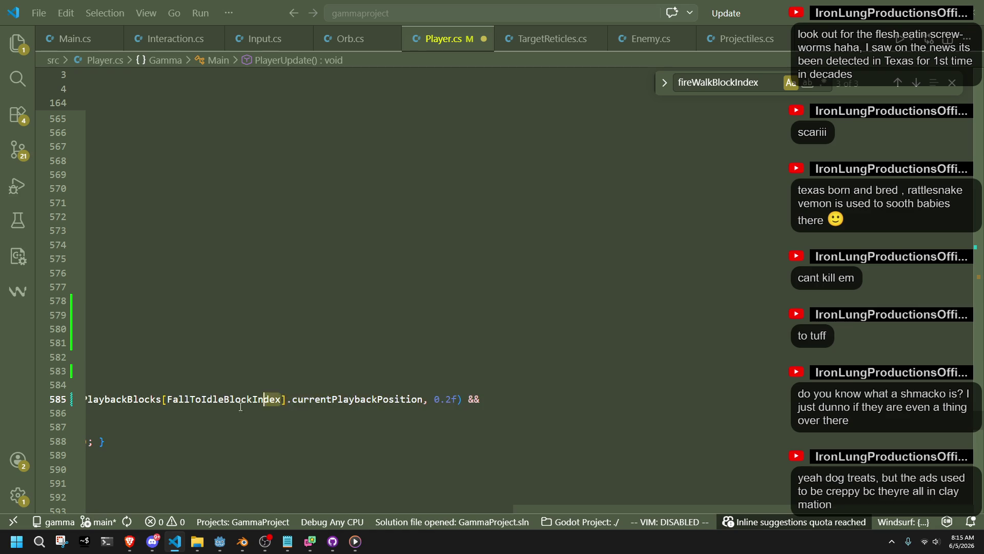
left_click(308, 413)
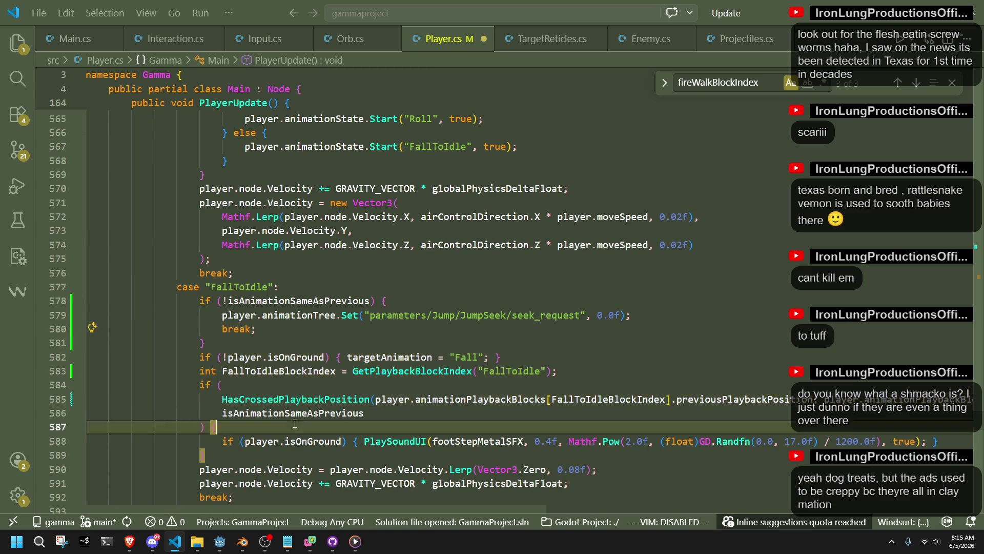
double_click(308, 412)
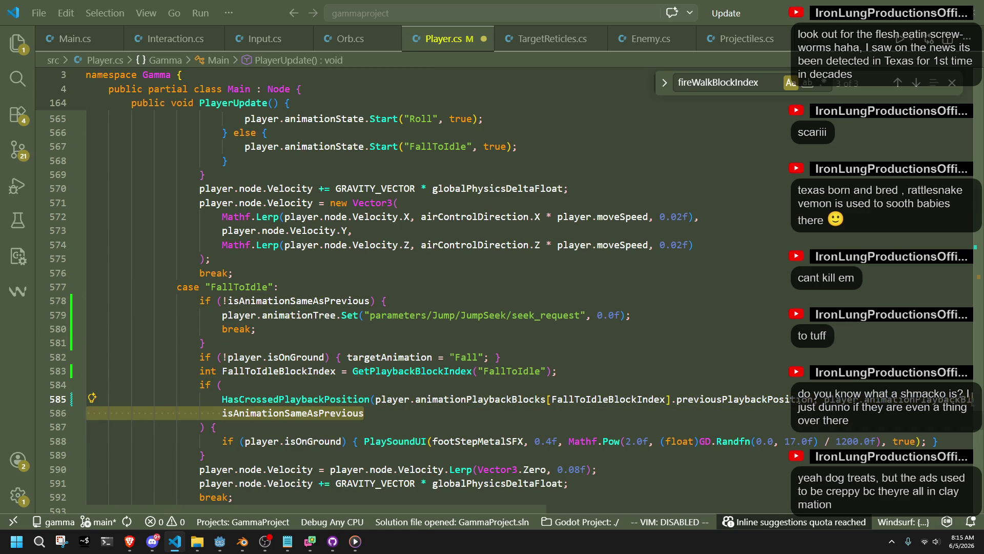
scroll(700, 422, "right", 5)
left_click(701, 422)
scroll(701, 422, "right", 10)
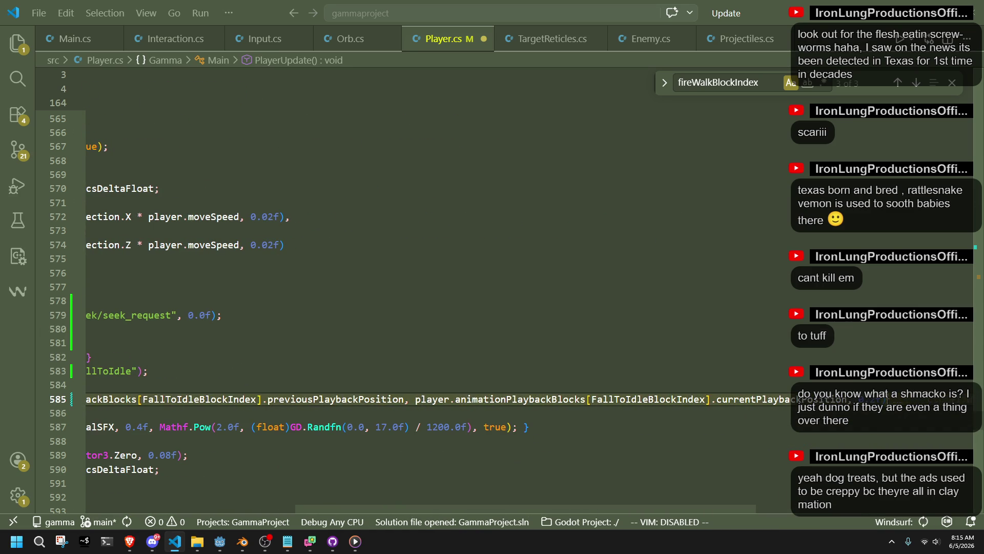
key("Home")
key("Home")
key("shift+Up")
key("shift+Up")
key("shift+Up")
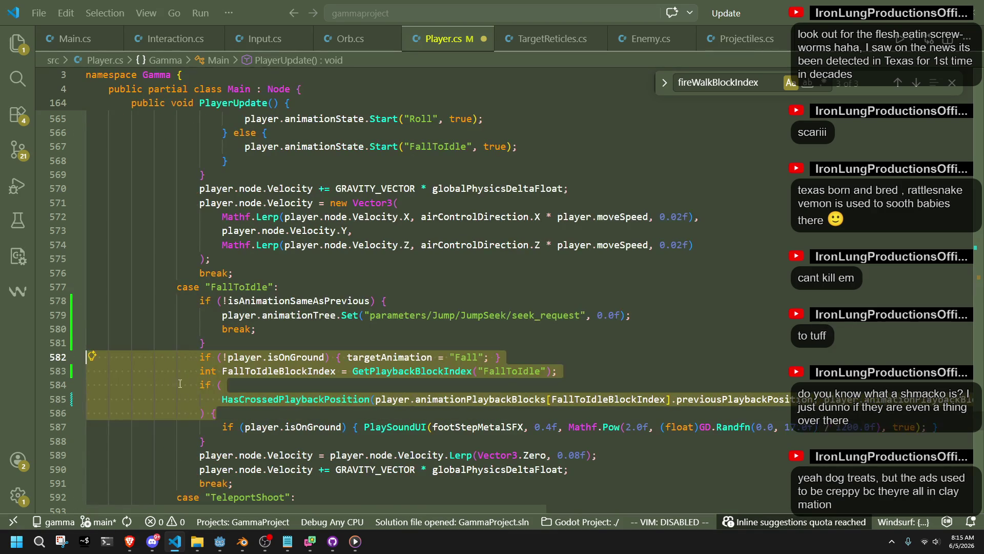
left_click(224, 401)
key("BackSpace")
key("BackSpace")
key("BackSpace")
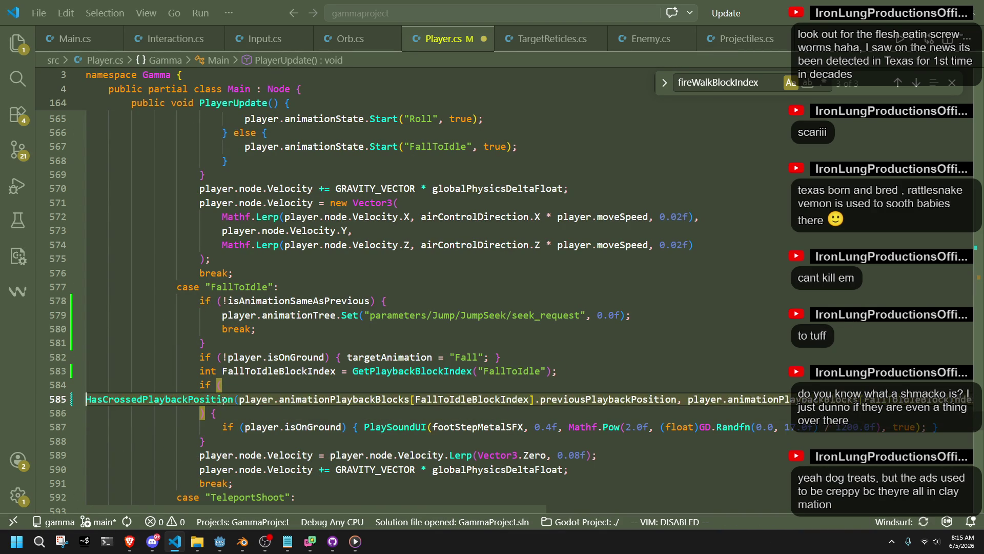
left_click(201, 399)
key("BackSpace")
key("BackSpace")
key("BackSpace")
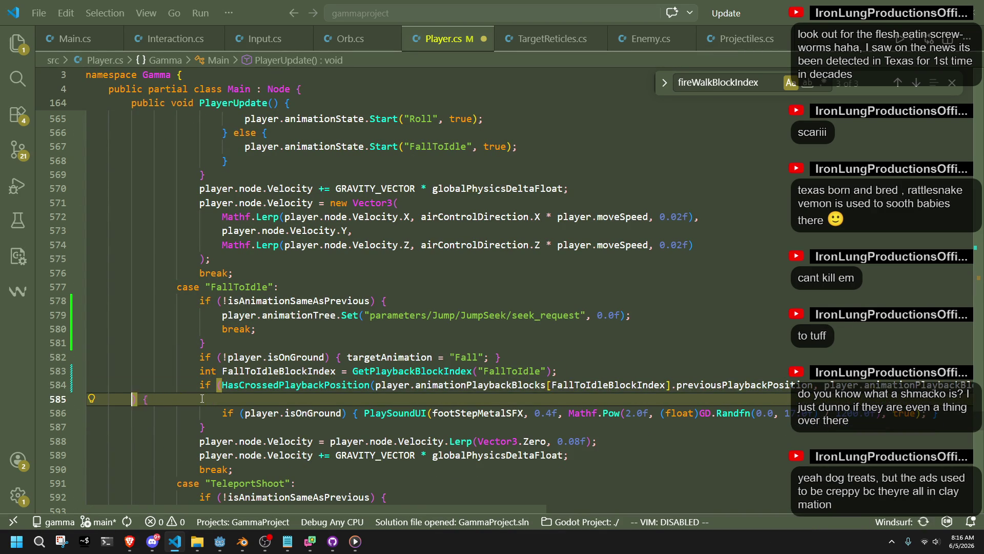
key("BackSpace")
- Save Player.cs and switch to Godot's FallToIdle blend tree
key("Down")
key("Down")
key("Down")
key("Home")
key("Home")
key("shift+Up")
key("shift+Up")
key("shift+Up")
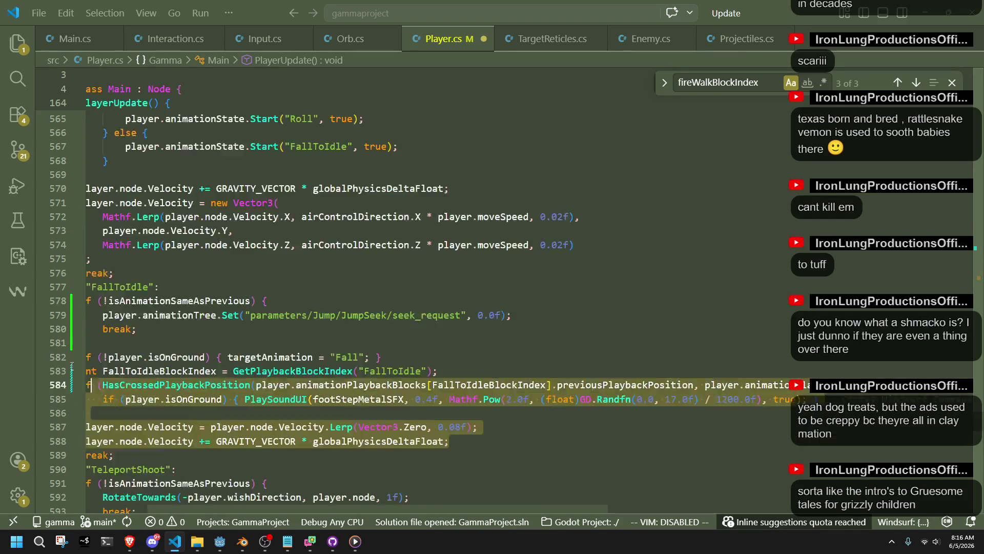
left_click(278, 417)
key("ctrl+s")
left_click(596, 452)
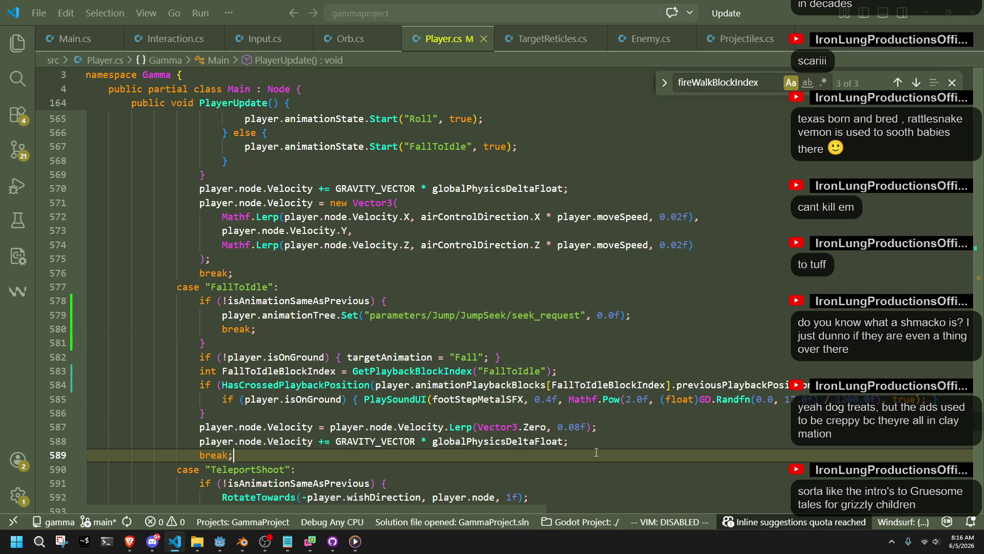
double_click(287, 370)
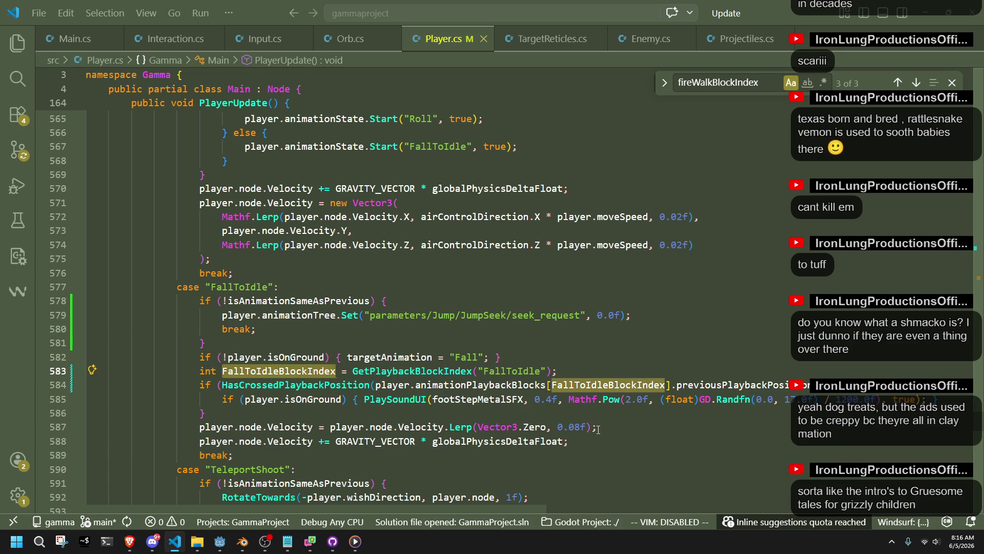
left_click(220, 542)
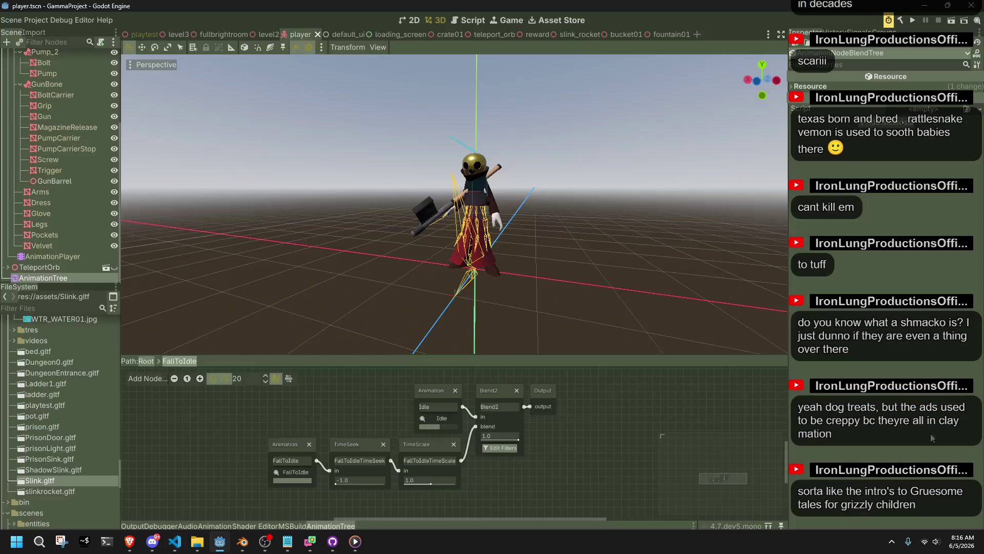
- Add an if comparing FallToIdleBlockIndex's playback position to FallToIdle current_length, and save
key("alt+Tab")
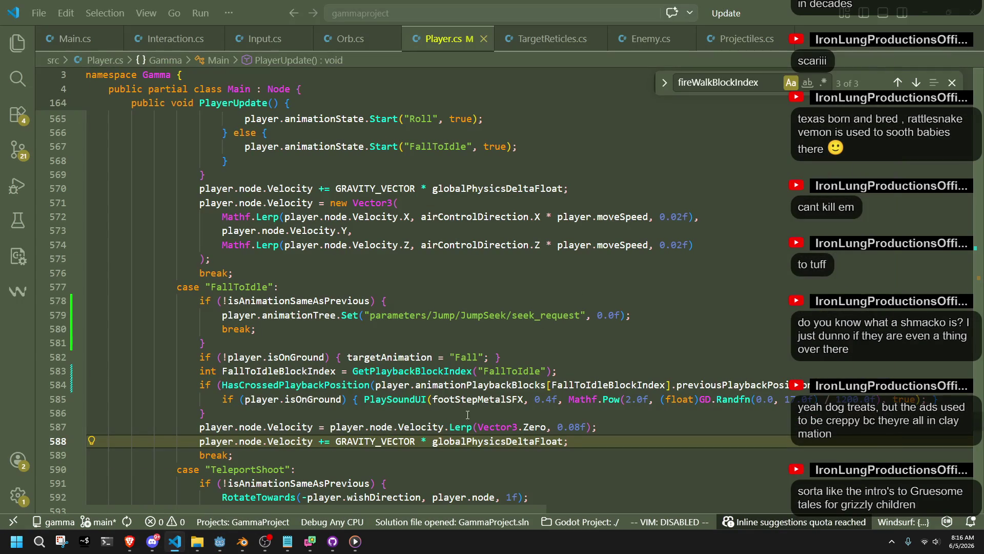
left_click(325, 414)
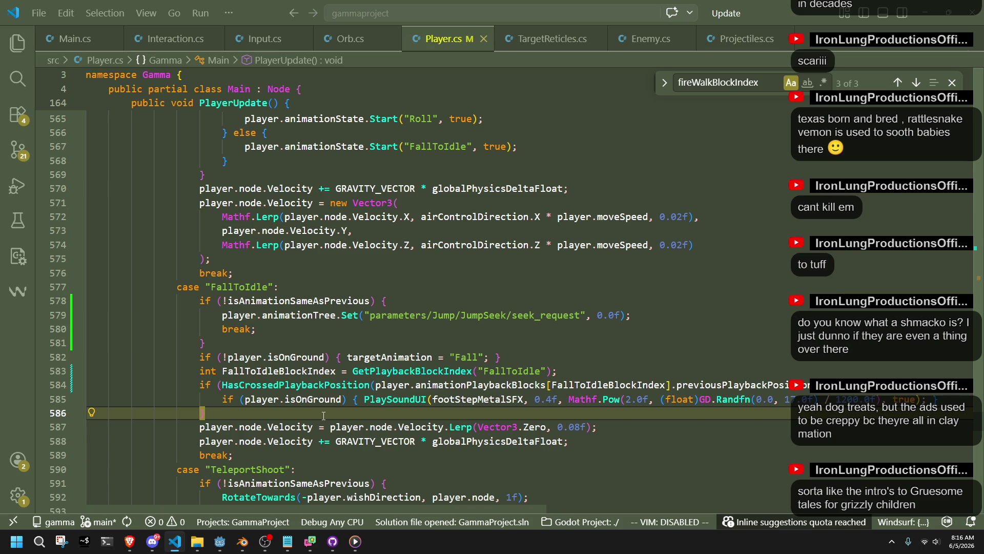
key("Return")
type("if (")
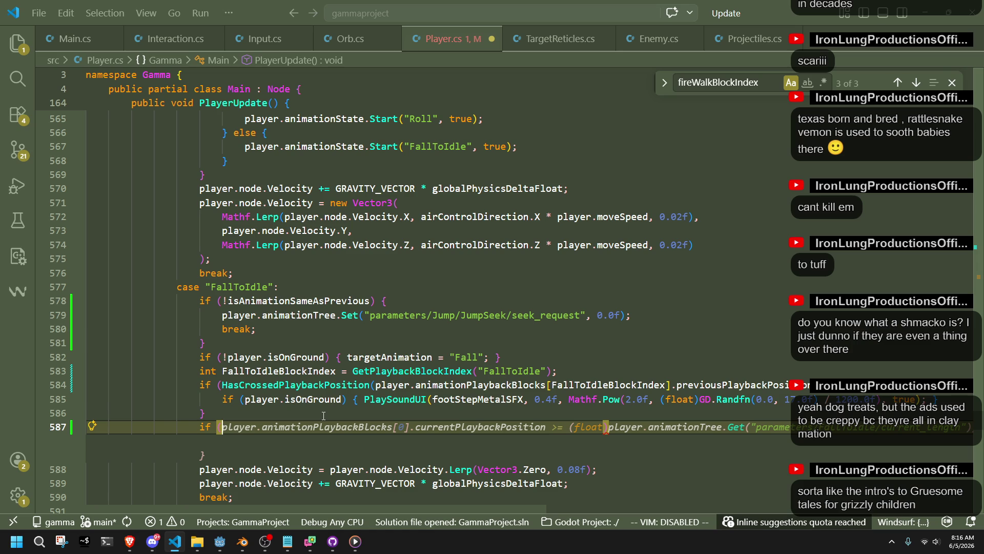
key("Tab")
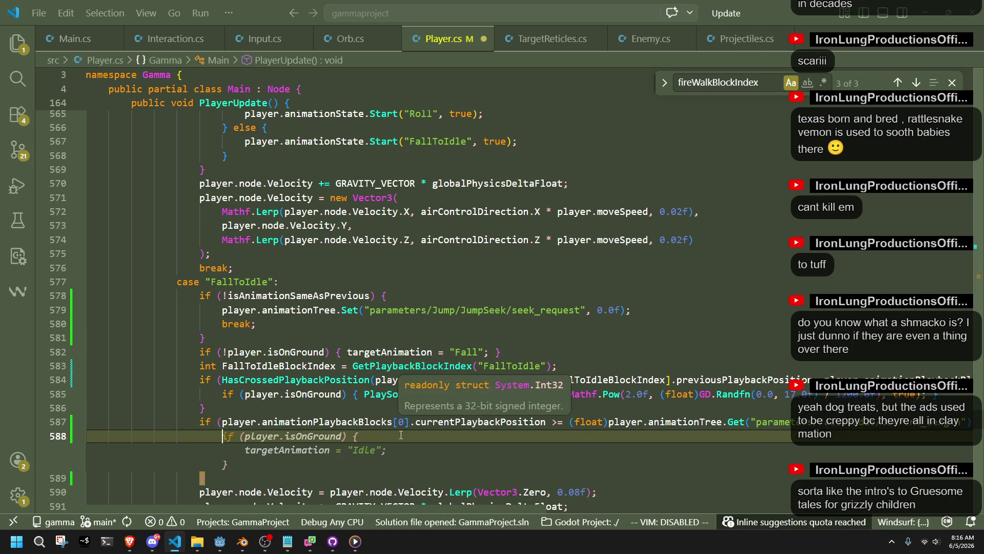
key("Escape")
double_click(405, 425)
key("ctrl+v")
key("ctrl+s")
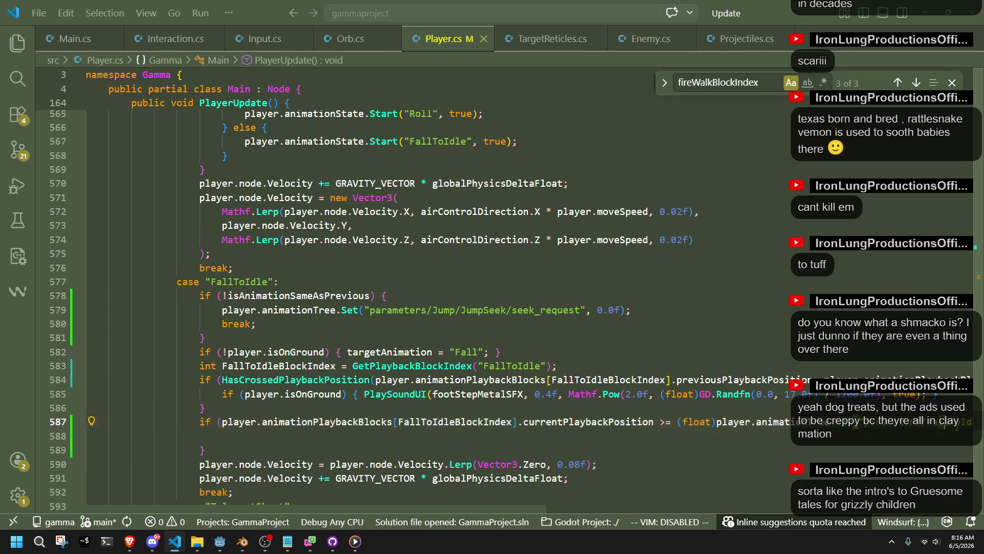
- Select the current_length part of the condition, then inspect Godot's TimeSeek node
left_click(946, 426)
key("shift+End")
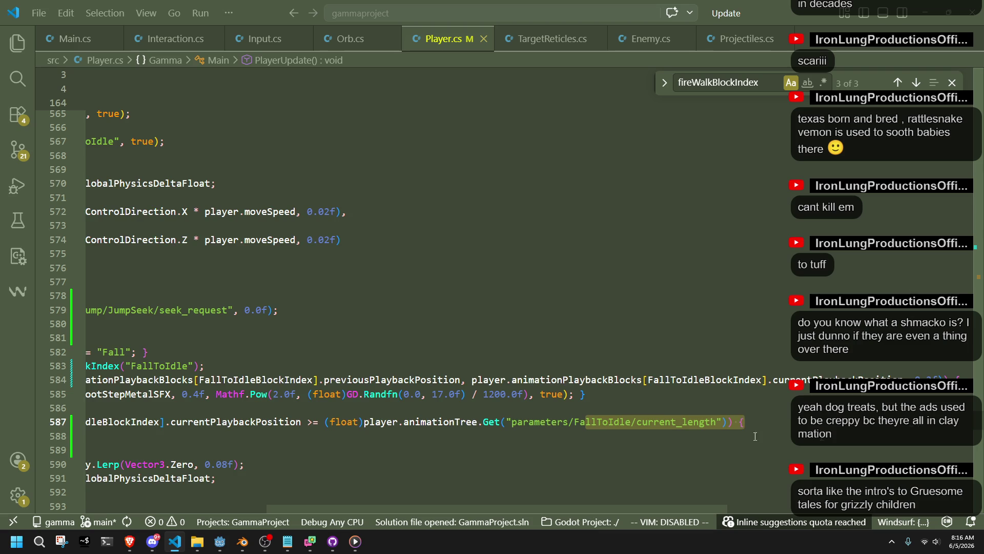
key("alt+Tab")
left_click(341, 447)
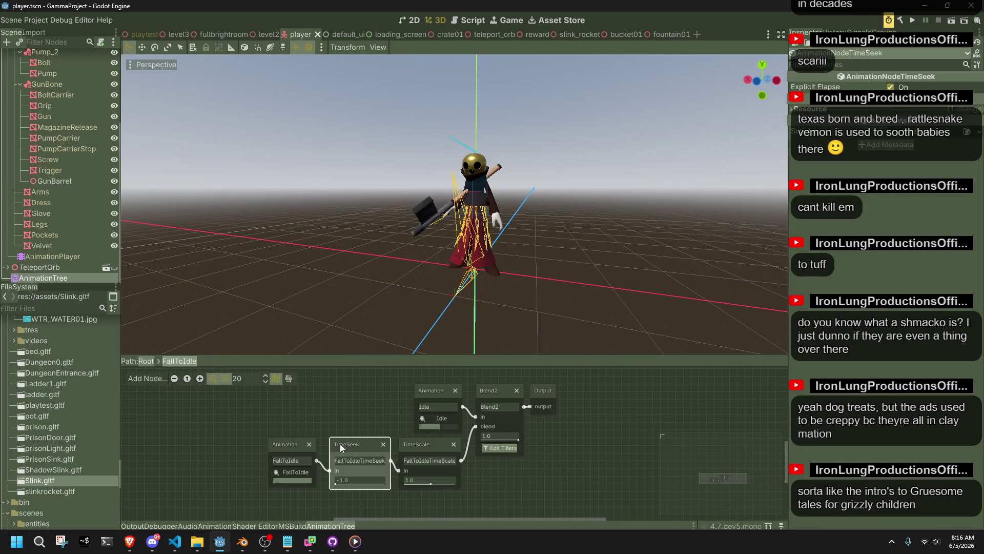
- Inspect the FallToIdle animation node's Resource in Godot, then return to line 587 in Player.cs
left_click(279, 445)
right_click(278, 444)
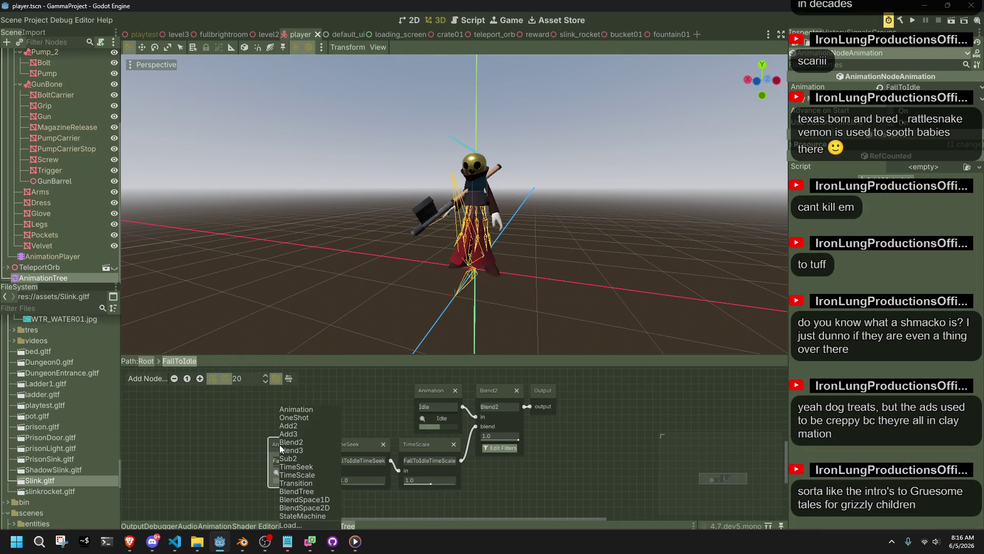
left_click(872, 260)
left_click(892, 145)
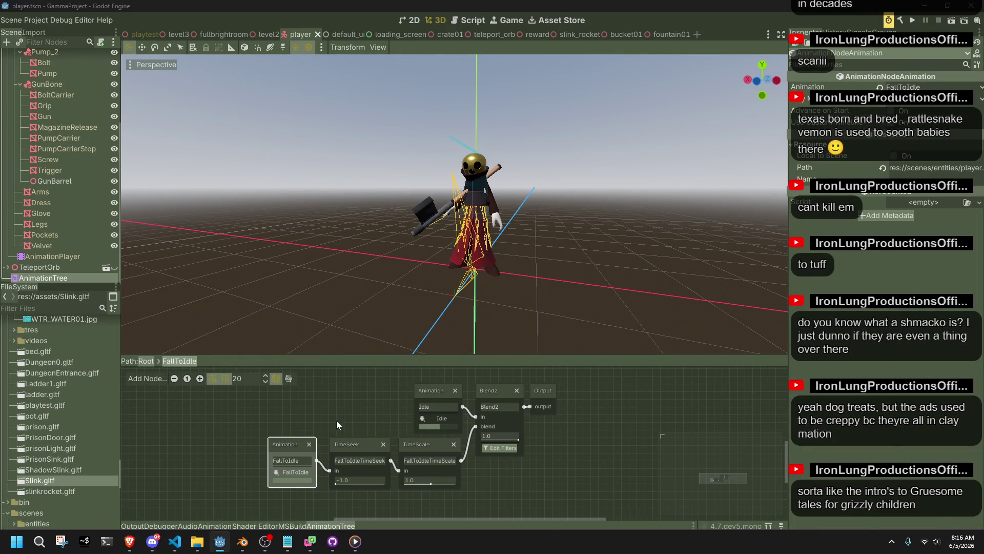
key("alt+Tab")
left_click(718, 421)
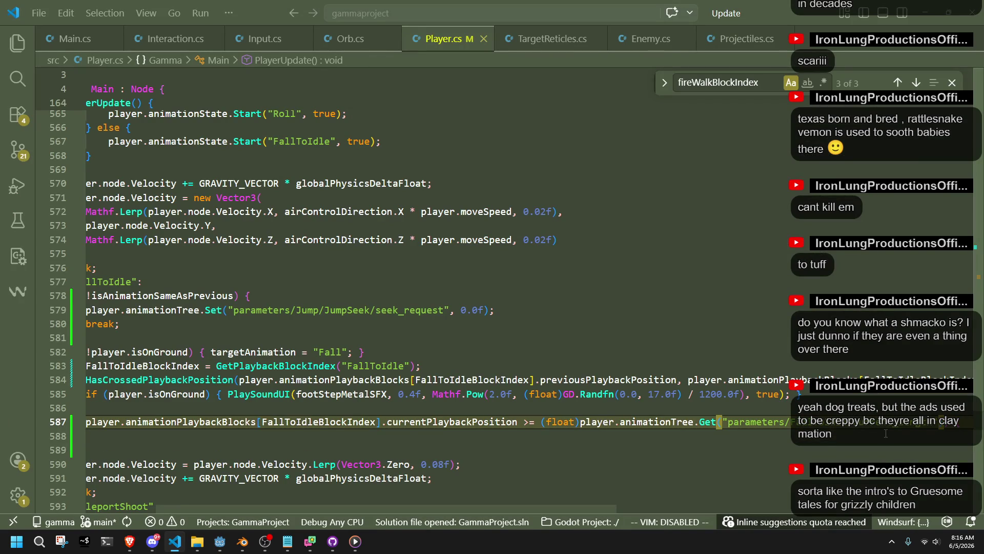
- Complete the Get call on line 587 and move to empty line 588
key("ctrl+v")
key("alt+Tab")
key("alt+Tab")
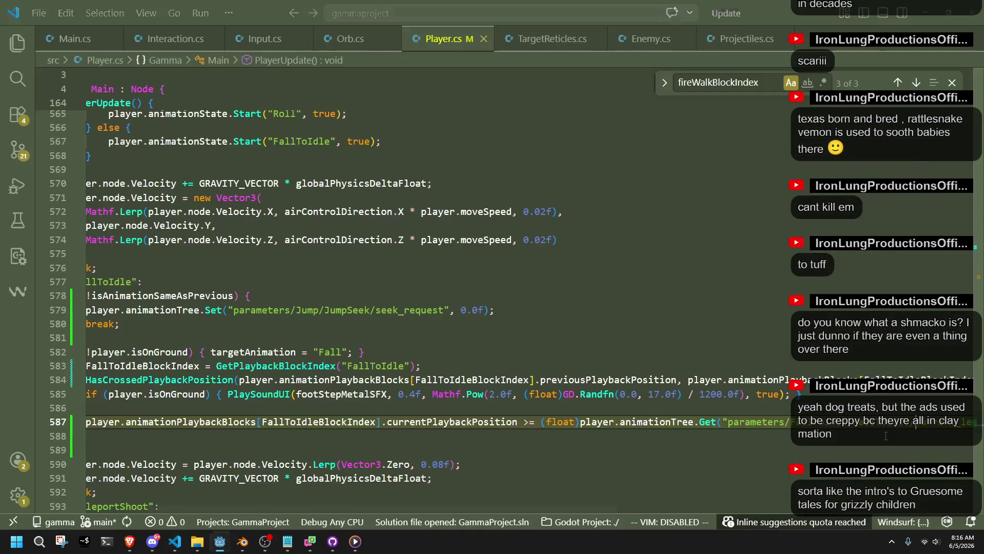
left_click(254, 444)
key("shift+Up")
key("shift+Up")
key("shift+Up")
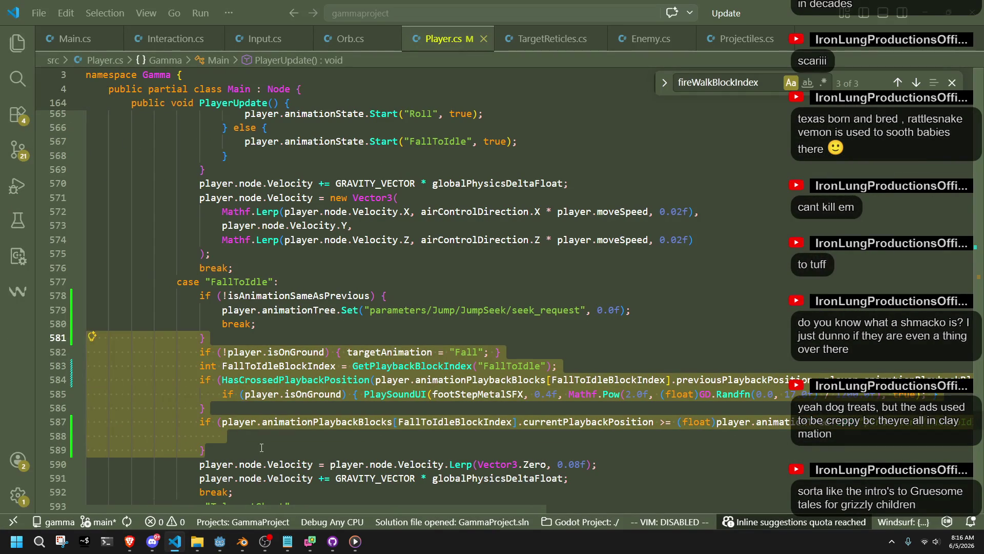
left_click(254, 443)
left_click(251, 437)
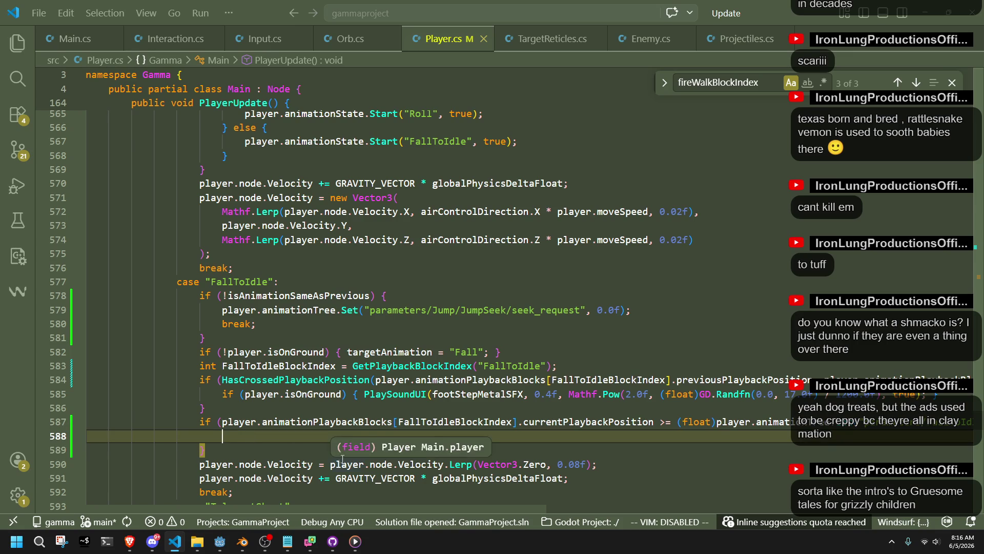
scroll(341, 459, "down", 2)
- Set targetAnimation to "Walk" on line 588, save Player.cs, and switch to Godot
type("targetAnimation")
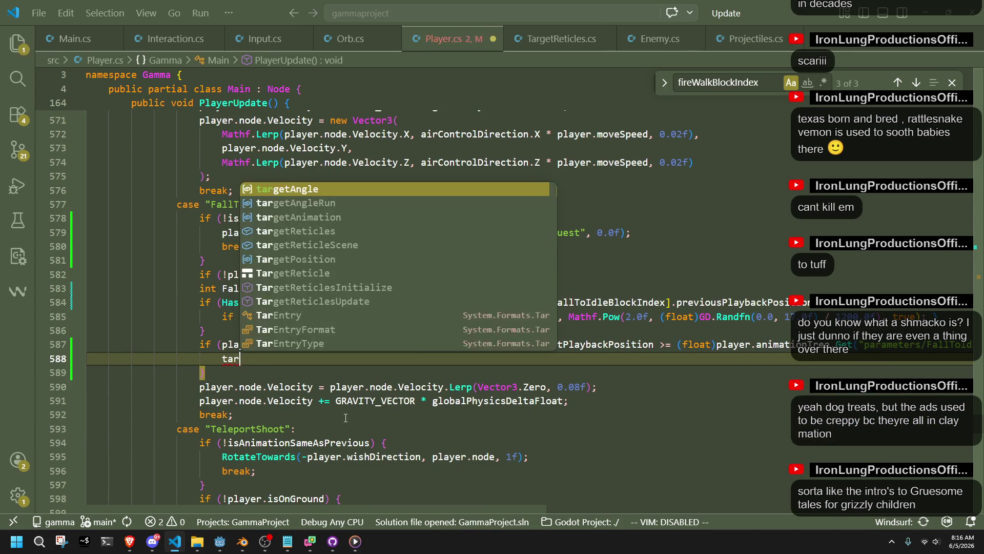
key("Tab")
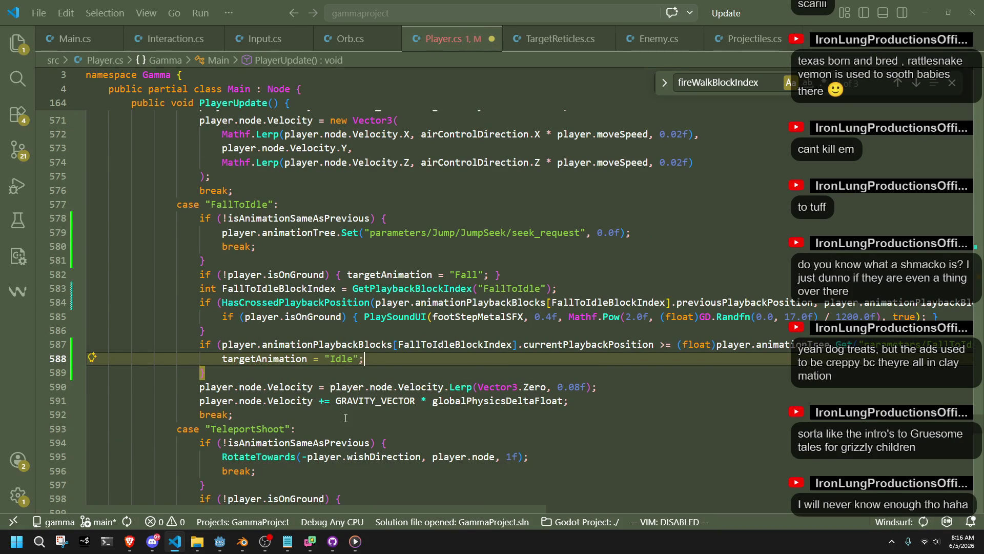
key("Left")
key("Left")
key("ctrl+BackSpace")
type("Walk")
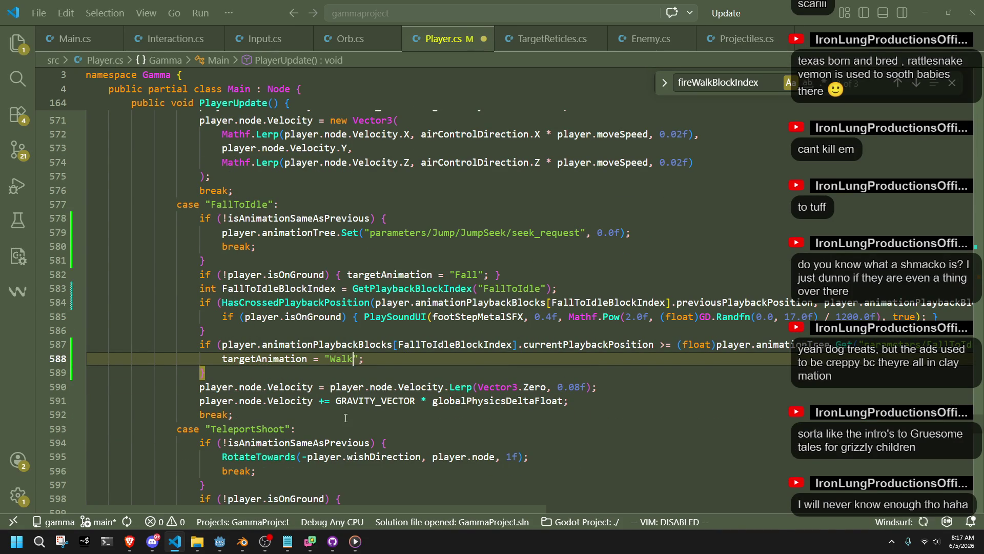
key("ctrl+s")
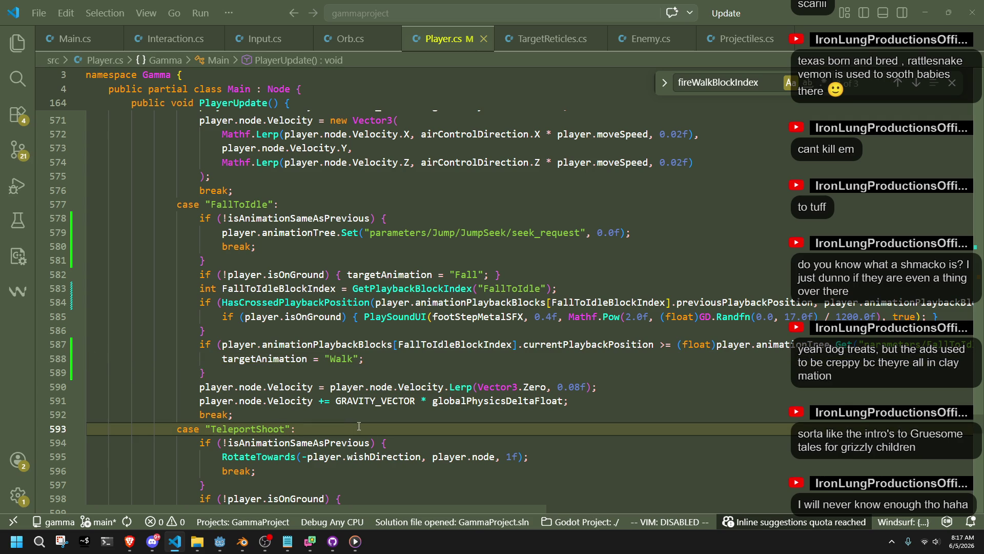
left_click(220, 541)
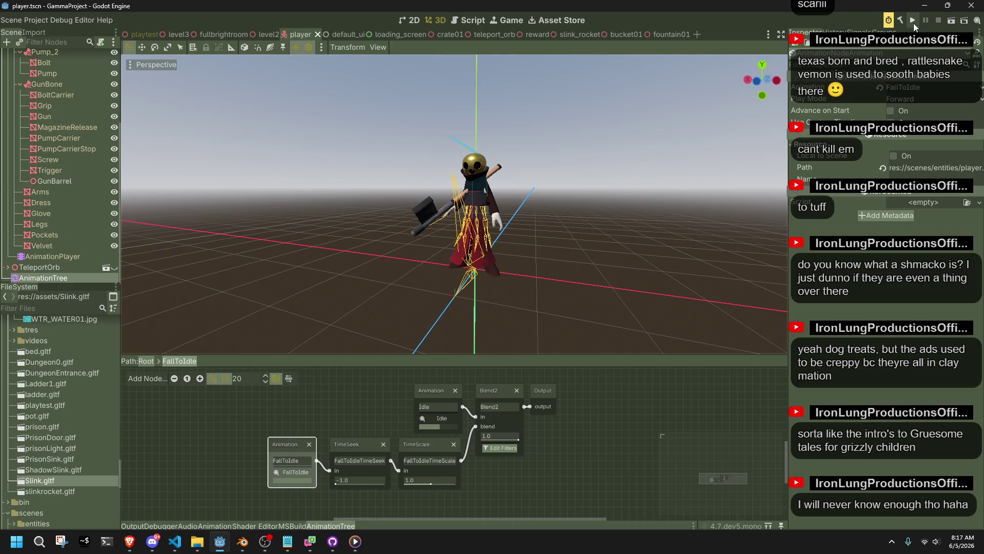
- Run the project, walk, jump and vault the character, then stop the game with F8
left_click(913, 23)
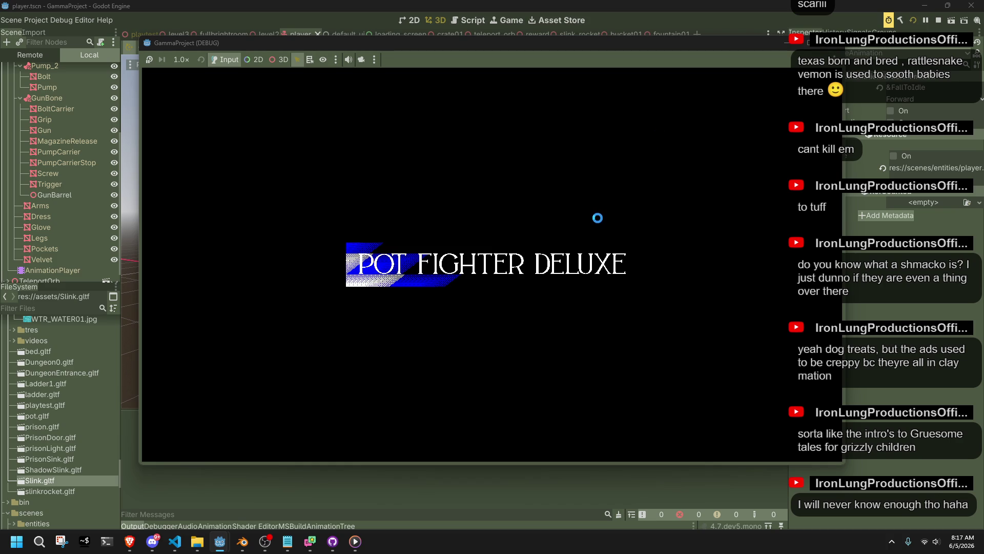
key("w")
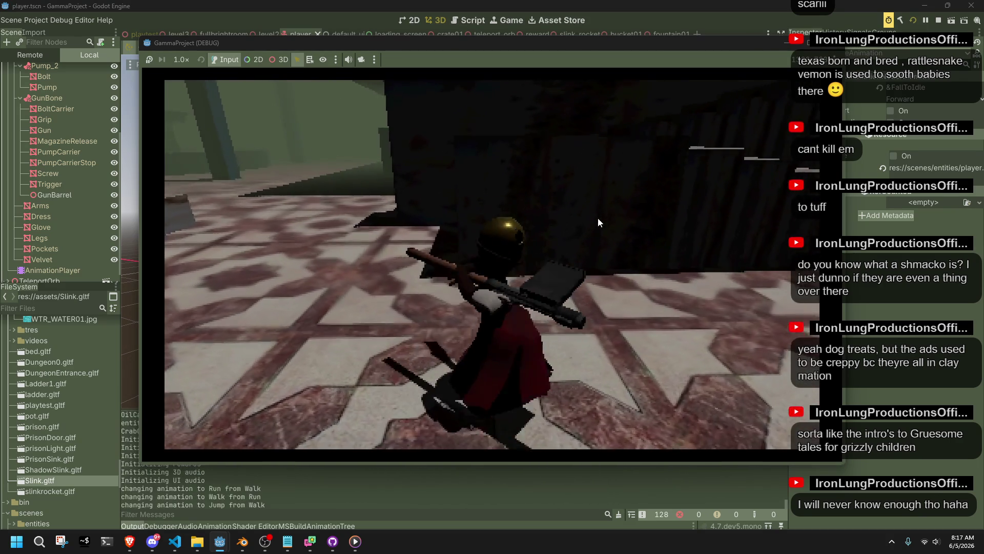
key("space")
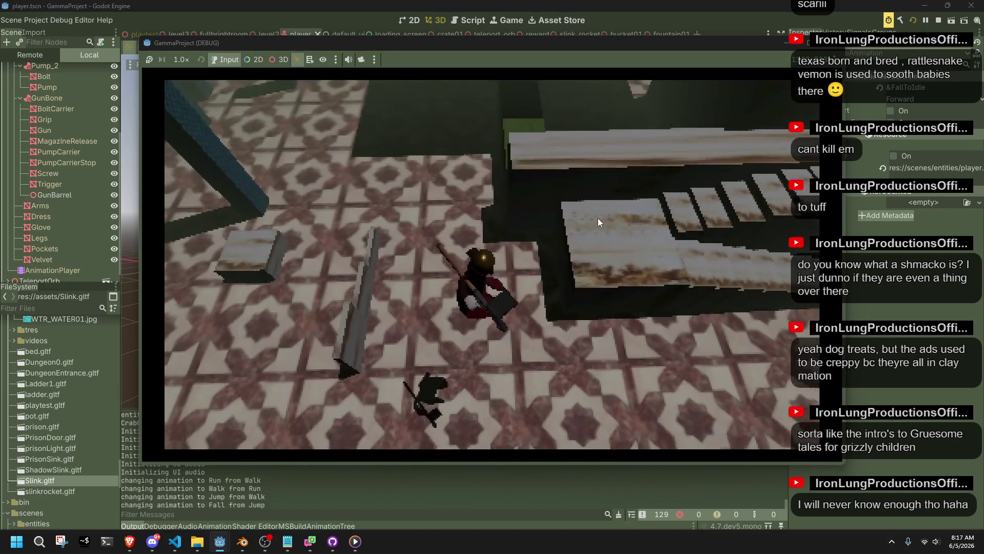
key("w")
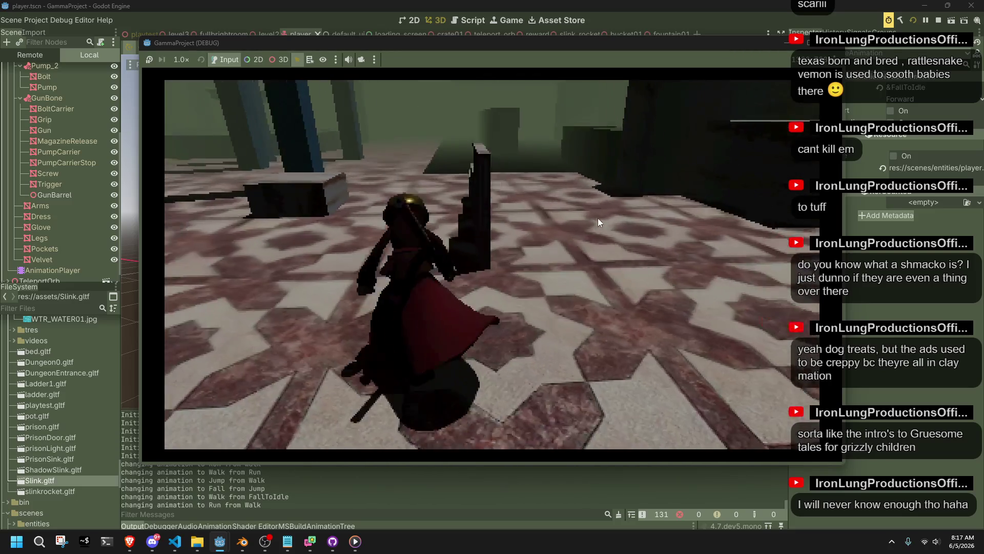
key("space")
key("space")
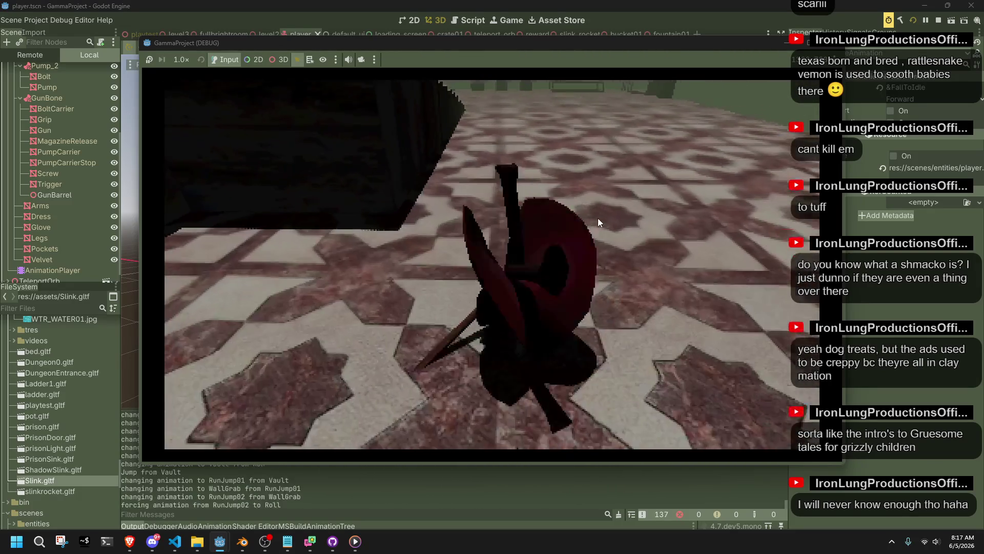
key("F8")
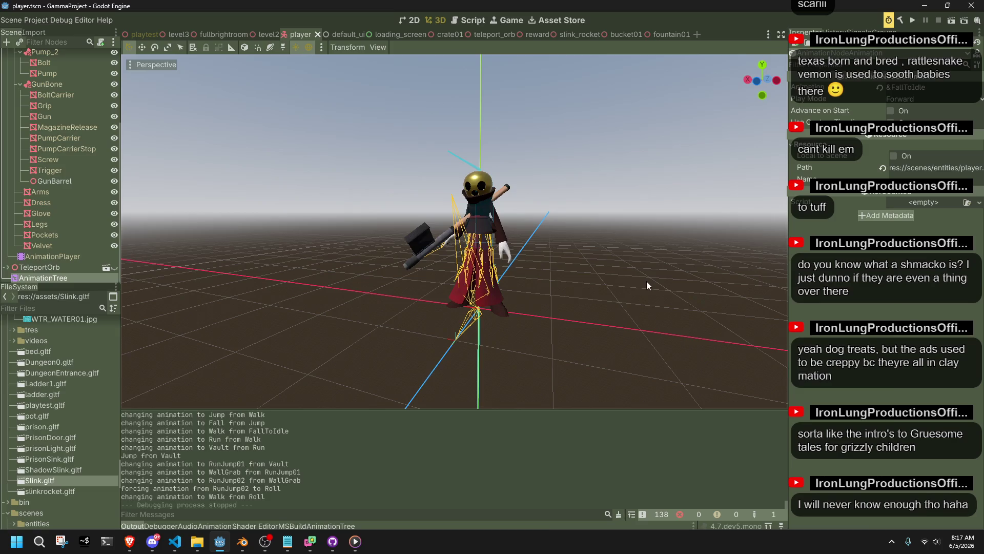
key("alt+Tab")
- Search Player.cs for FallToIdle and place the caret after the Fall case's FallToIdle start call
left_click(449, 371)
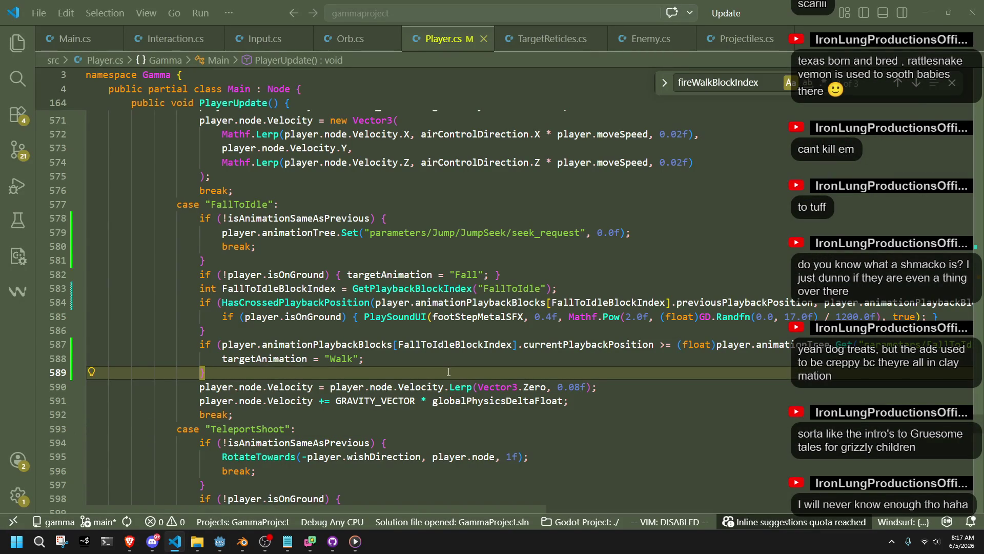
key("ctrl+f")
type("fa")
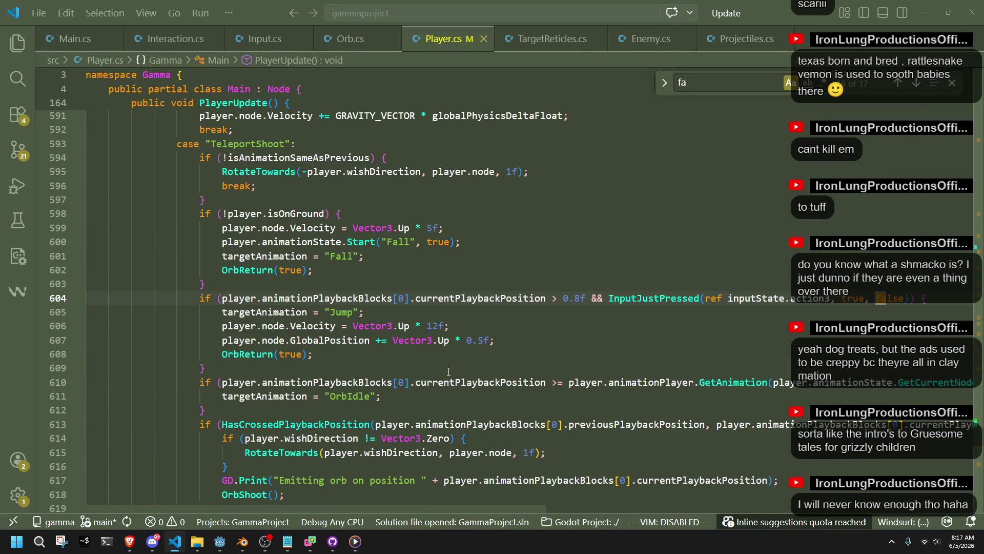
key("BackSpace")
key("BackSpace")
type("F")
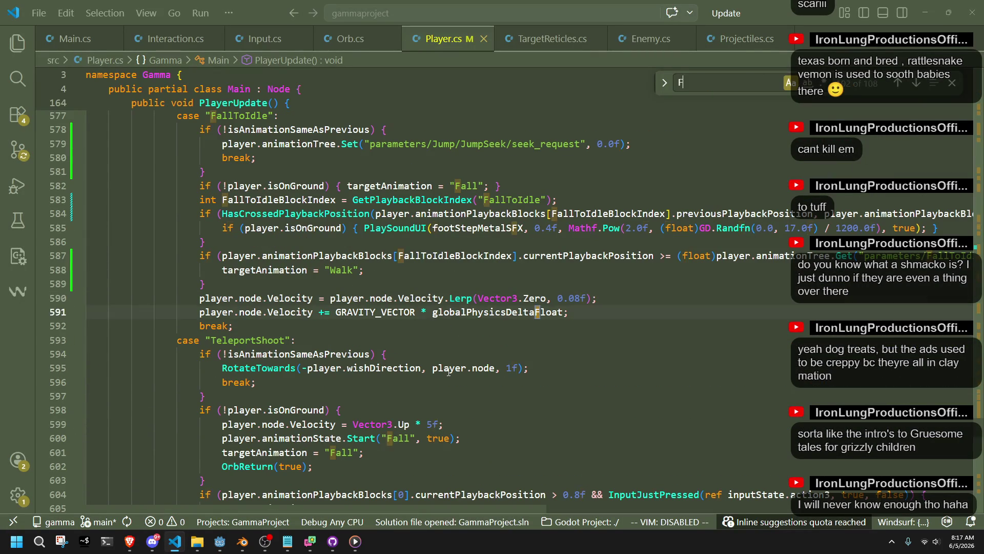
key("BackSpace")
type("fallto")
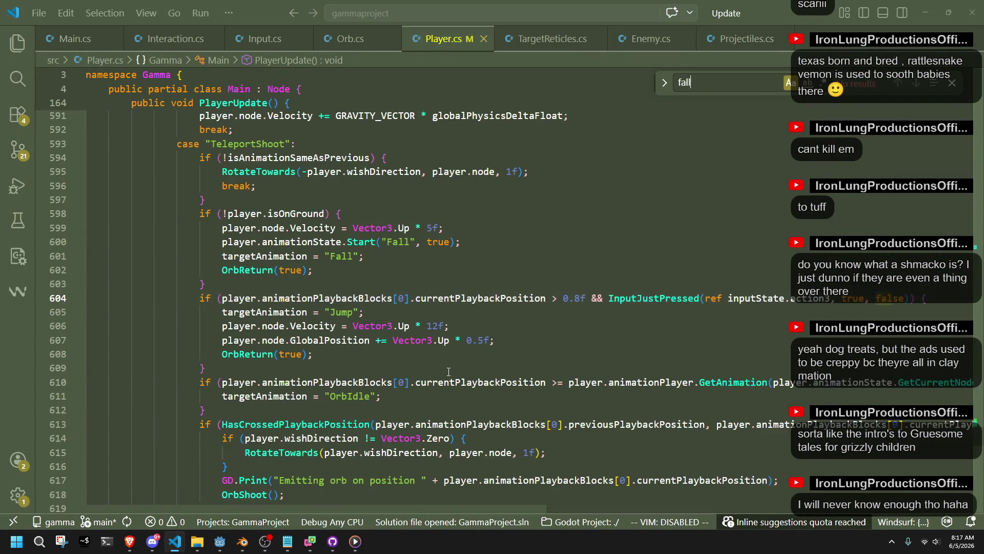
key("BackSpace")
key("BackSpace")
key("BackSpace")
type("Fallt")
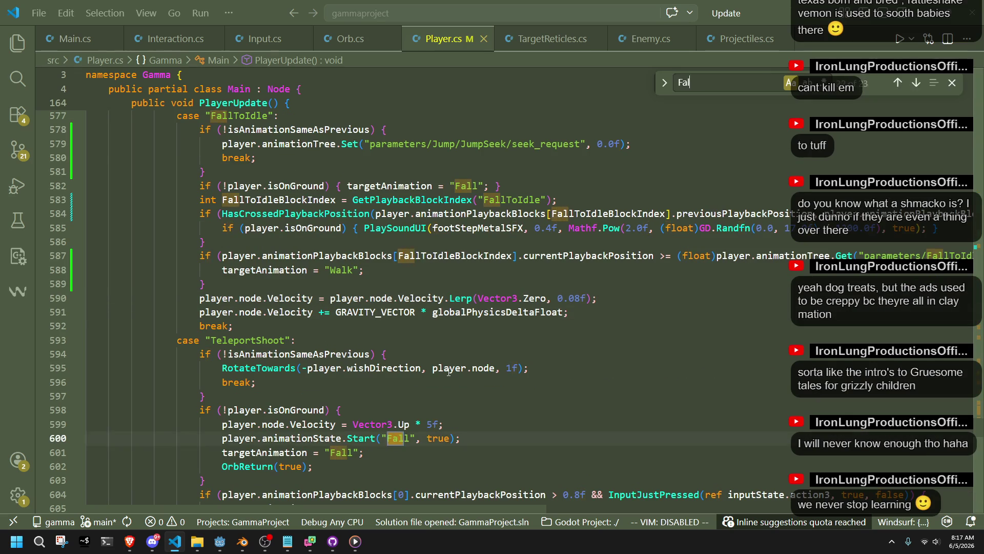
key("BackSpace")
key("BackSpace")
key("BackSpace")
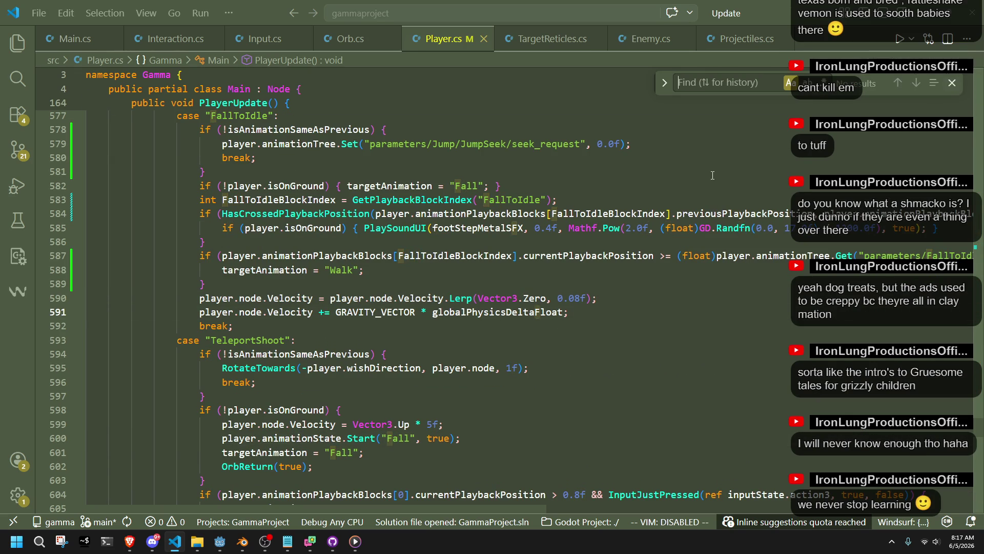
type("Fa")
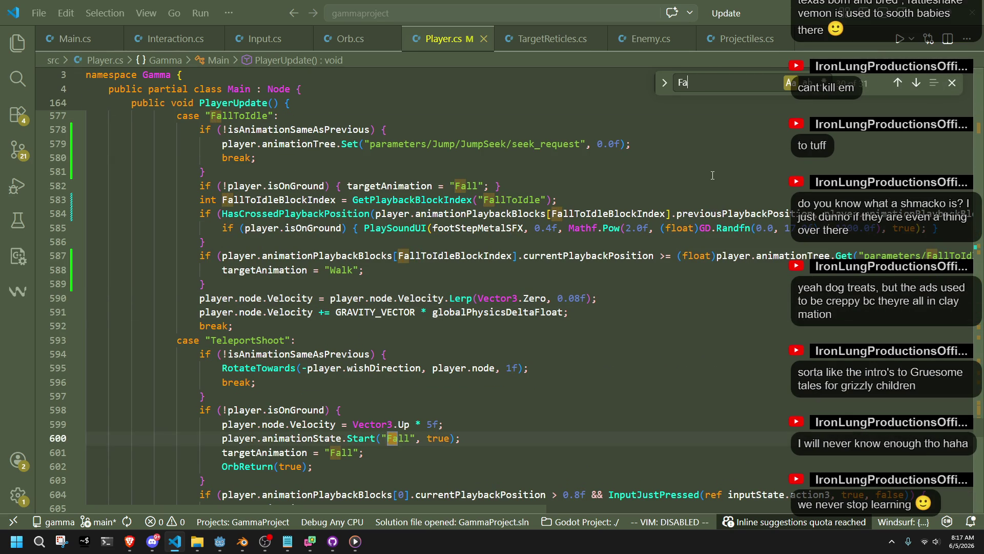
type("llToIdle")
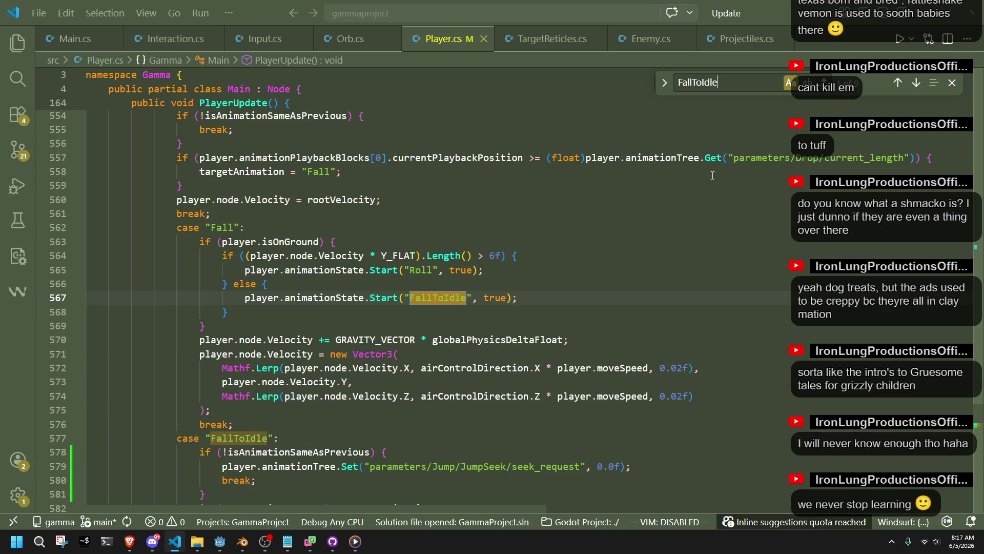
left_click(563, 310)
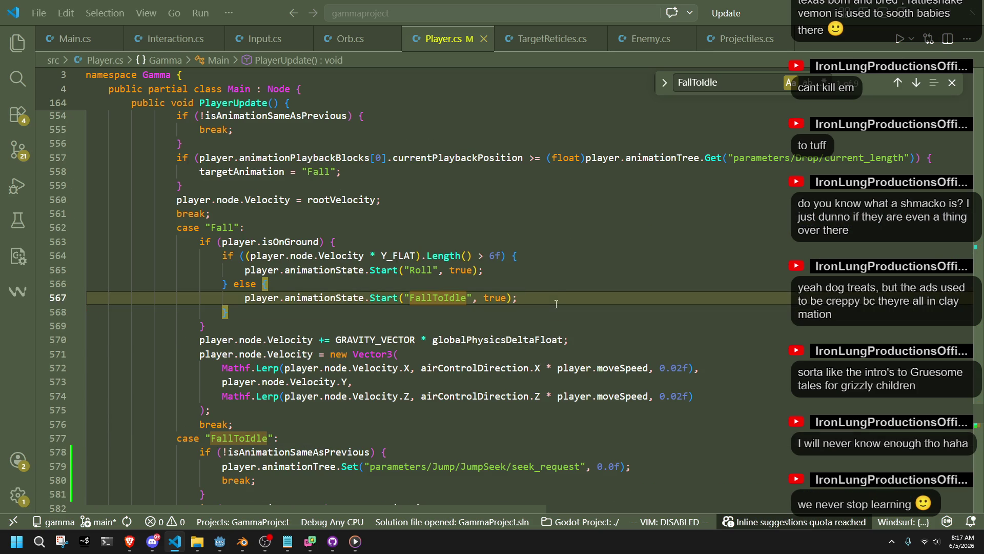
- Paste the JumpSeek seek_request line beneath the FallToIdle start call and indent it
key("Return")
scroll(536, 462, "down", 1)
left_click(675, 482)
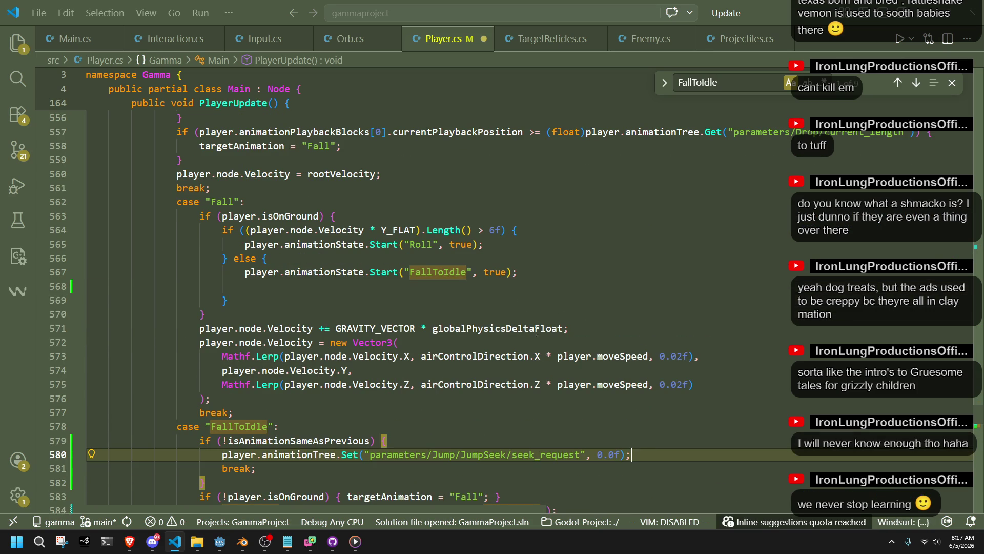
left_click(530, 274)
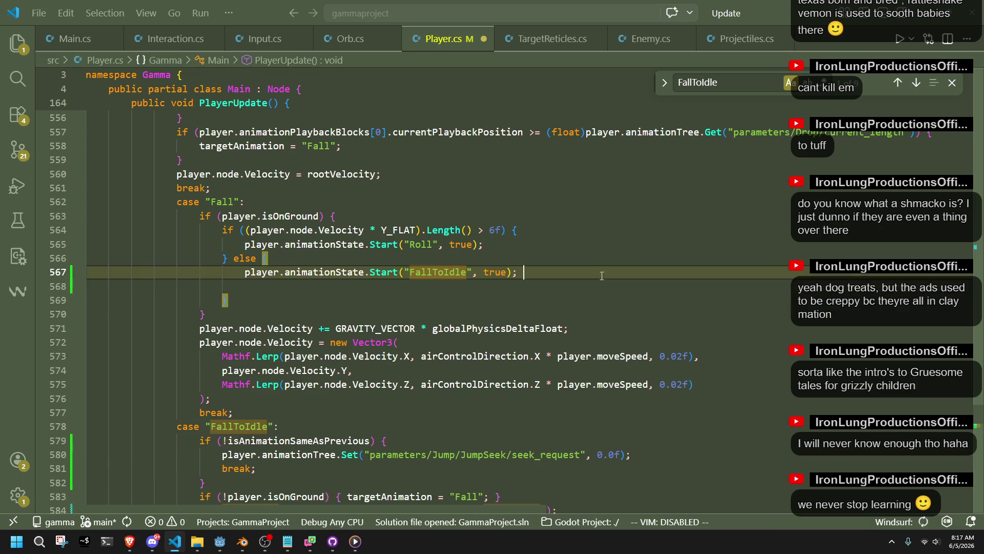
type("player.animationTree.Set(\"parameters/Jump/JumpSeek/seek_request\", 0.0f);")
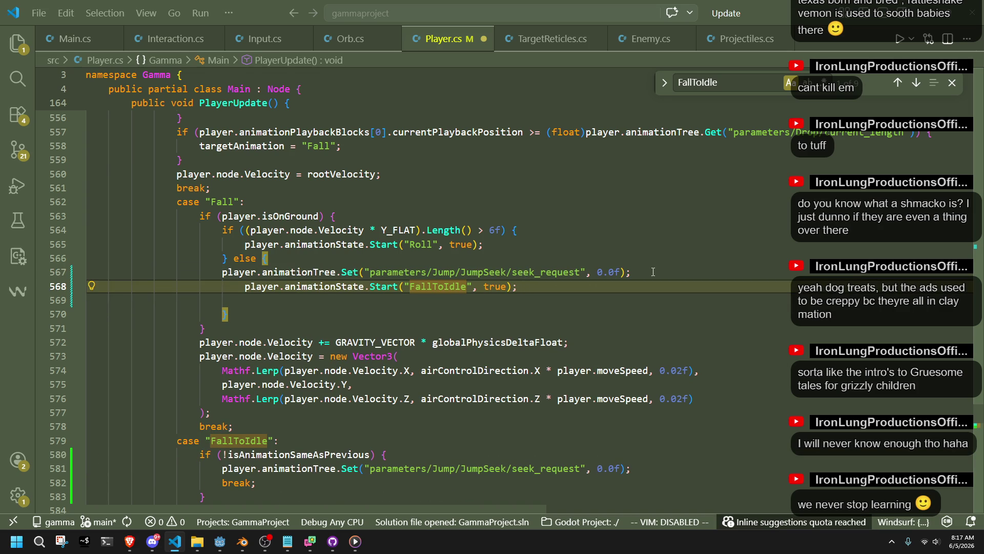
left_click(650, 271)
key("alt+Down")
key("Tab")
- Delete the stray empty line in the else branch and open a blank line after FallToIdle's start
left_click(251, 302)
key("BackSpace")
key("BackSpace")
key("BackSpace")
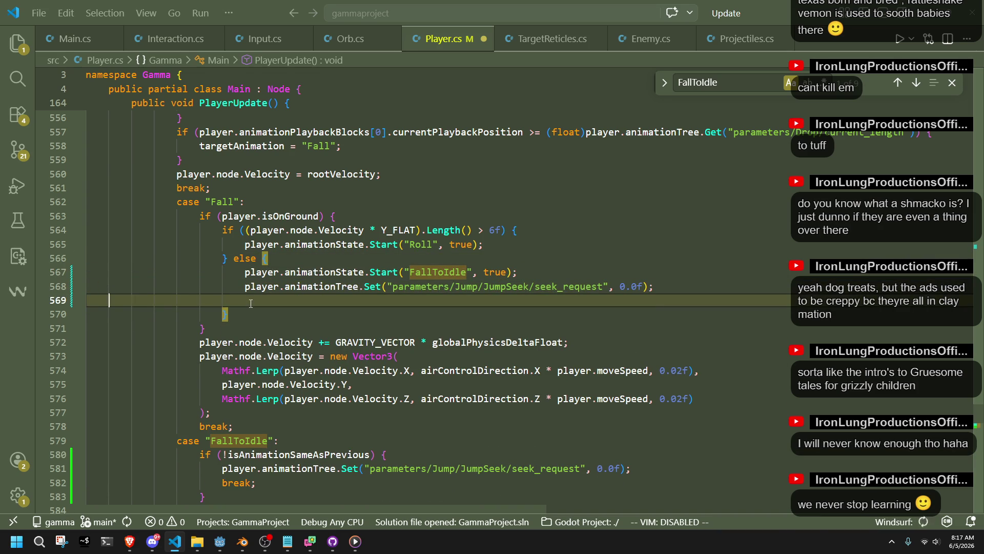
key("BackSpace")
key("Down")
key("Down")
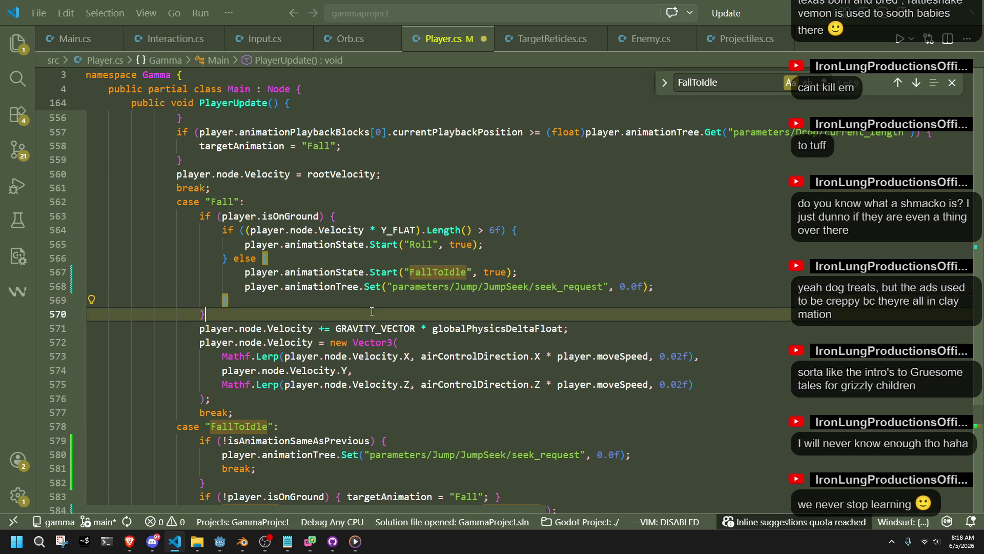
left_click(519, 269)
key("Return")
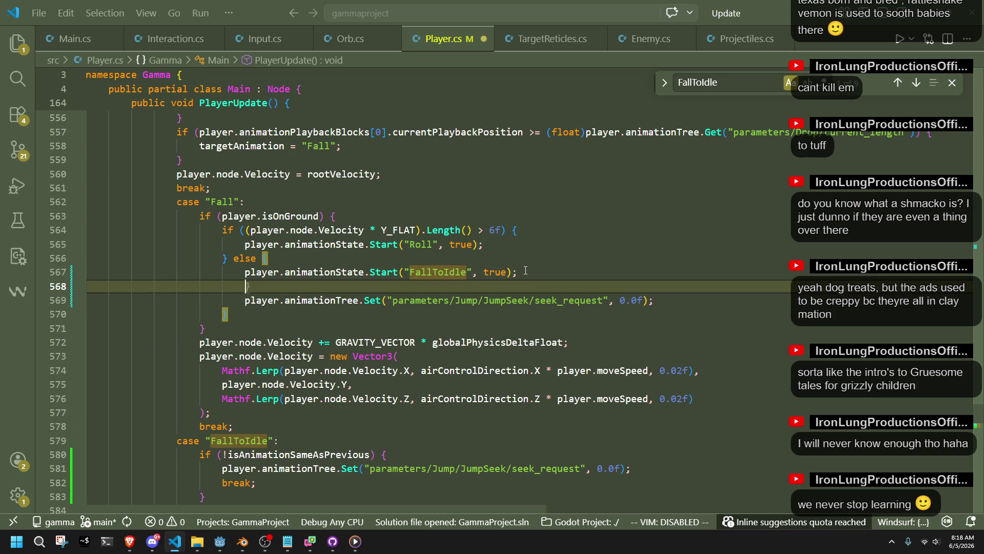
- Declare 'float animationScale;' and 'float animationSpeed;' after the FallToIdle start and save Player.cs
type("float ")
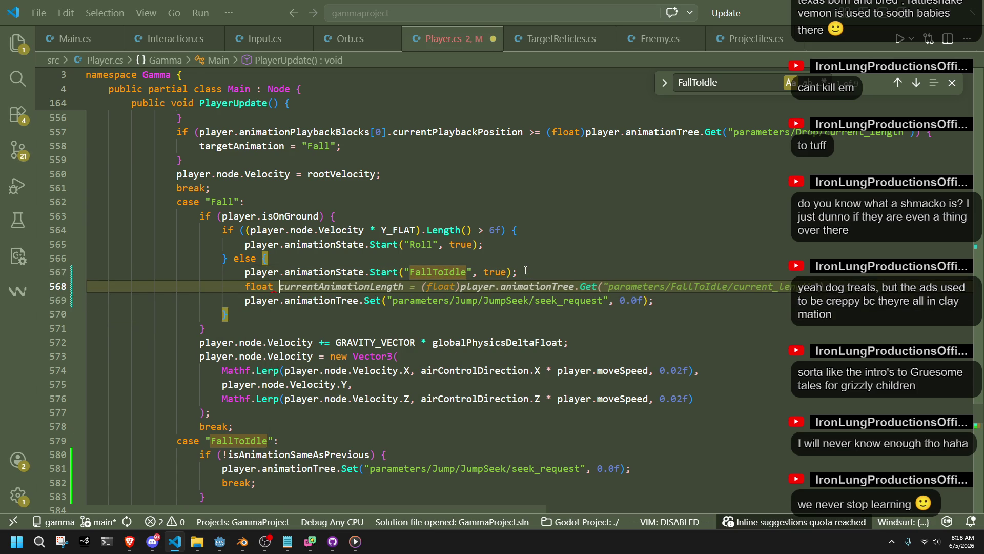
type("animationScale")
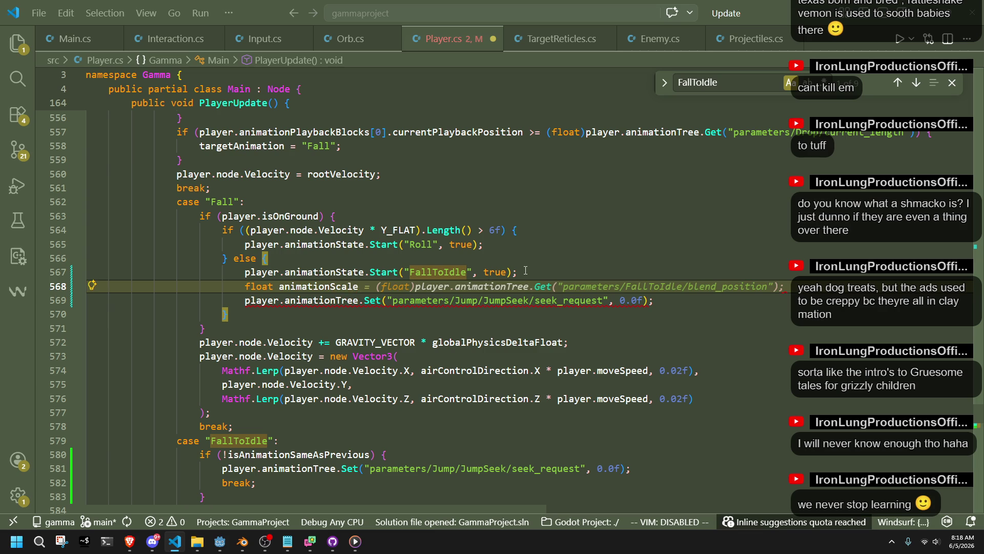
type(";")
key("Return")
type("float ")
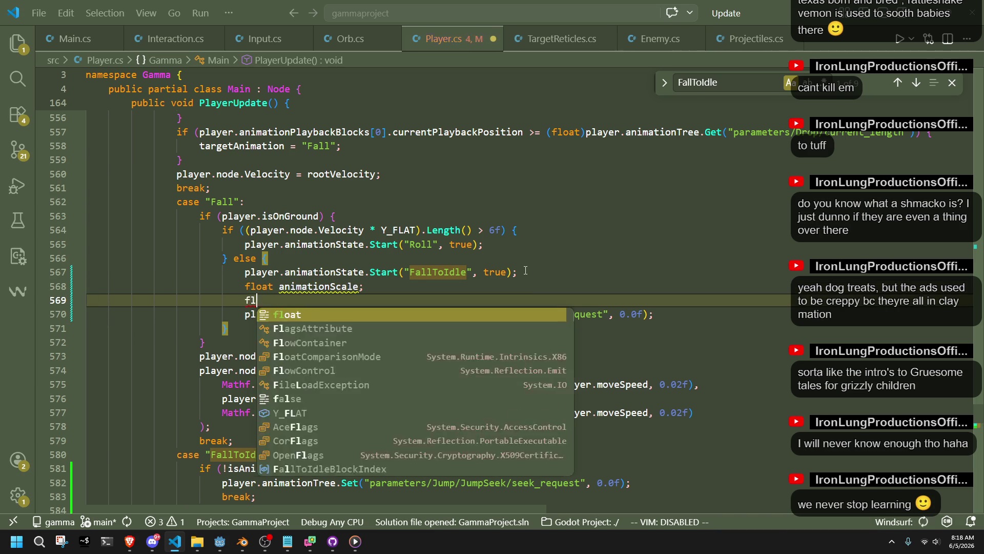
type("animationSpeed;")
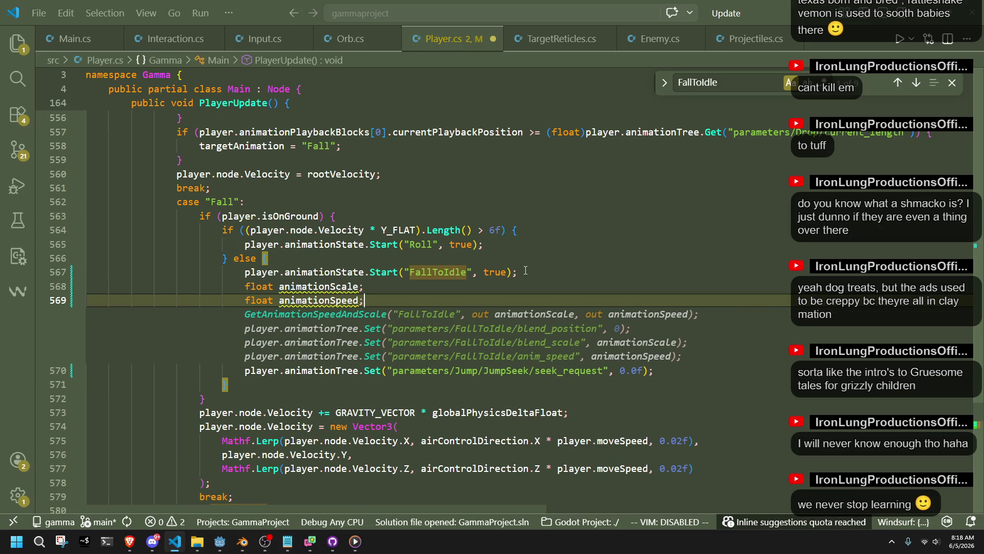
key("Left")
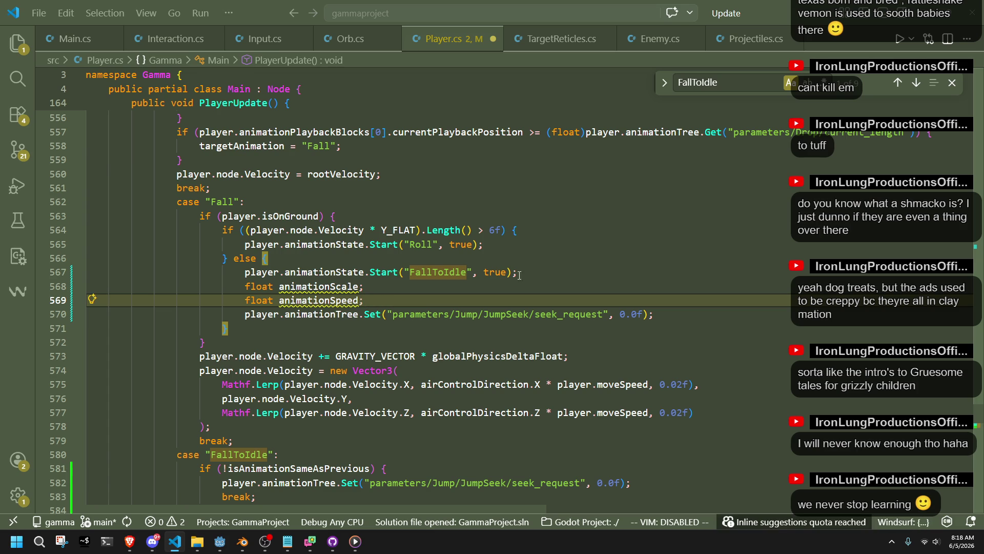
key("BackSpace")
key("Up")
key("ctrl+s")
left_click(537, 274)
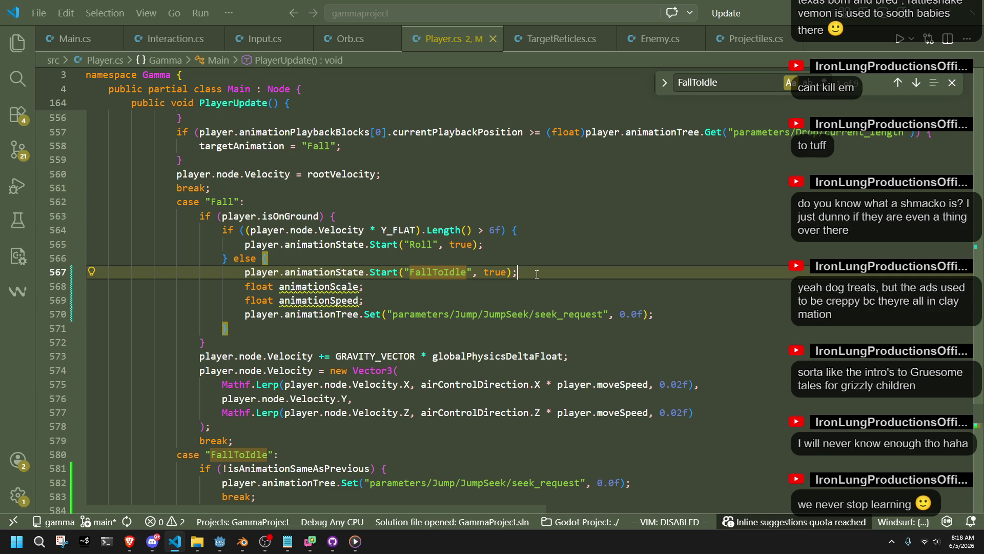
key("Down")
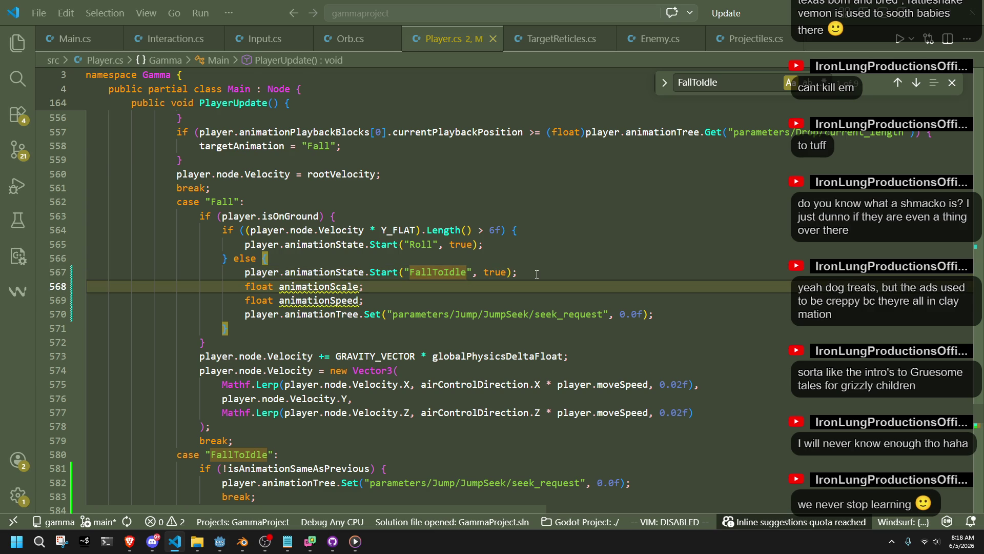
- Start assigning animationScale from player.node.Velocity.Y
key("BackSpace")
type("player.no")
key("Tab")
type(".Ve")
key("Tab")
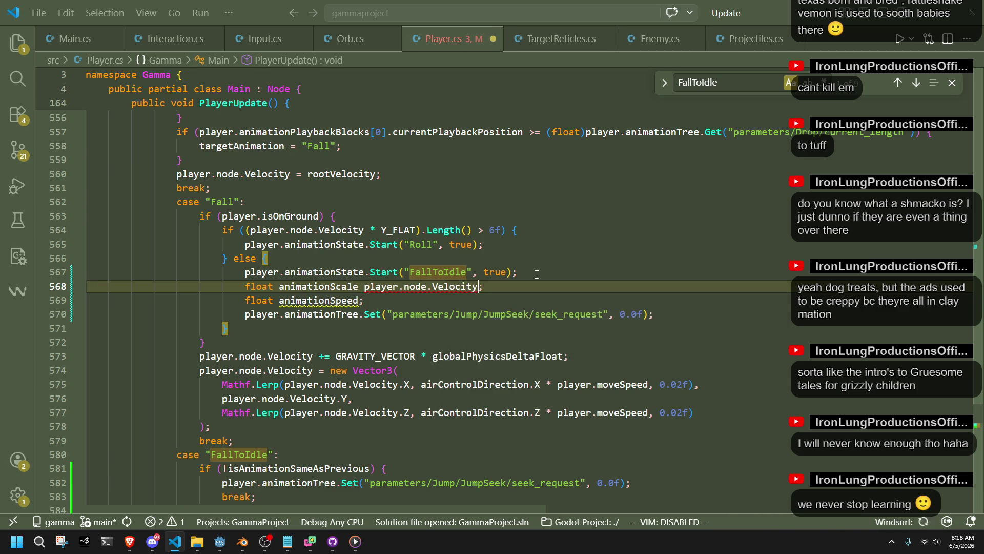
type(".Y")
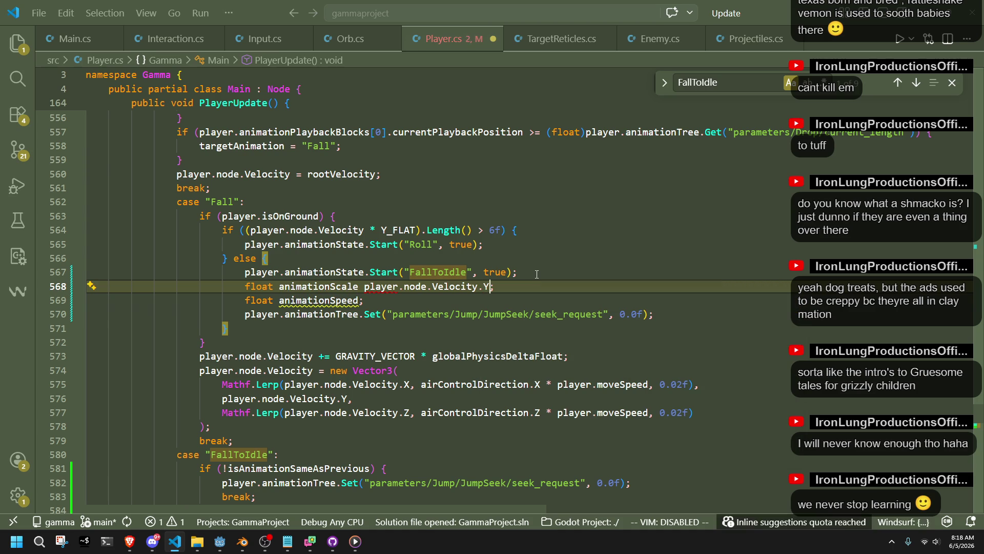
key("Up")
key("Down")
key("Down")
left_click(359, 286)
type("=")
- Divide the velocity by 10f in the animationScale assignment and save Player.cs
left_click(402, 301)
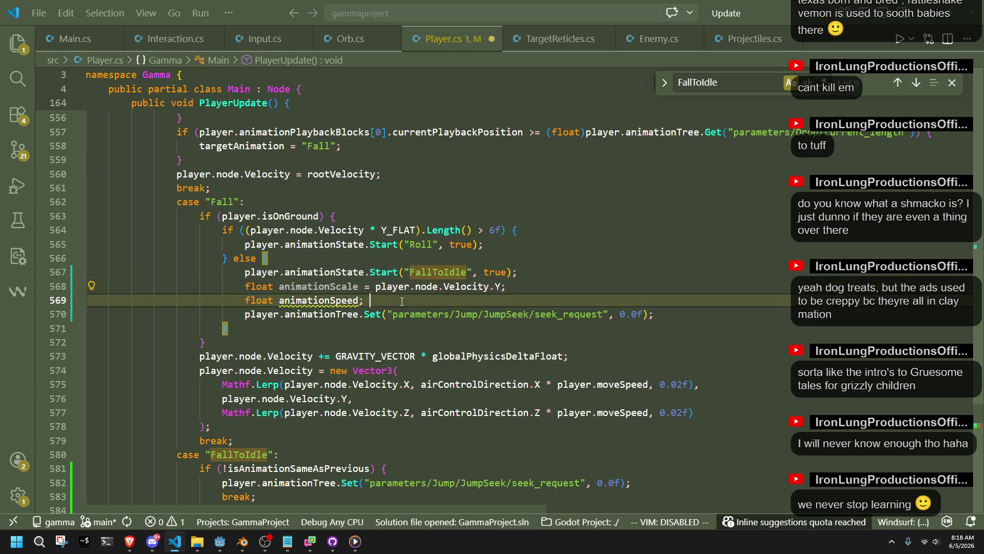
left_click(373, 286)
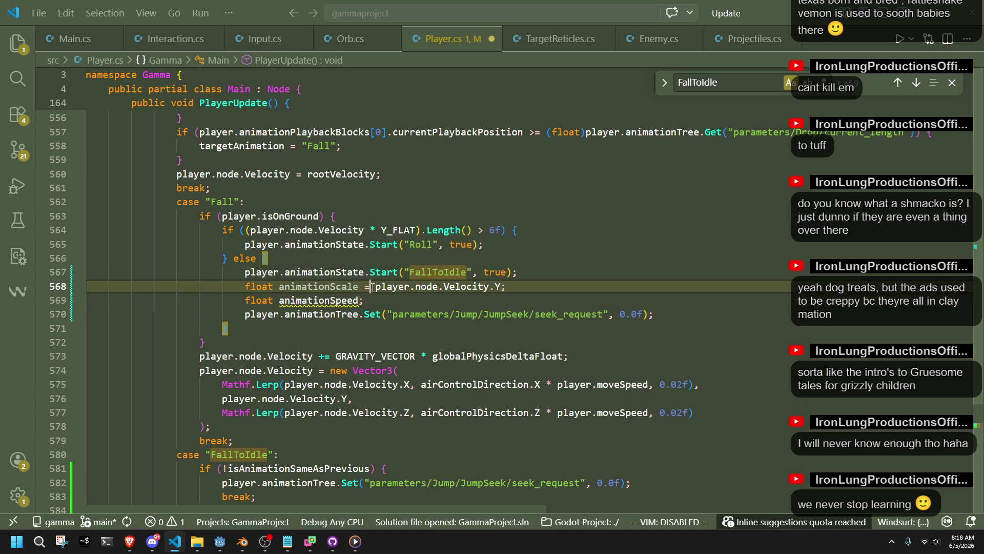
left_click(501, 286)
key("Tab")
key("ctrl+s")
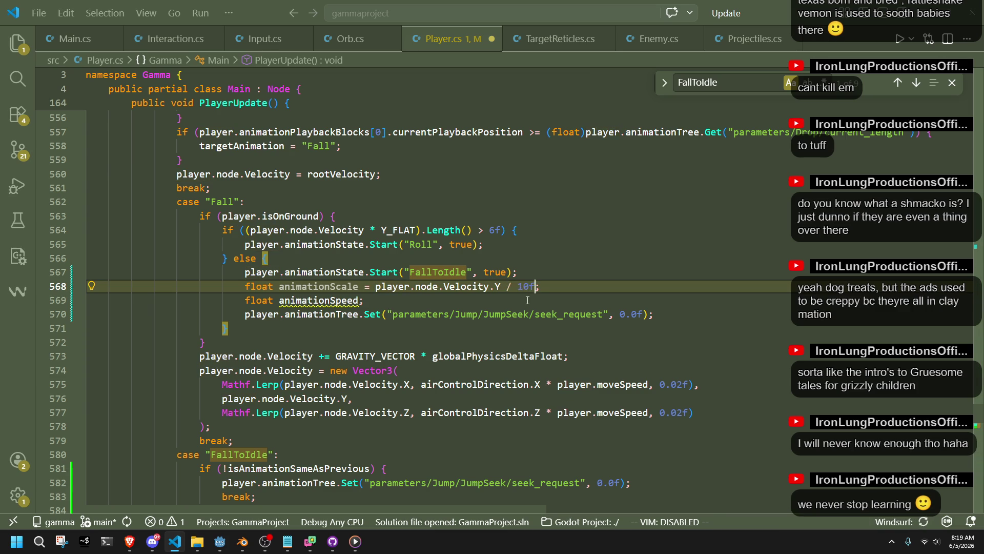
key("Down")
- Insert an empty Mathf.Clamp() call into the animationScale line on line 568
left_click(372, 288)
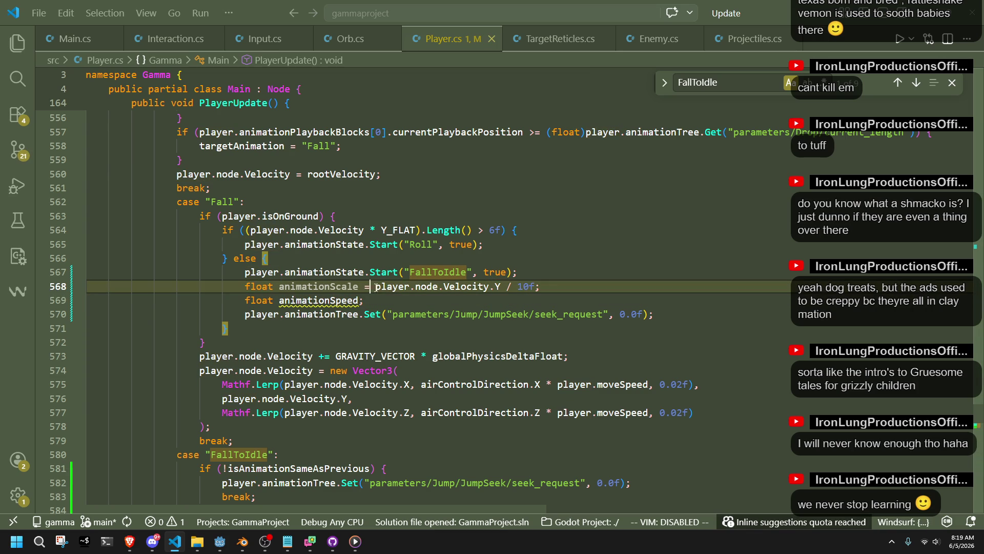
type("clam")
key("BackSpace")
key("BackSpace")
key("BackSpace")
type("Mathf")
key("Escape")
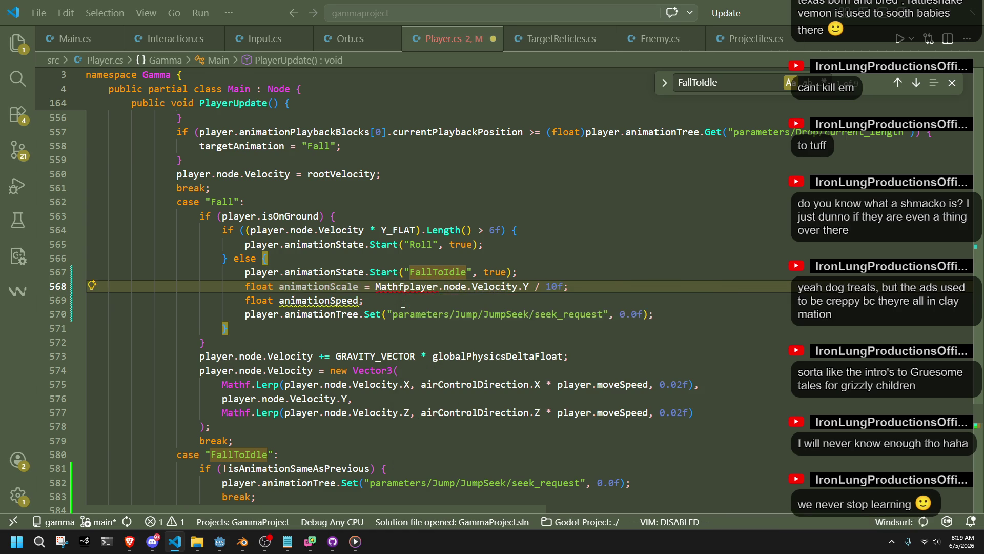
key("BackSpace")
key("BackSpace")
type("F.cla")
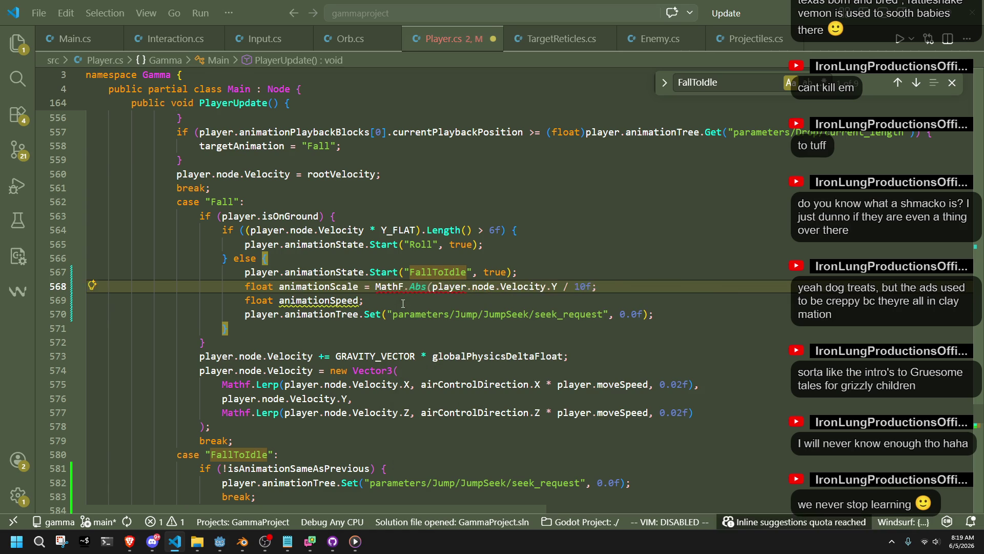
key("BackSpace")
key("BackSpace")
key("BackSpace")
type("f.cla")
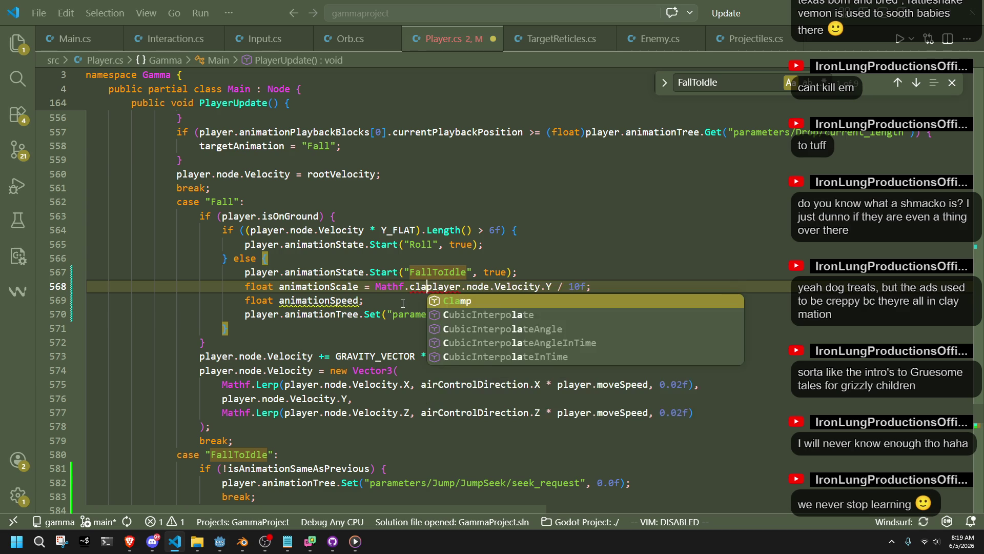
type("(")
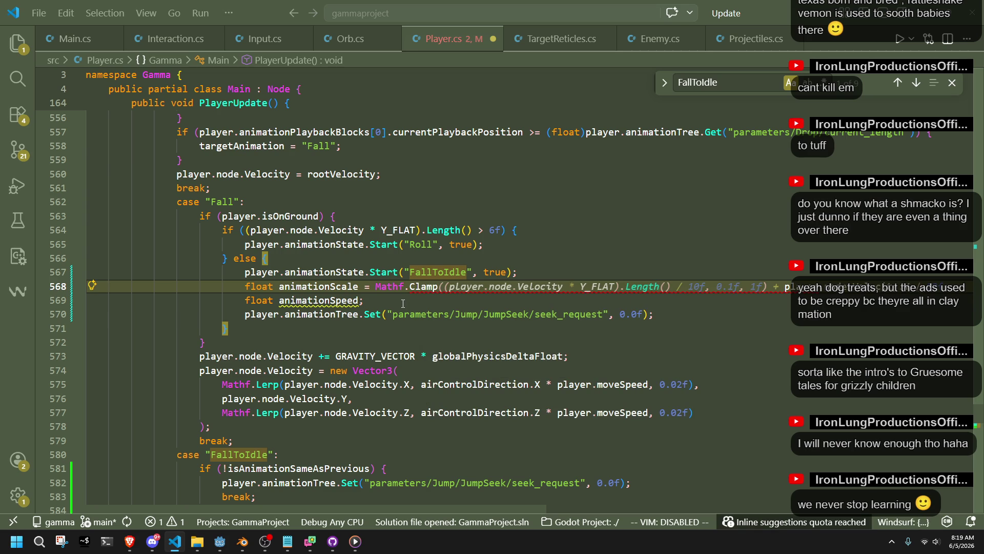
type("p")
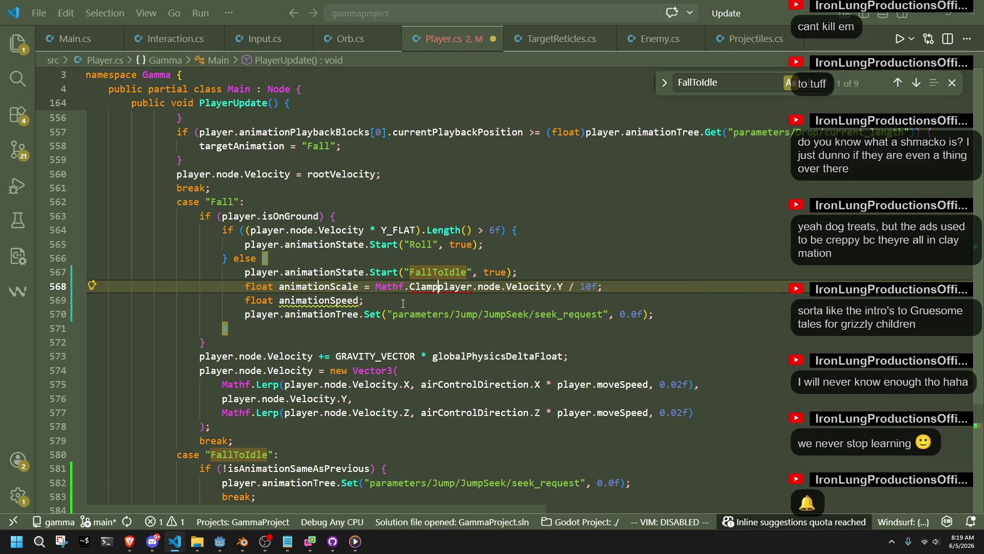
left_click(420, 302)
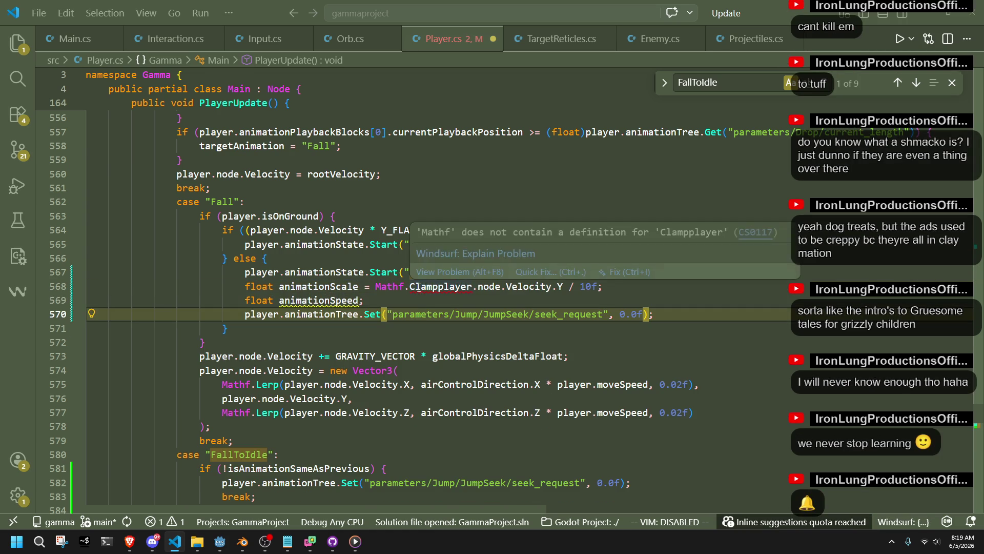
left_click(438, 287)
key("Down")
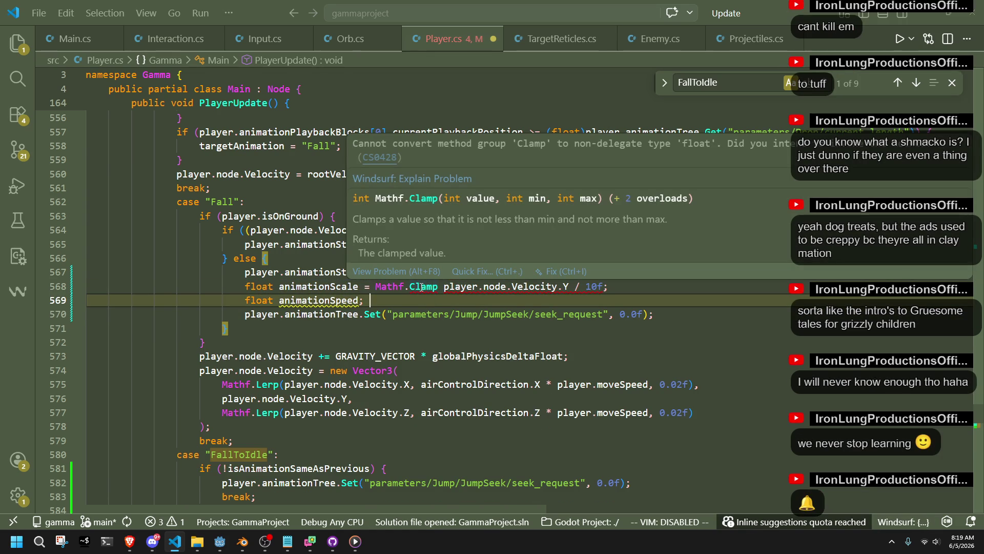
left_click(438, 287)
type("()")
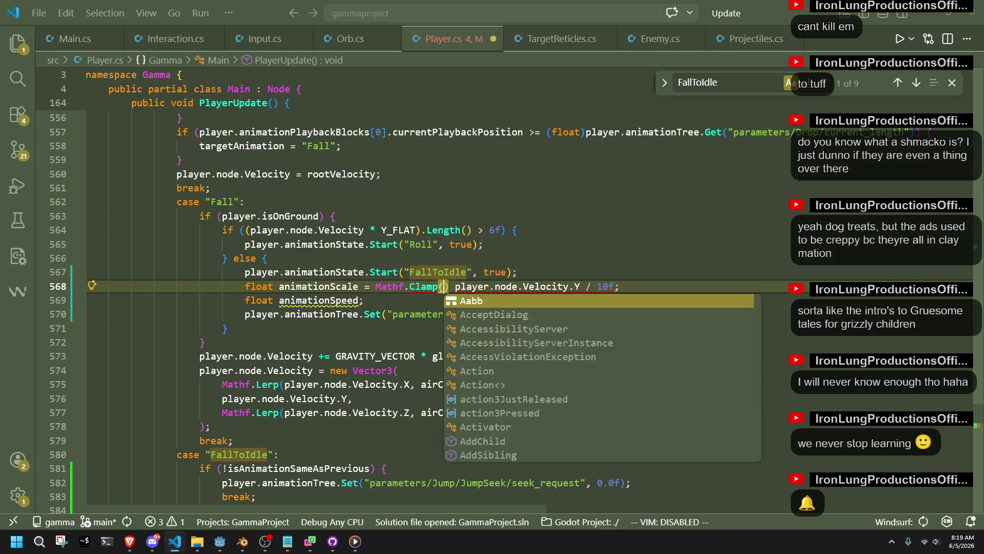
key("Down")
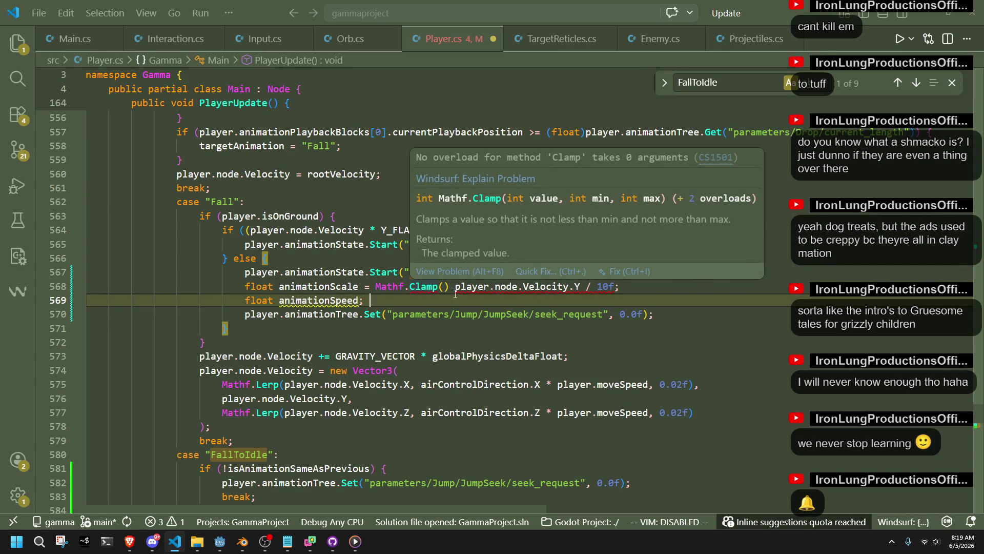
- Make animationScale equal Mathf.Clamp(player.node.Velocity.Y / 10f, 0.2f, 2f)
left_click_drag(614, 286, 455, 286)
key("ctrl+x")
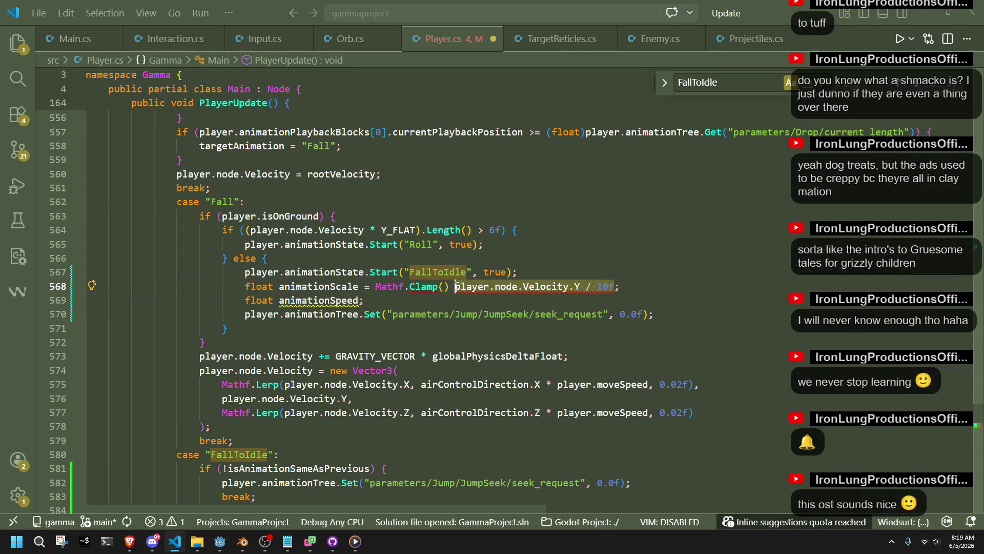
key("Left")
key("Left")
key("ctrl+v")
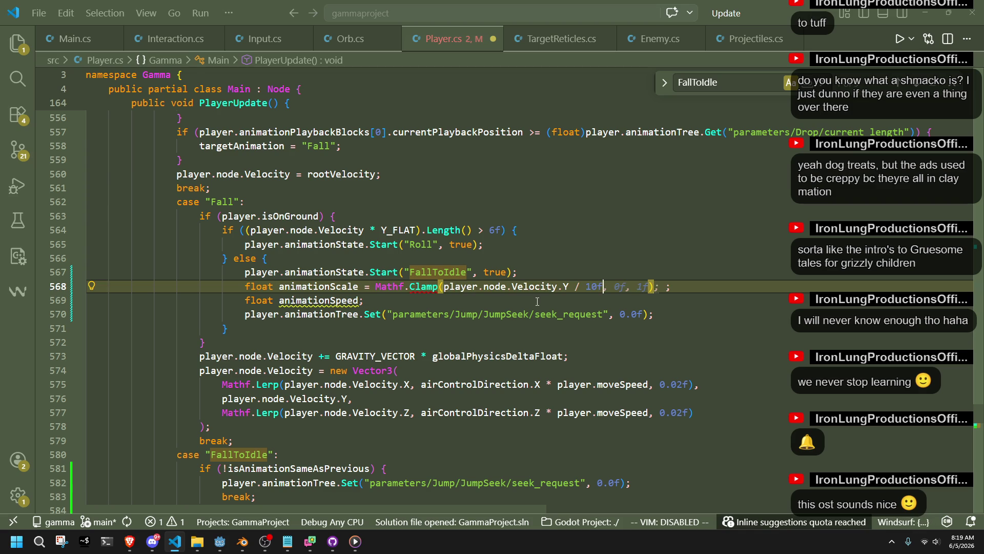
type(", 0.")
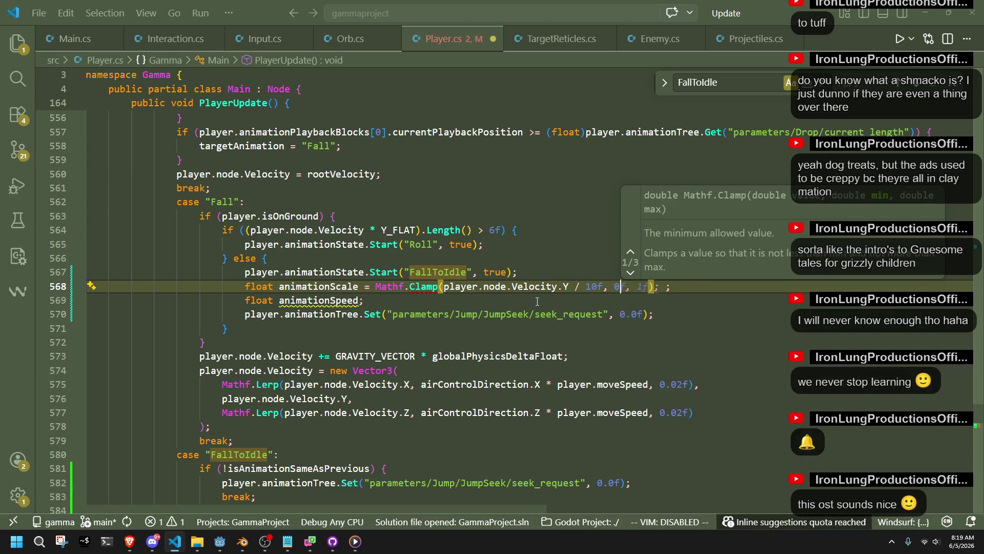
type("2f")
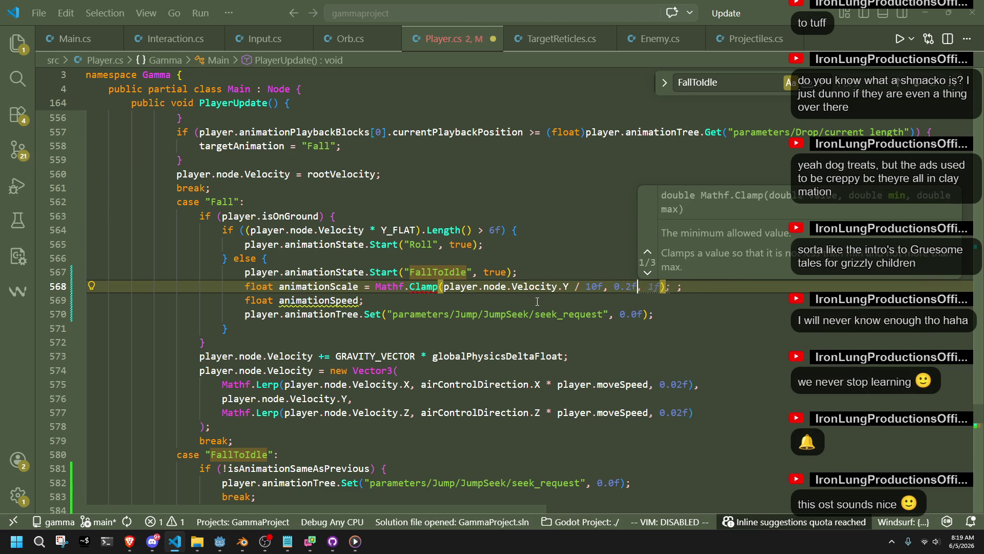
type(", 2")
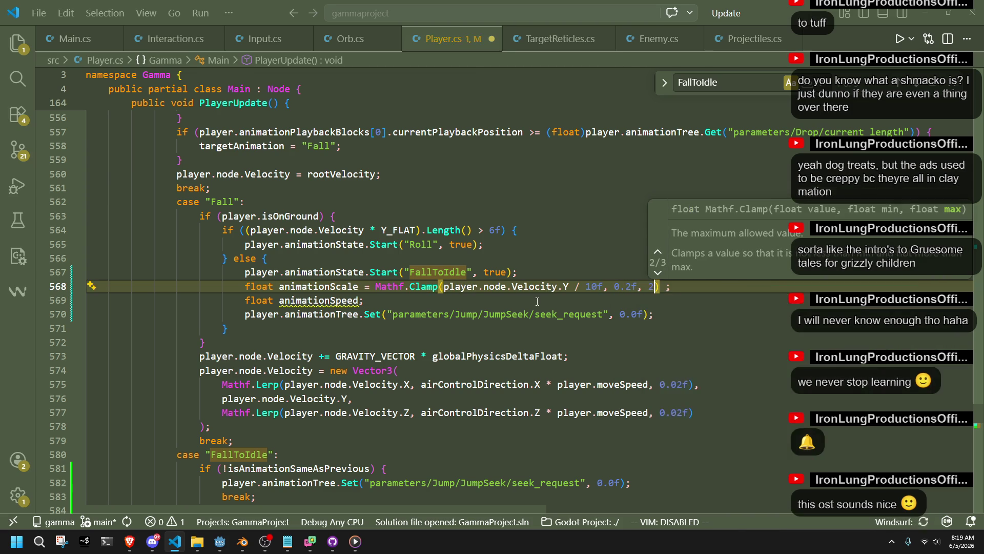
type("f)")
left_click(672, 287)
- Give animationSpeed the same clamped velocity expression and save Player.cs
left_click_drag(666, 287, 374, 287)
left_click(361, 300)
type("=")
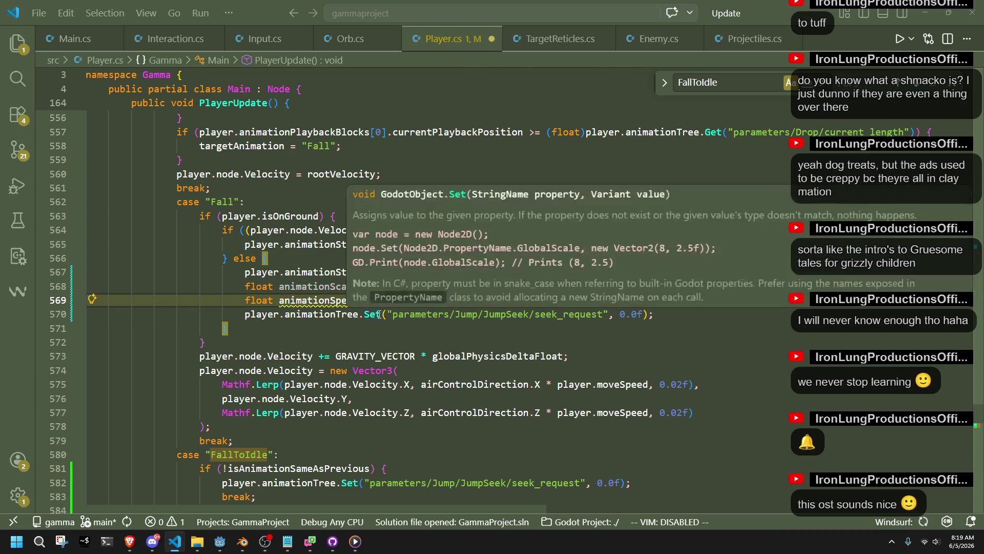
key("ctrl+v")
key("ctrl+s")
- Duplicate the JumpSeek seek_request line so it appears three times in a row
left_click(435, 336)
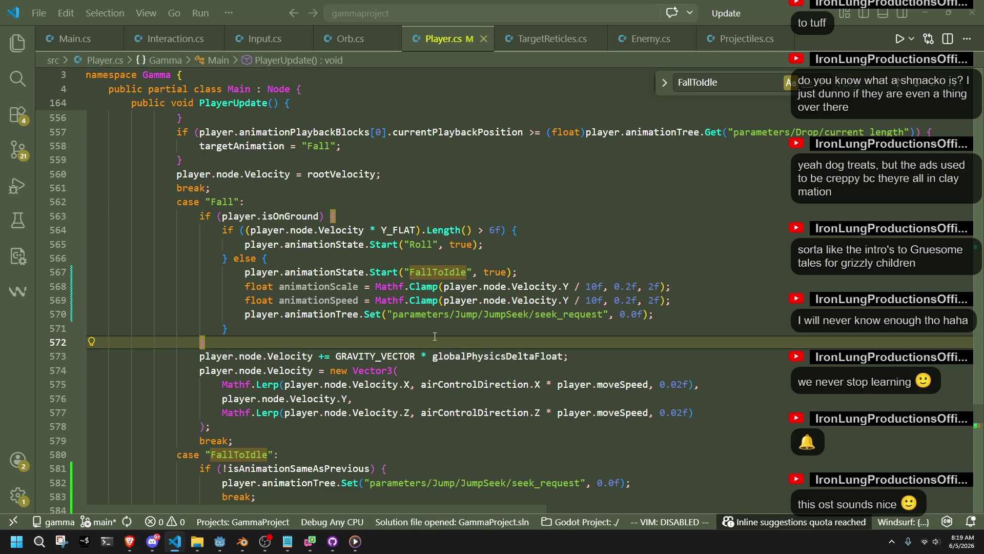
left_click(676, 313)
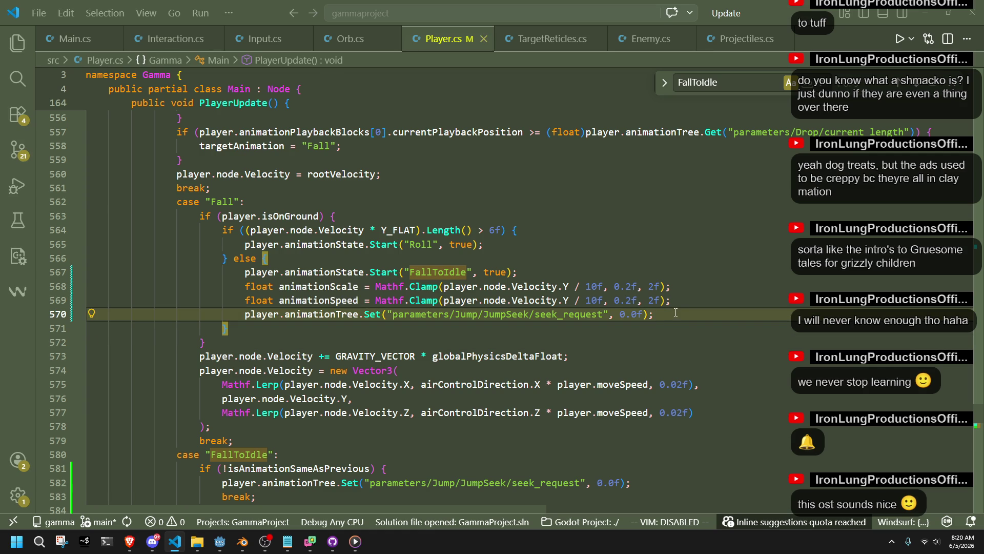
key("shift+alt+Up")
key("shift+alt+Up")
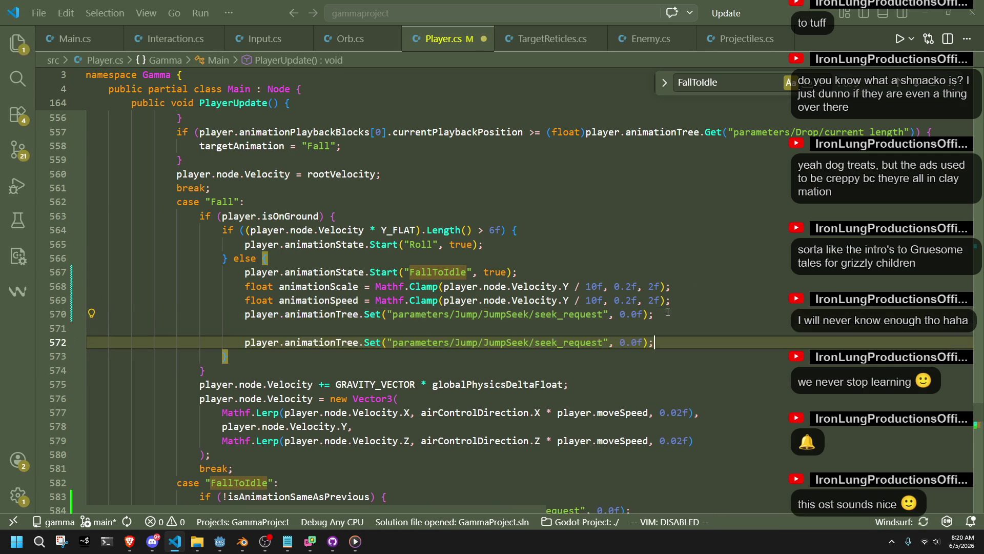
key("Return")
key("BackSpace")
key("BackSpace")
key("BackSpace")
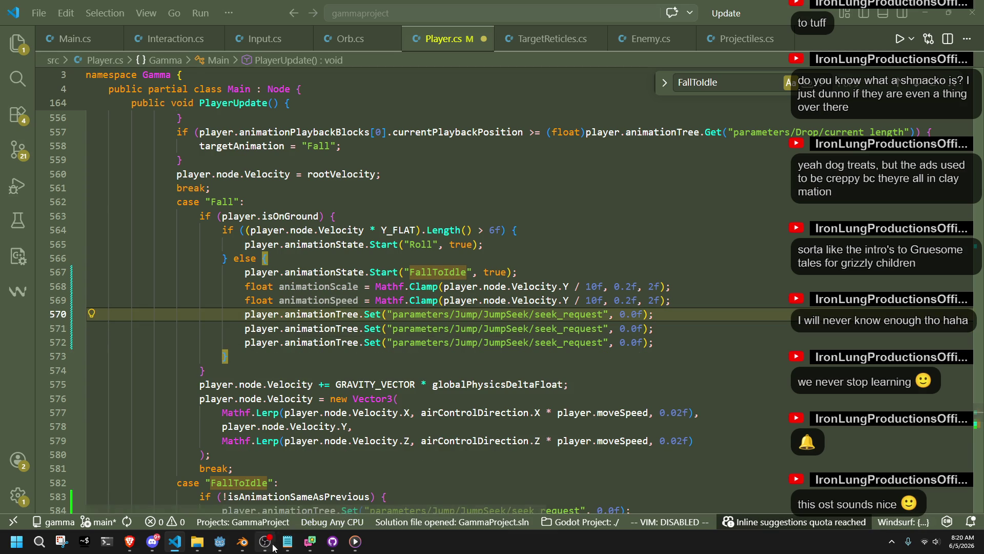
- In Godot, open the AnimationTree's FallToIdle blend tree and inspect its TimeSeek node
left_click(228, 547)
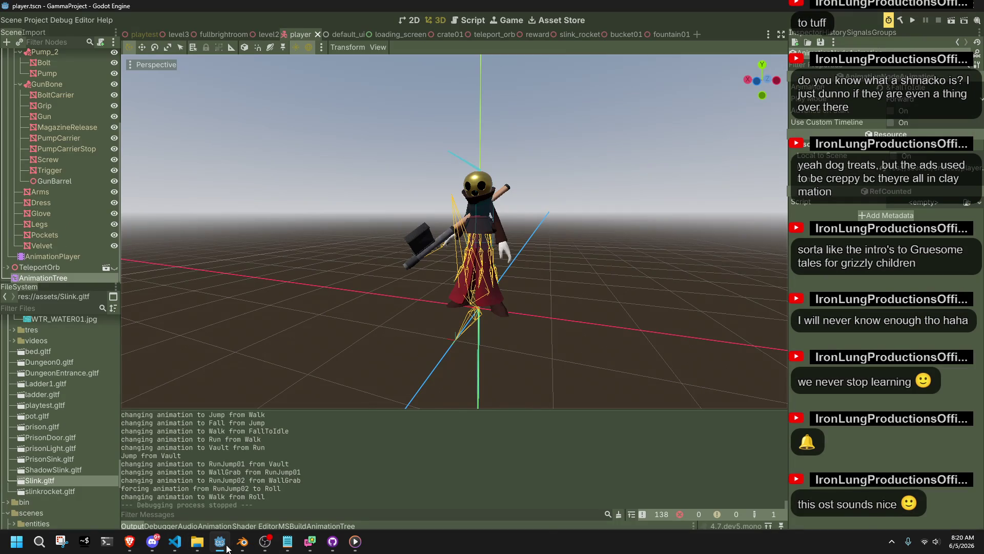
left_click(228, 547)
left_click(220, 543)
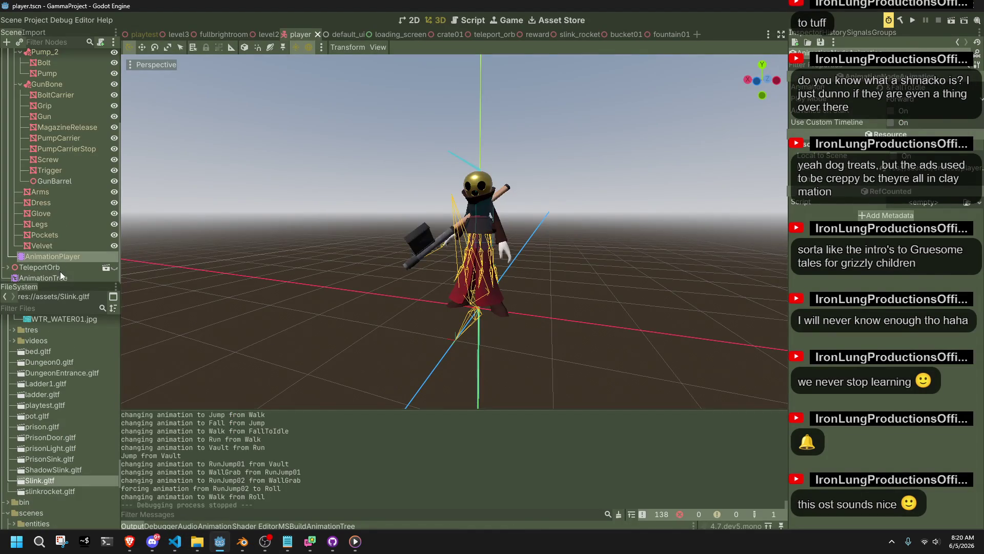
left_click(60, 278)
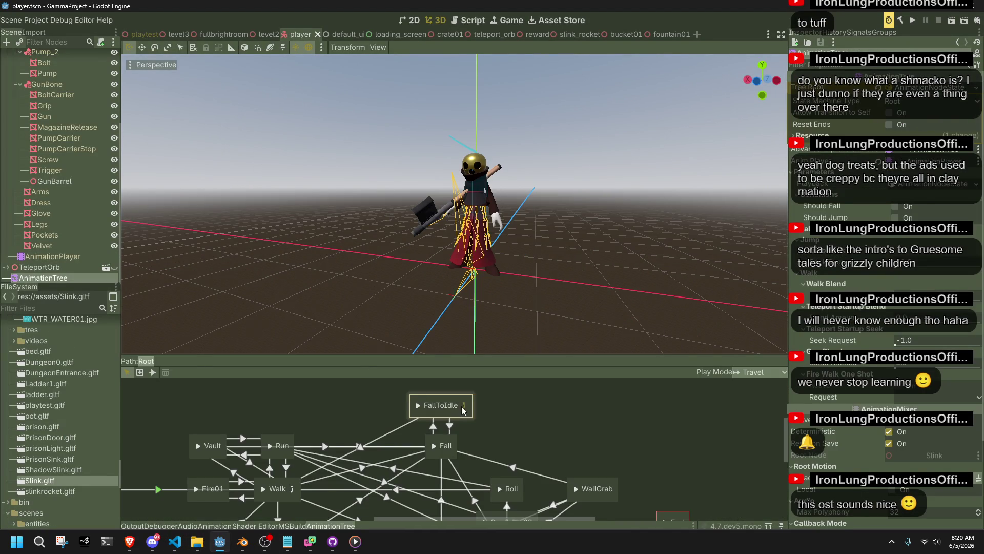
left_click(463, 405)
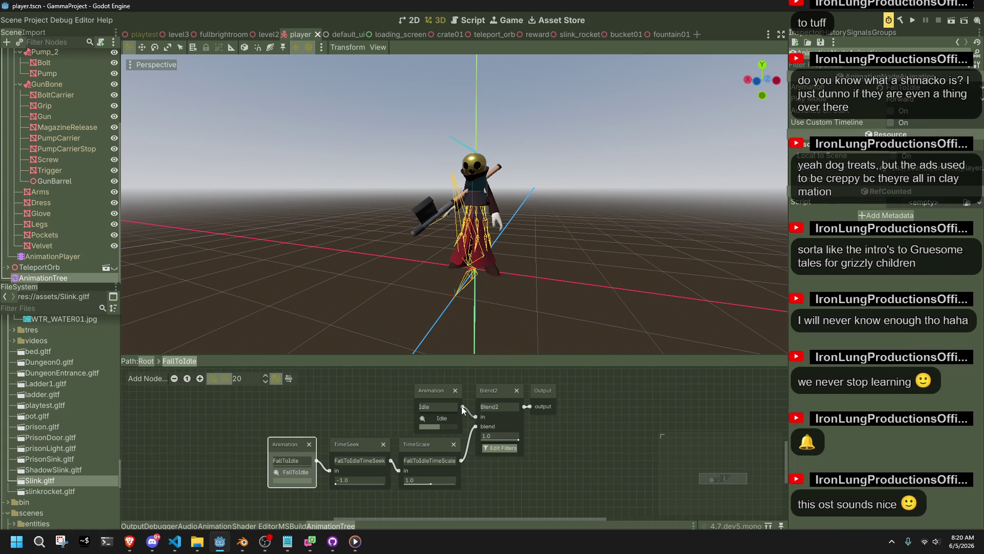
left_click(350, 474)
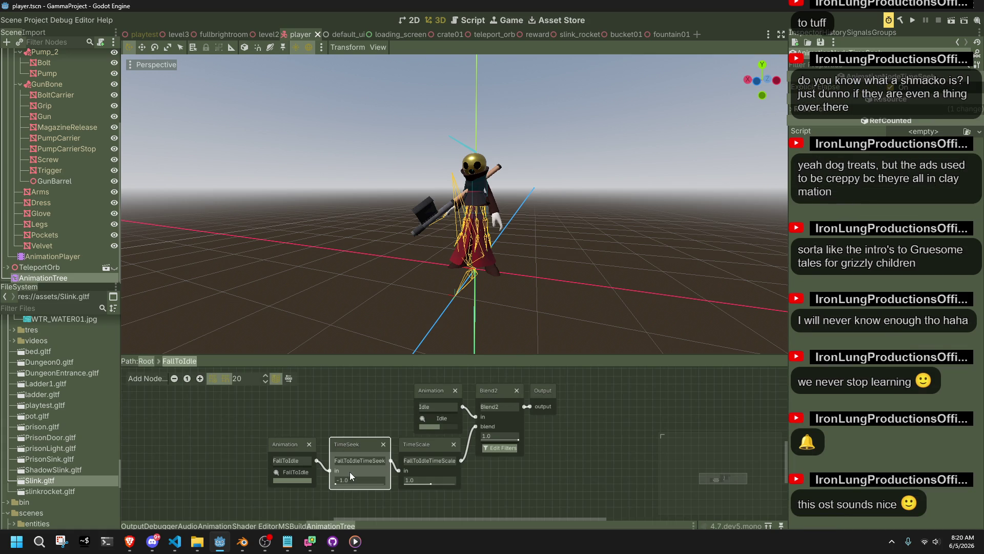
key("alt+Tab")
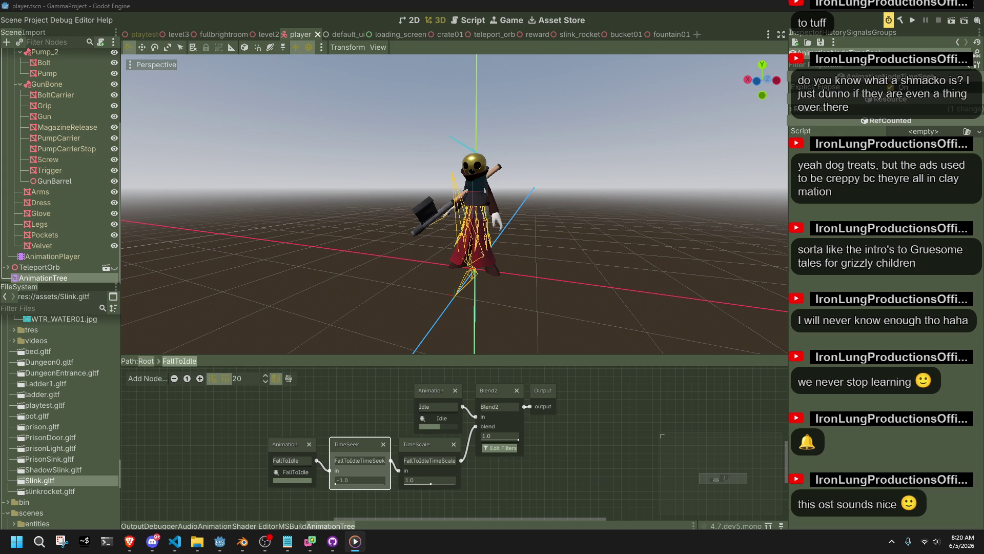
key("alt+Tab")
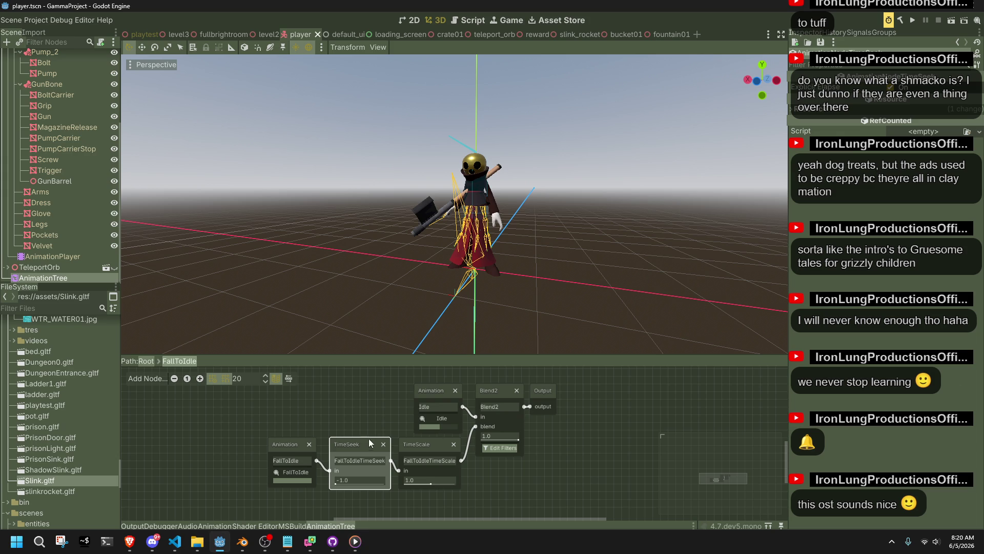
- Rename the Blend2 node to FallToIdleBlend and save player.tscn
double_click(369, 460)
double_click(427, 460)
double_click(497, 407)
type("FallToIdleBlend")
key("Return")
left_click_drag(534, 392, 542, 392)
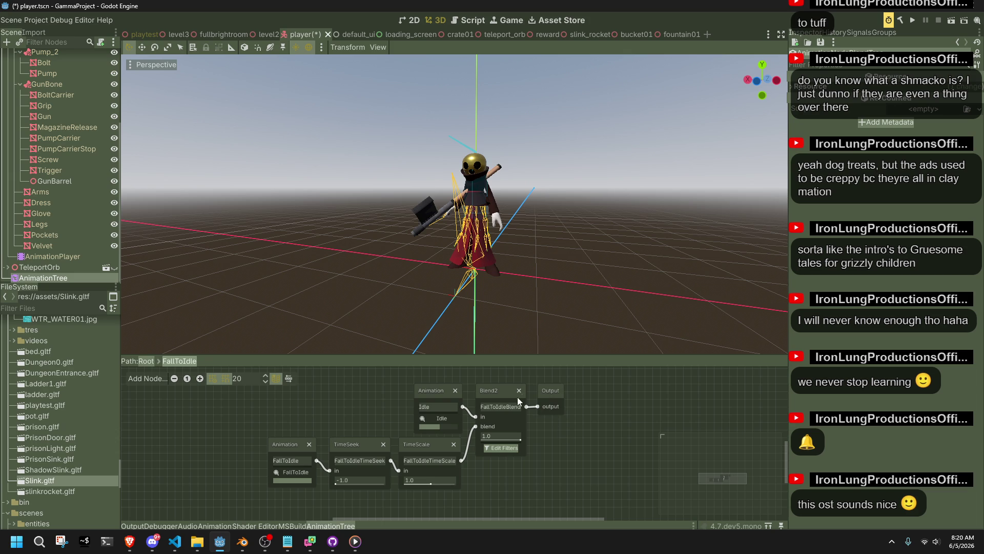
left_click(504, 392)
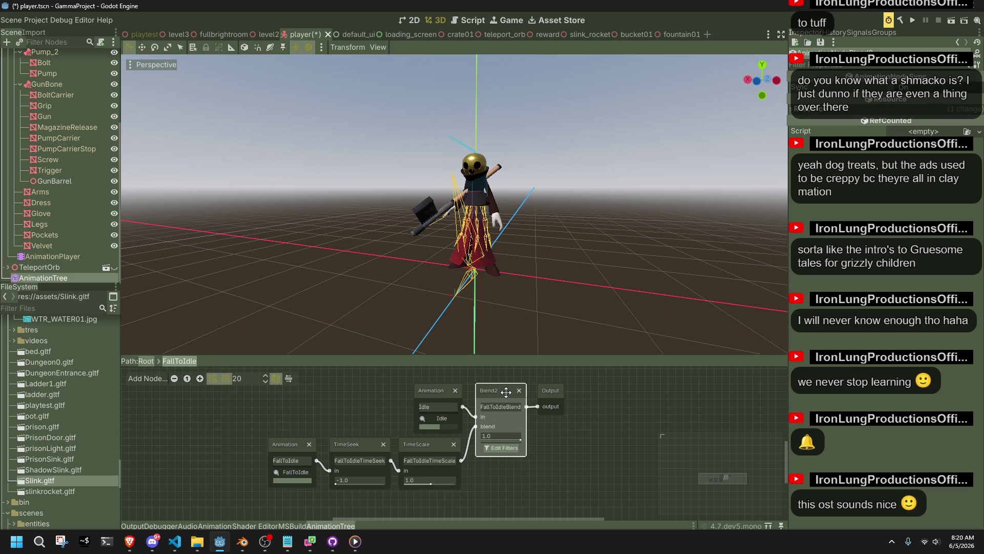
left_click(585, 465)
key("ctrl+s")
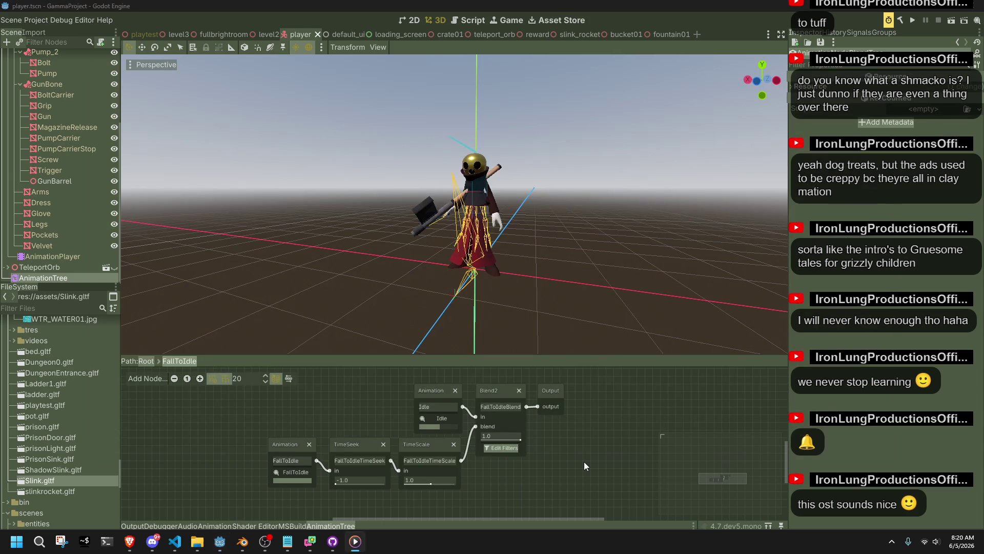
left_click(175, 541)
- Replace Jump with FallToIdle in the three parameter paths
left_click(359, 370)
double_click(493, 316)
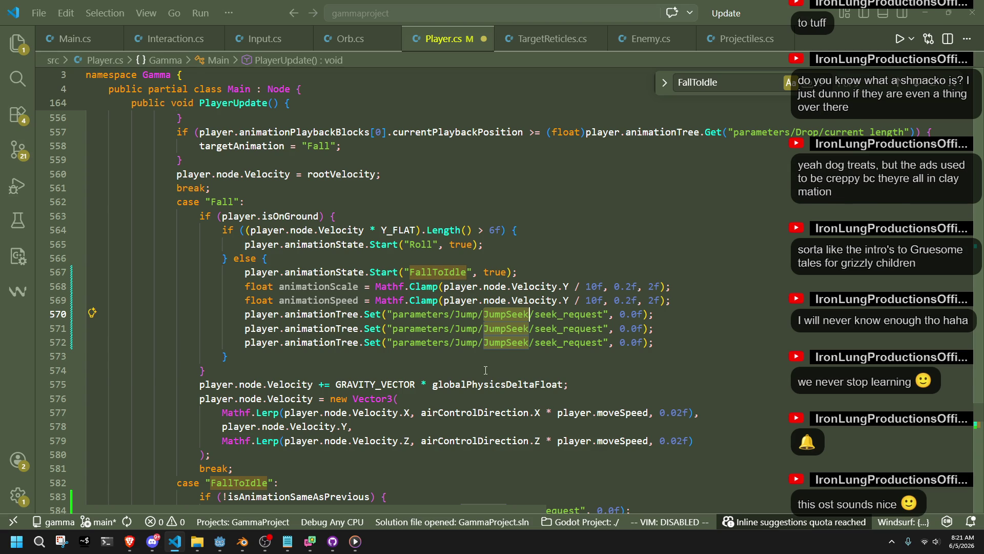
left_click(486, 371)
left_click(469, 314)
key("Up")
key("Up")
key("Up")
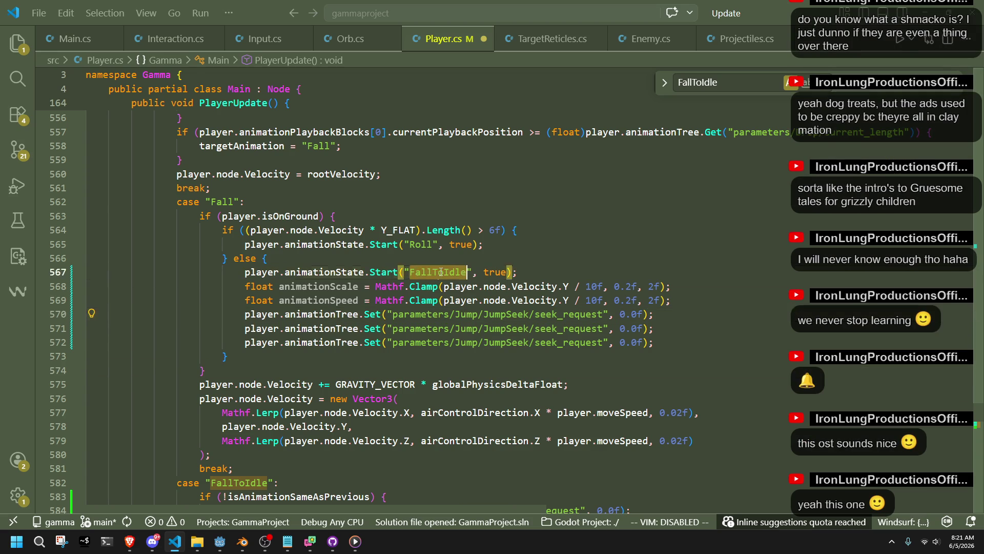
double_click(464, 314)
type("FallToIdle")
double_click(465, 329)
key("ctrl+v")
double_click(466, 342)
- Make the first path FallToIdleTimeSeek's seek_request and save Player.cs
type("FallToIdle")
left_click_drag(517, 314, 546, 313)
type("FallToIdle")
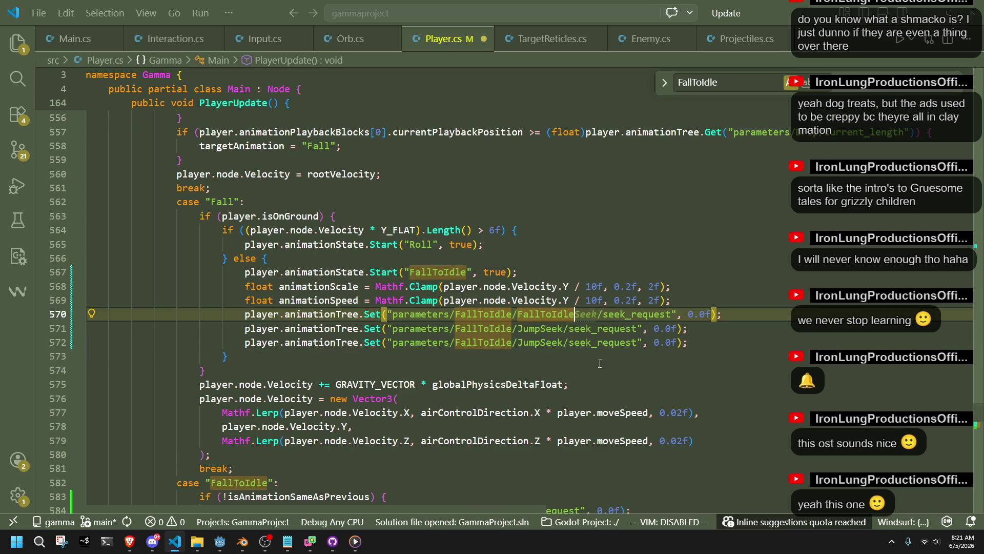
type("TimeSeek")
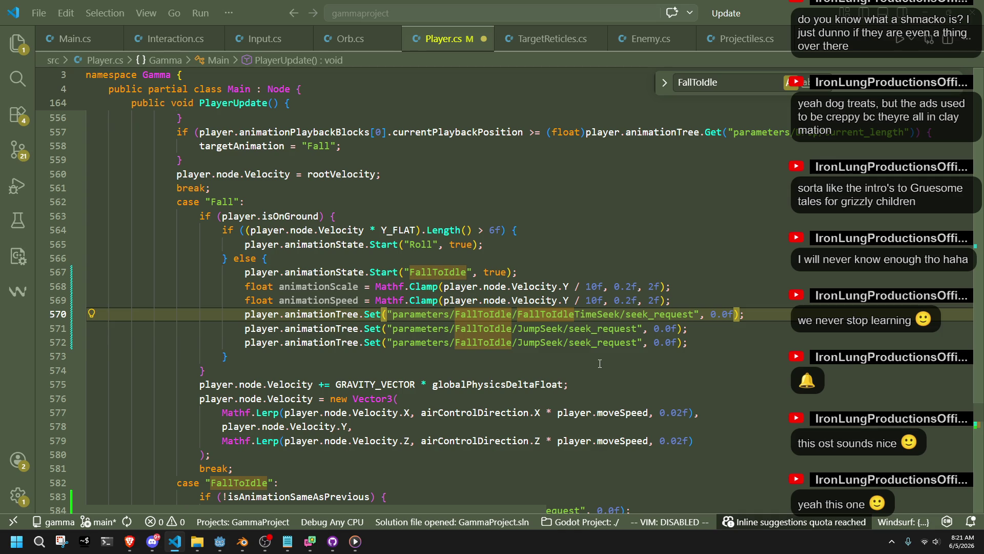
left_click(600, 362)
key("ctrl+s")
- Point the second line at FallToIdleBlend's blend_amount, replacing 0.0f with animationScale
double_click(526, 334)
type("FallToIdle")
type("Blend")
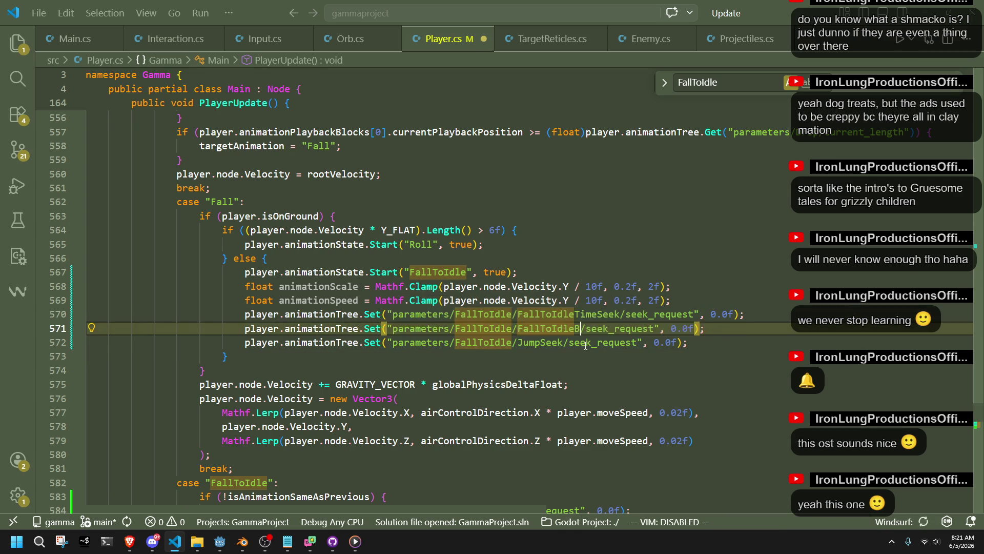
double_click(651, 329)
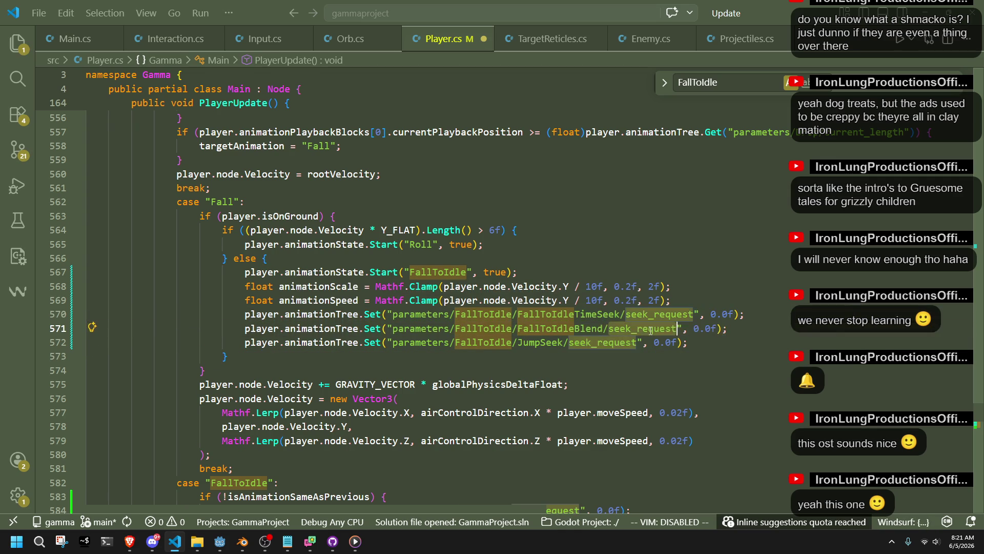
type("blend_amount")
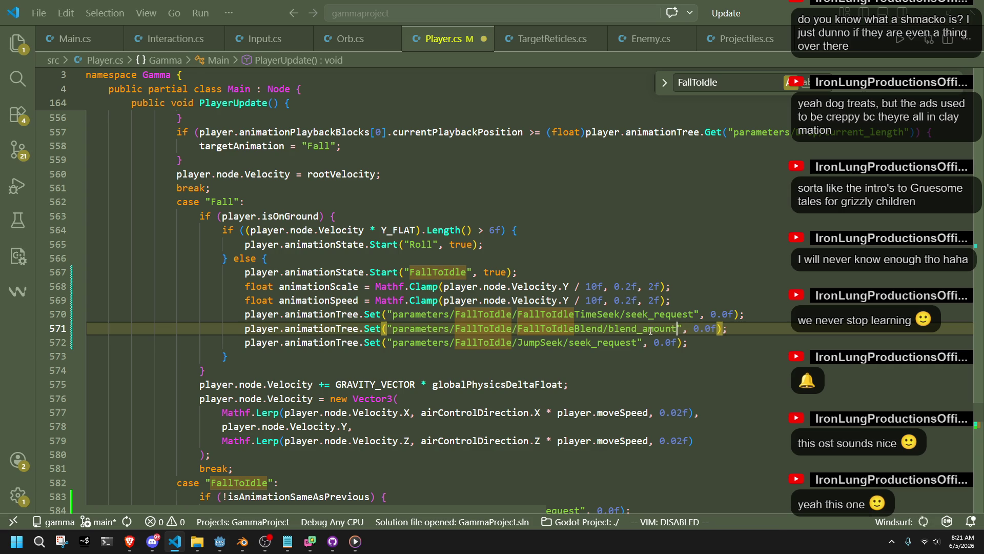
left_click(345, 285)
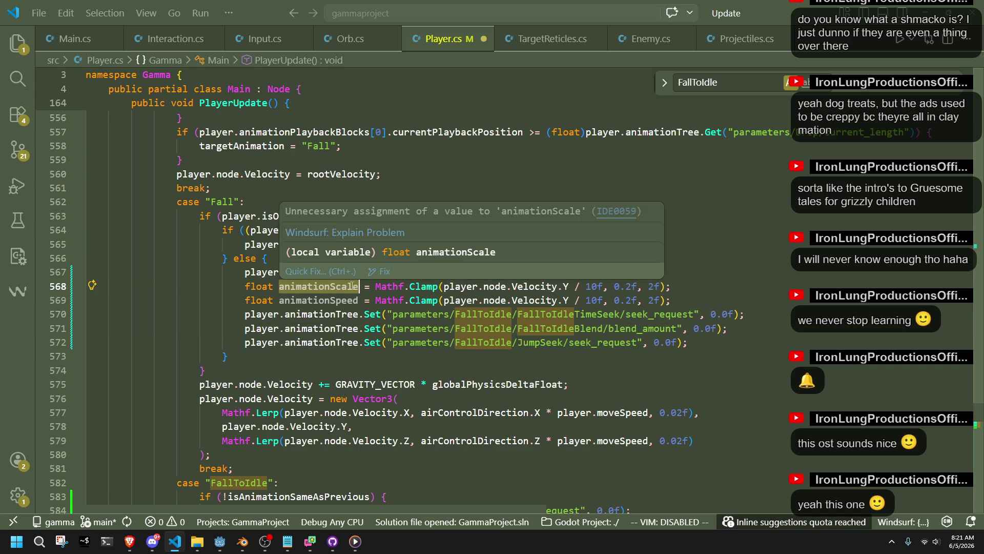
left_click(719, 342)
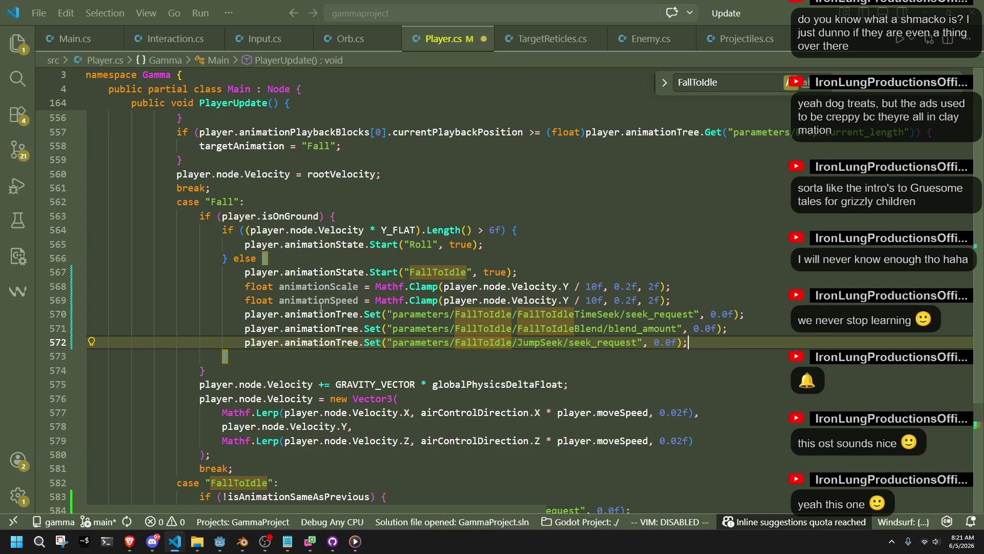
left_click(359, 286)
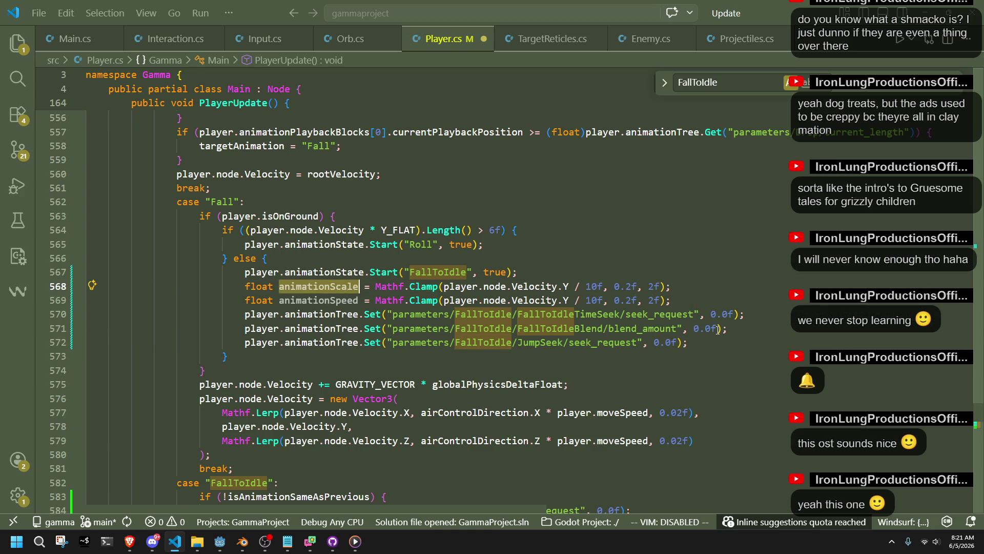
key("ctrl+c")
left_click_drag(717, 328, 693, 329)
key("ctrl+v")
left_click(609, 338)
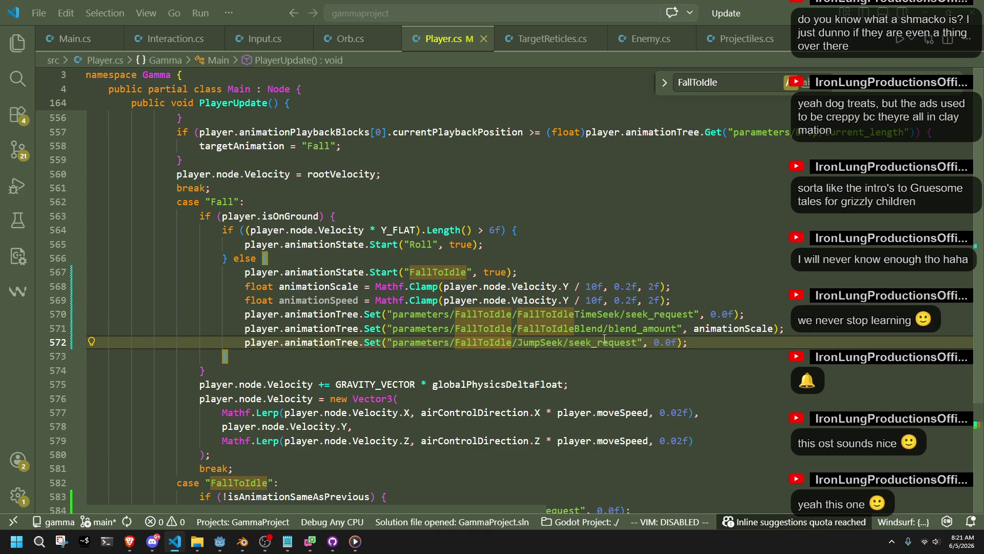
- Paste the FallToIdleTimeScale node name over JumpSeek on line 572, then check that node's 1.0 scale
key("alt+Tab")
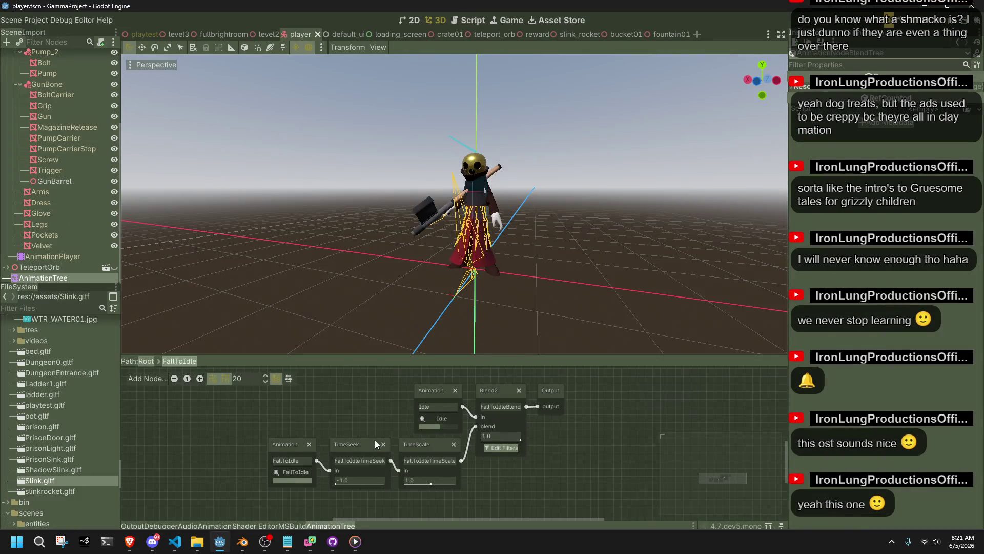
double_click(430, 460)
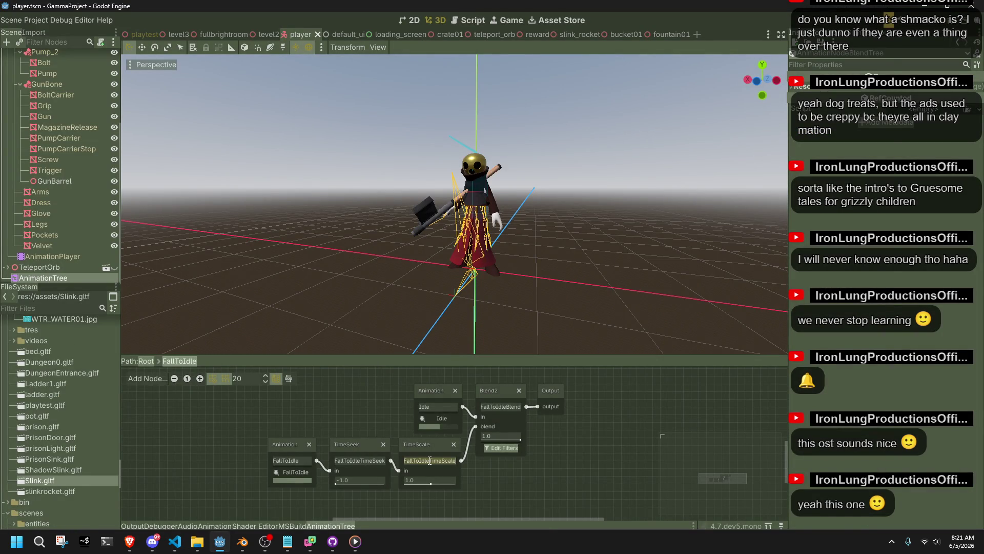
key("alt+Tab")
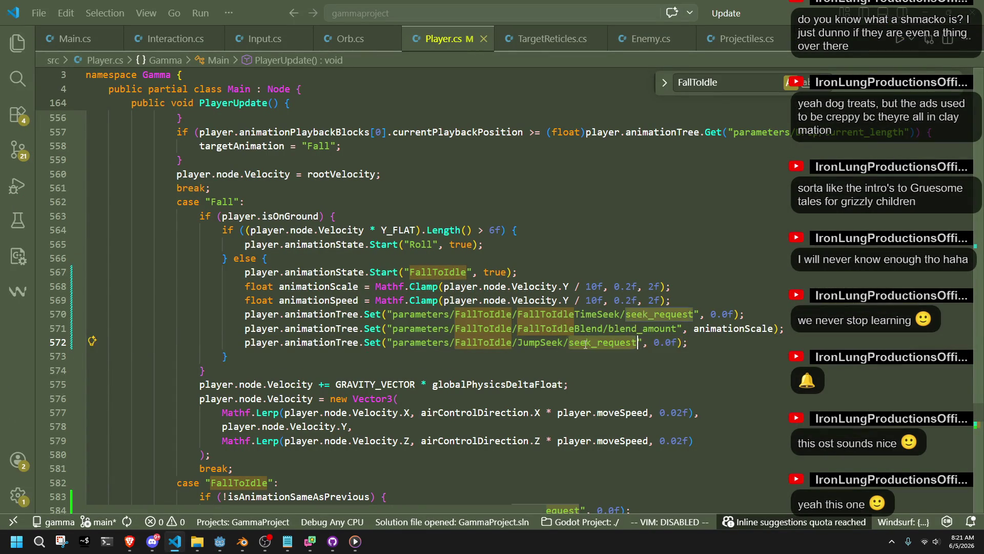
double_click(538, 342)
key("ctrl+v")
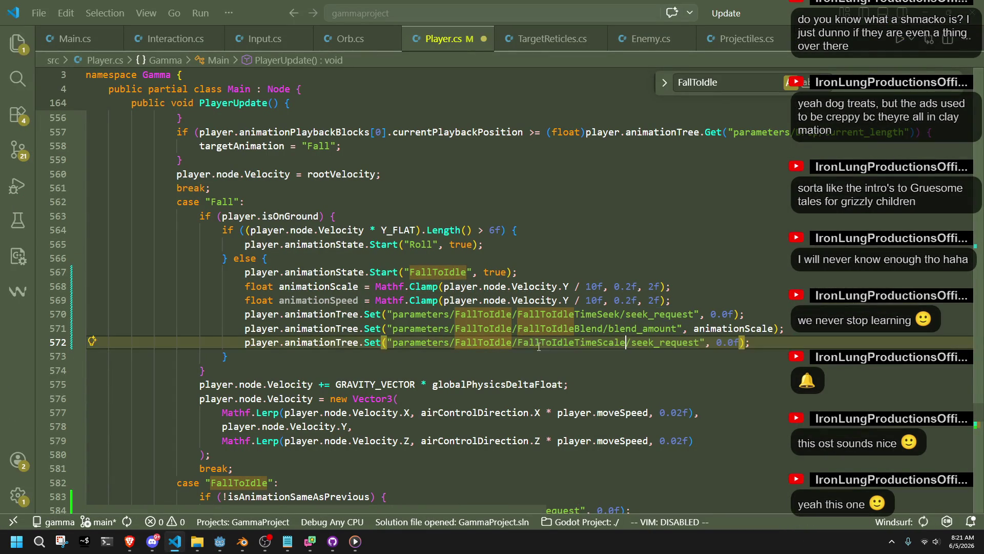
key("alt+Tab")
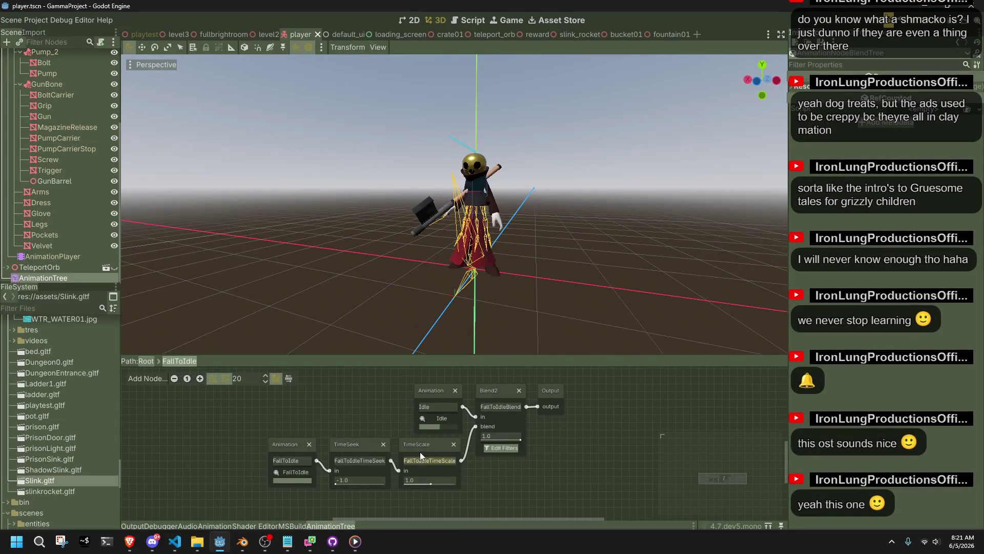
left_click(410, 447)
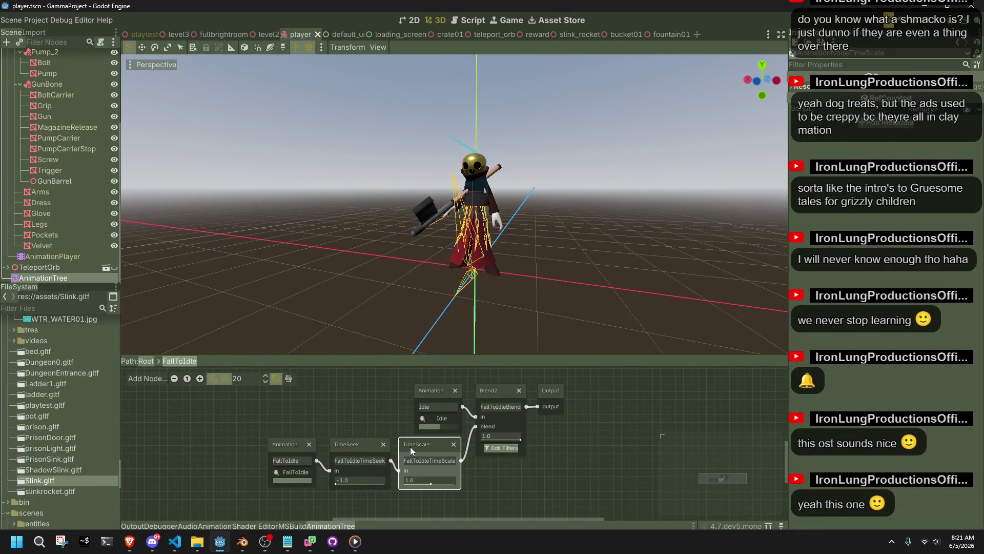
key("alt+Tab")
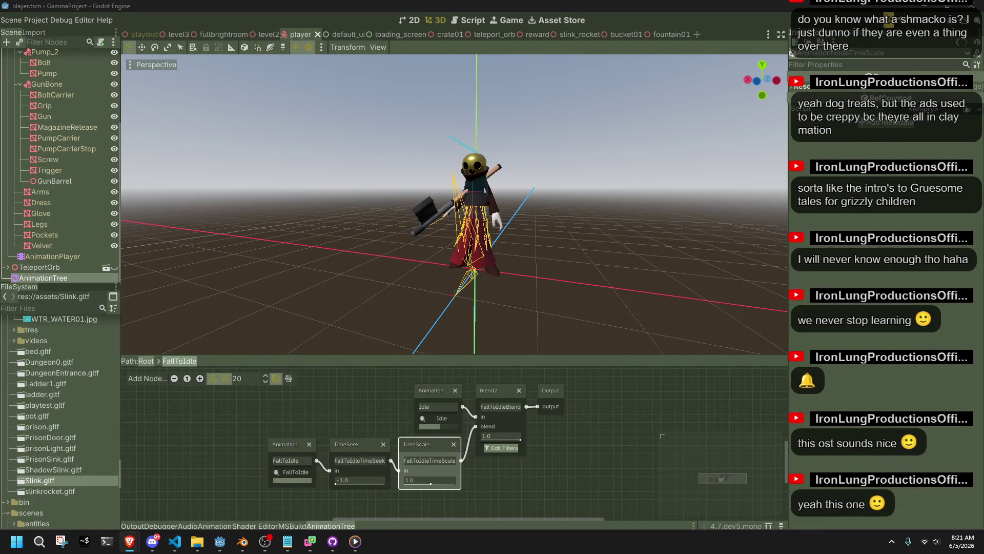
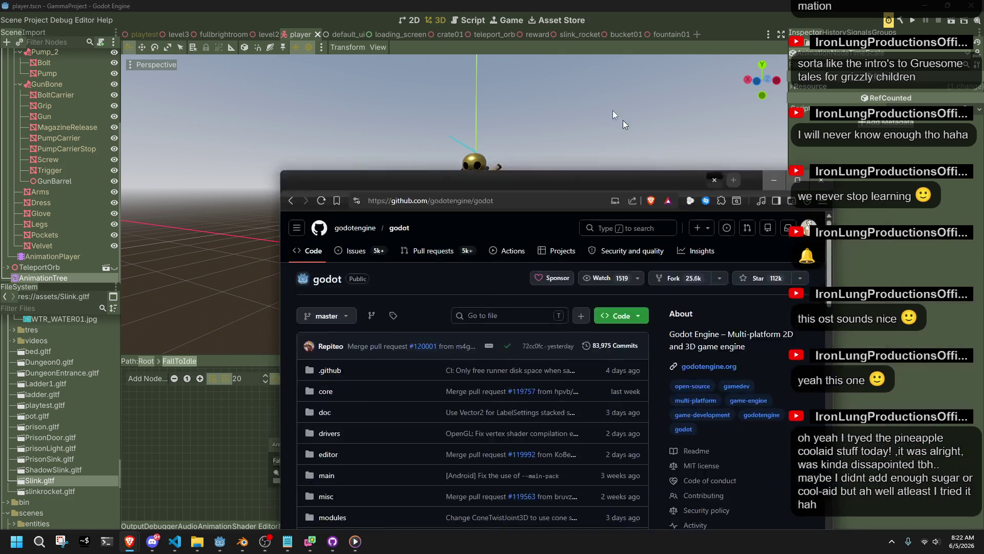
- Drag the Brave window with the godotengine/godot GitHub repository over the Godot editor
mouse_move(613, 110)
left_mouse_down()
mouse_move(541, 14)
mouse_move(554, 2)
left_mouse_up()
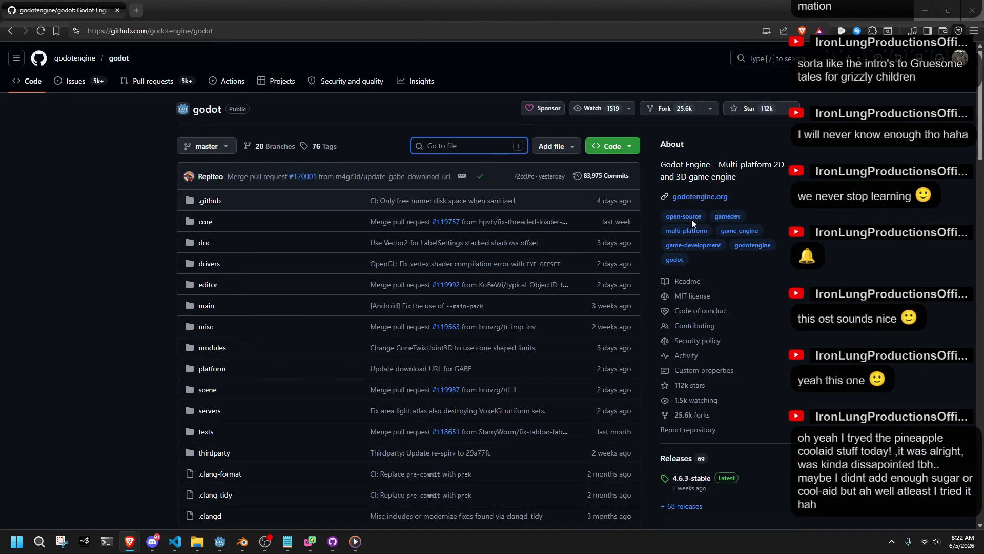
- Search the repository code for 'timescale' and inspect the AnimationNodeTimeScale definition
scroll(791, 311, "down", 5)
scroll(792, 311, "up", 5)
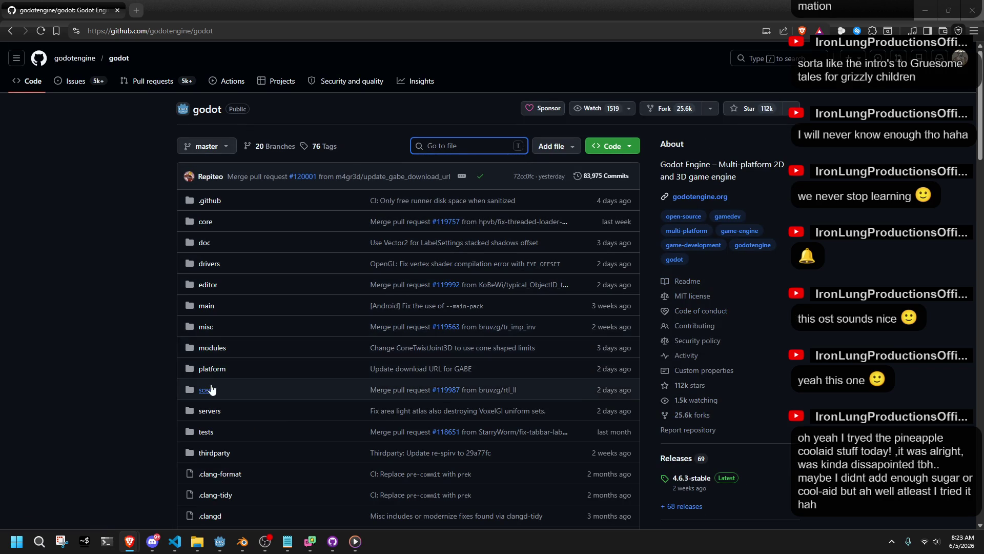
left_click(204, 223)
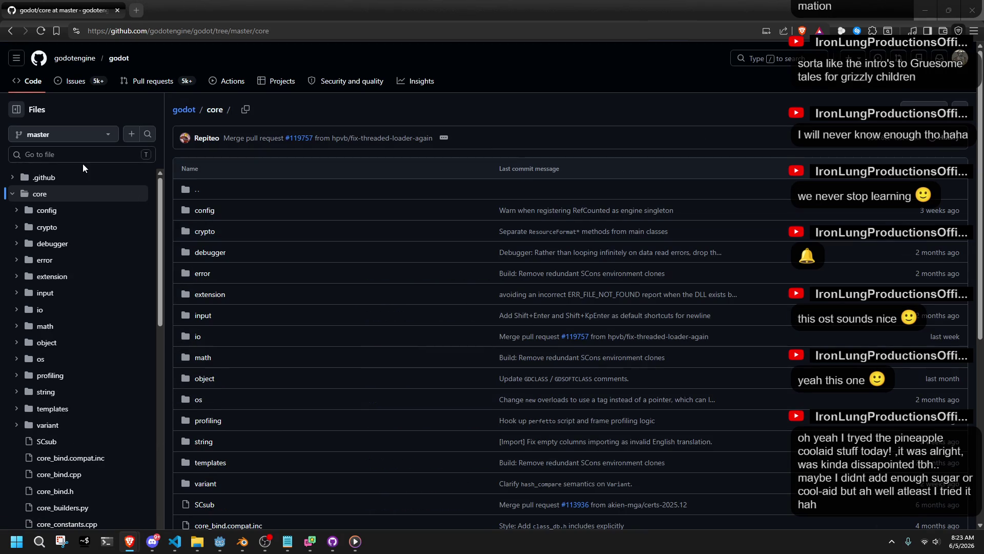
left_click(148, 134)
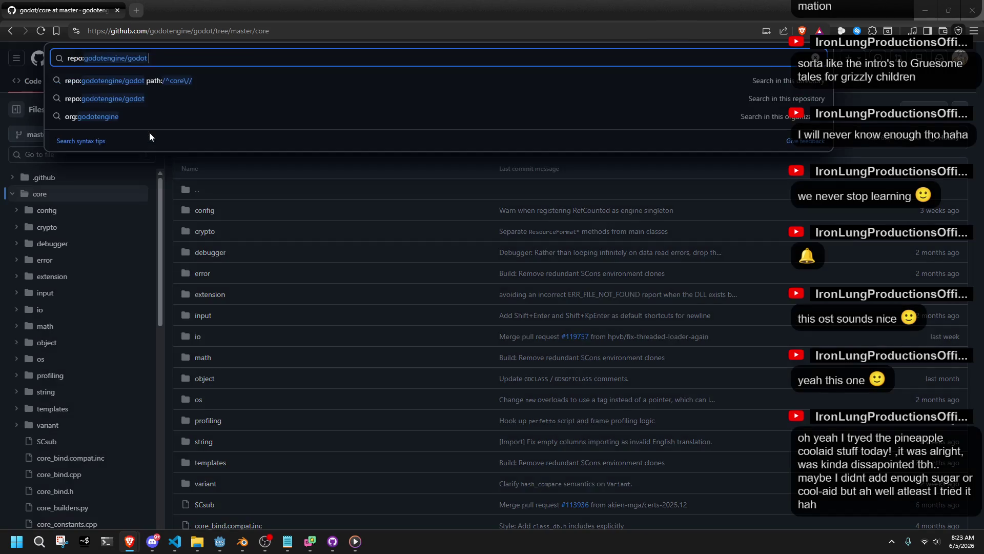
type("timescale")
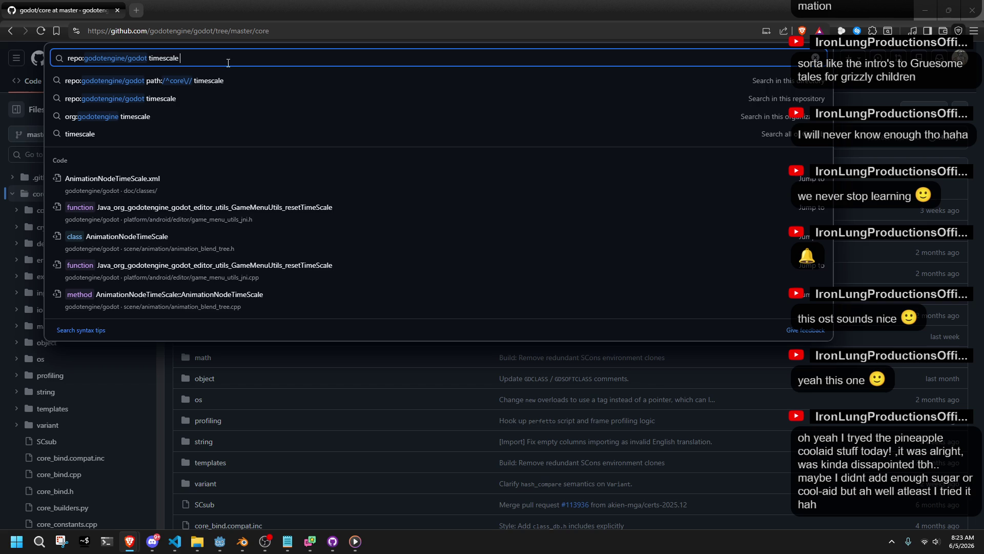
left_click(308, 240)
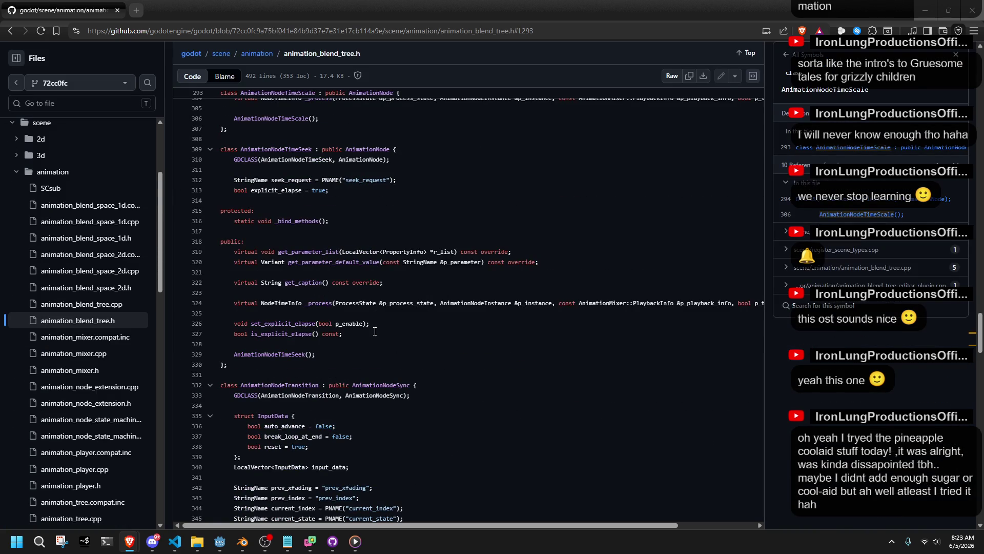
scroll(353, 365, "up", 1)
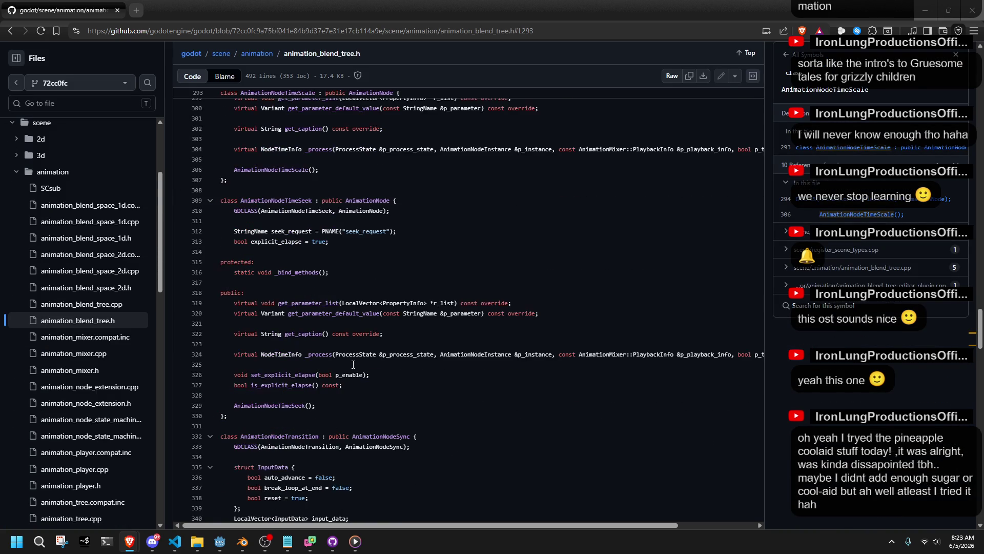
double_click(372, 231)
left_click(382, 263)
left_click(383, 275)
- Search '/godot TimeScale' and find the scale parameter in the AnimationNodeTimeScale header, then return to Godot
left_click(10, 34)
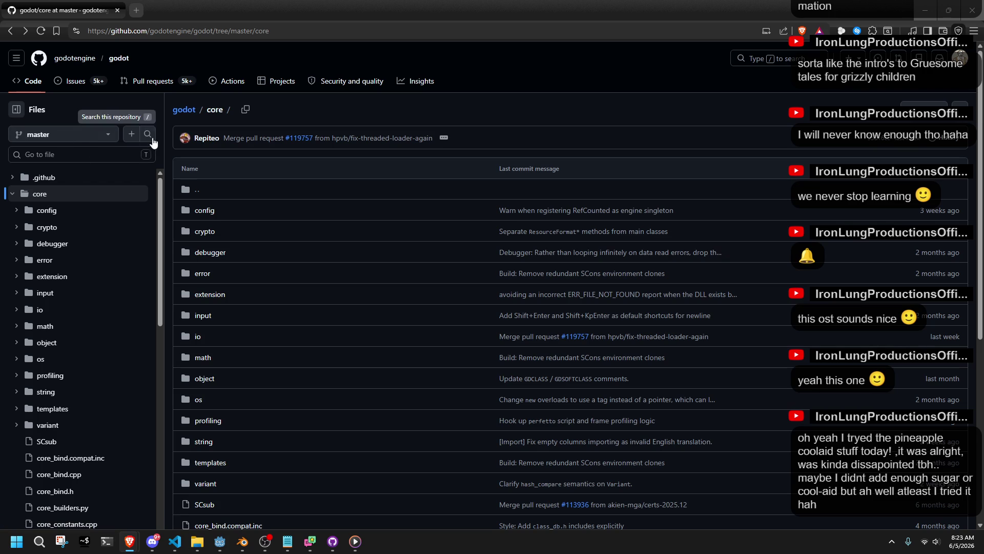
type("/godot Time")
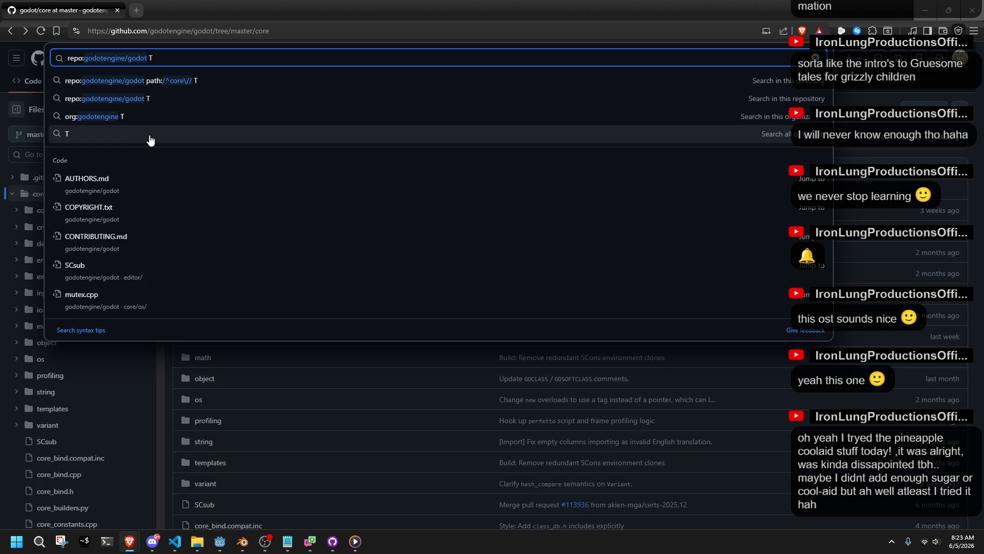
type("Scale")
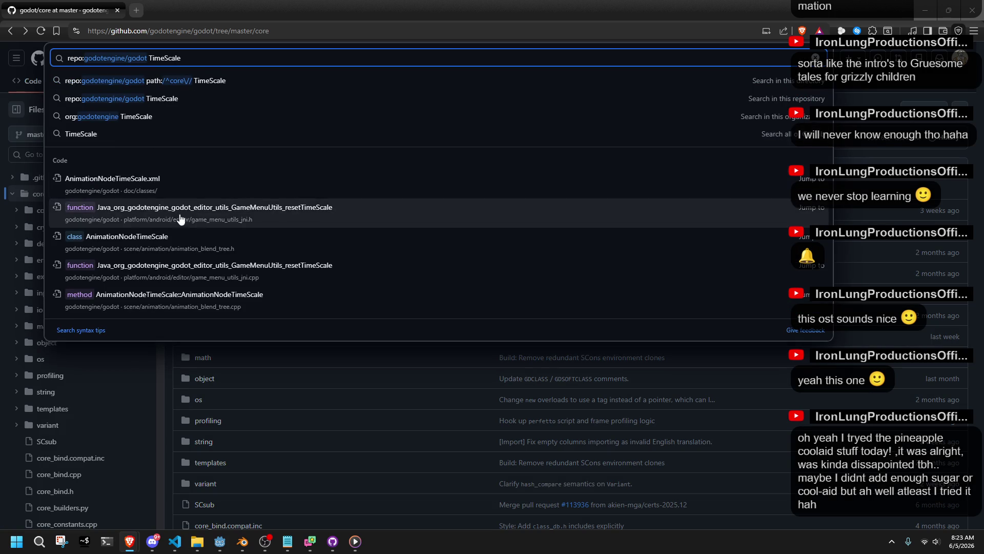
left_click(178, 237)
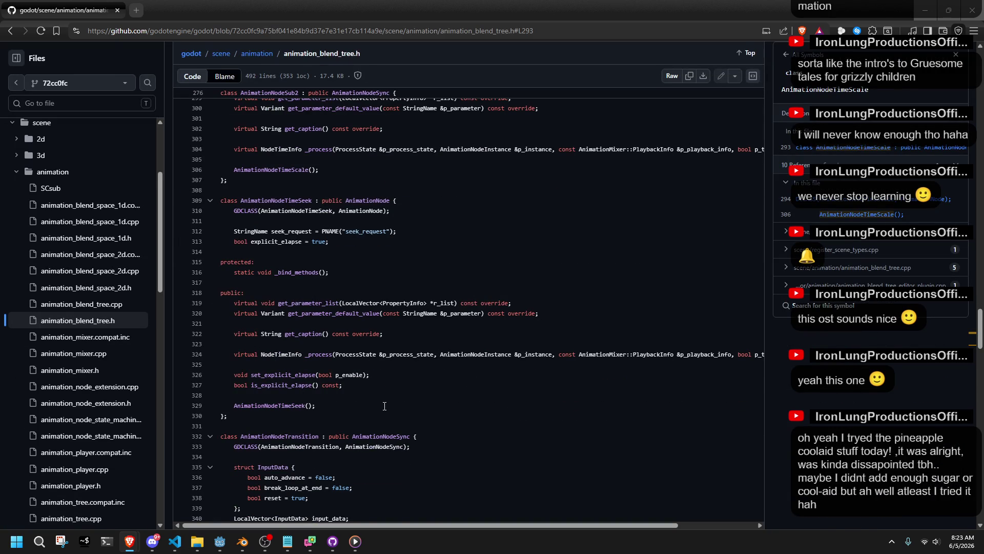
scroll(384, 406, "down", 4)
scroll(385, 406, "down", 3)
scroll(385, 406, "down", 6)
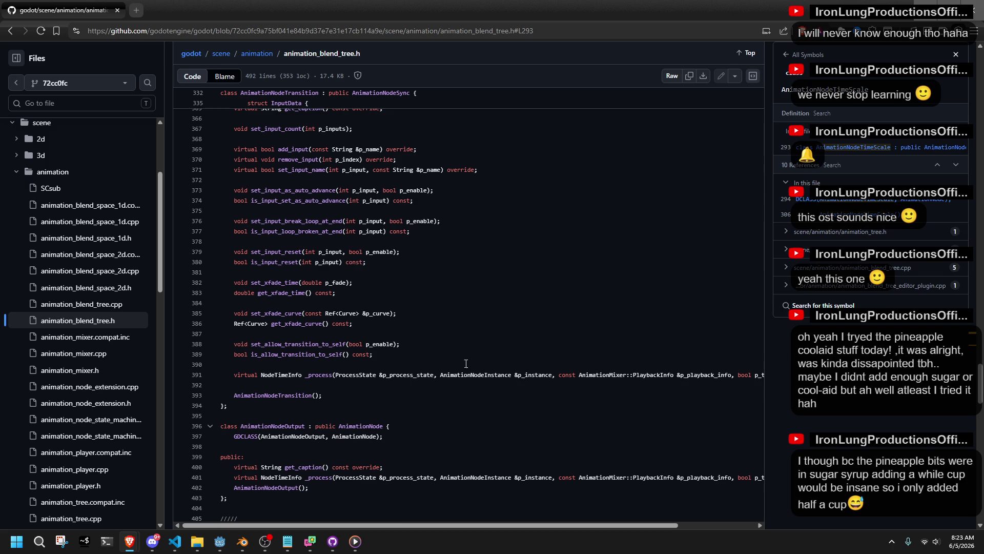
left_click(822, 200)
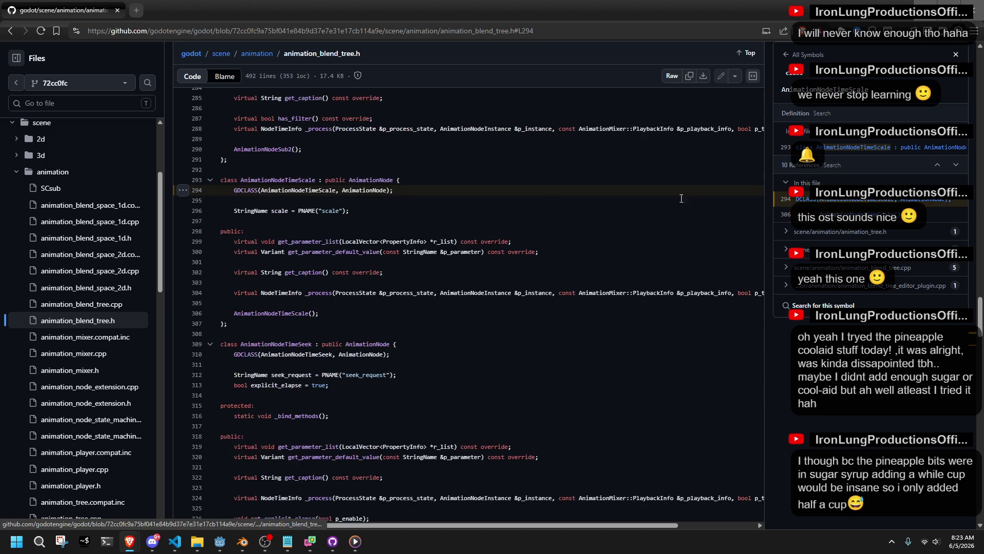
double_click(289, 179)
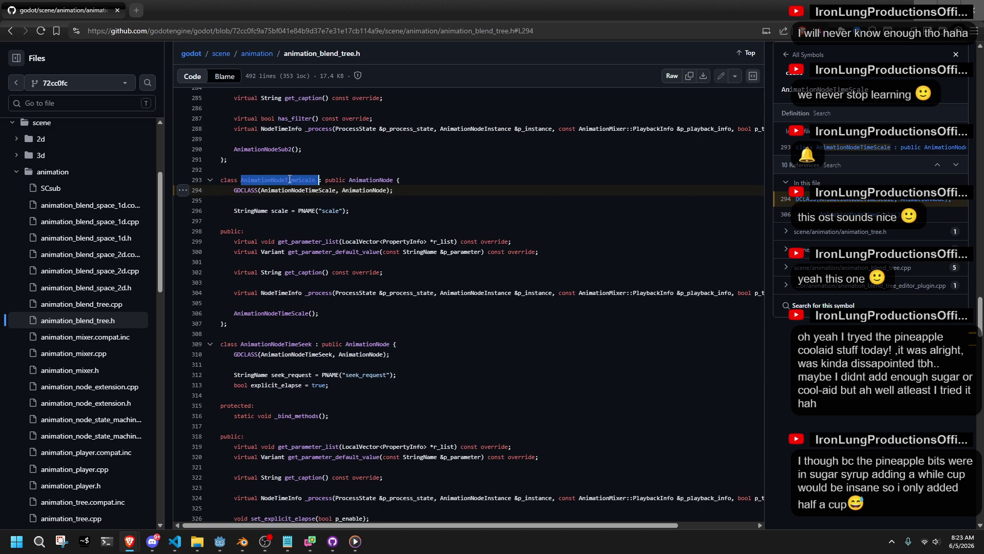
double_click(330, 211)
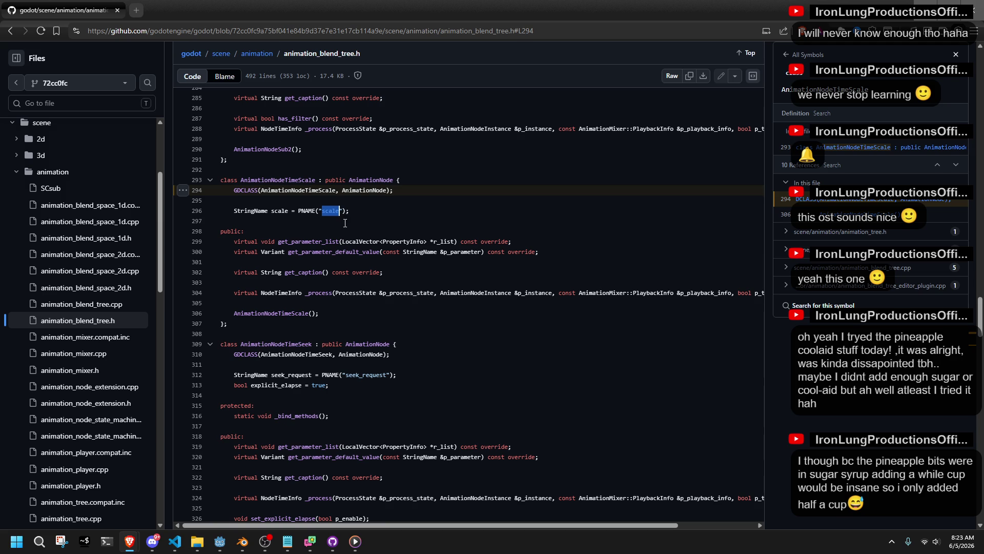
left_click(220, 542)
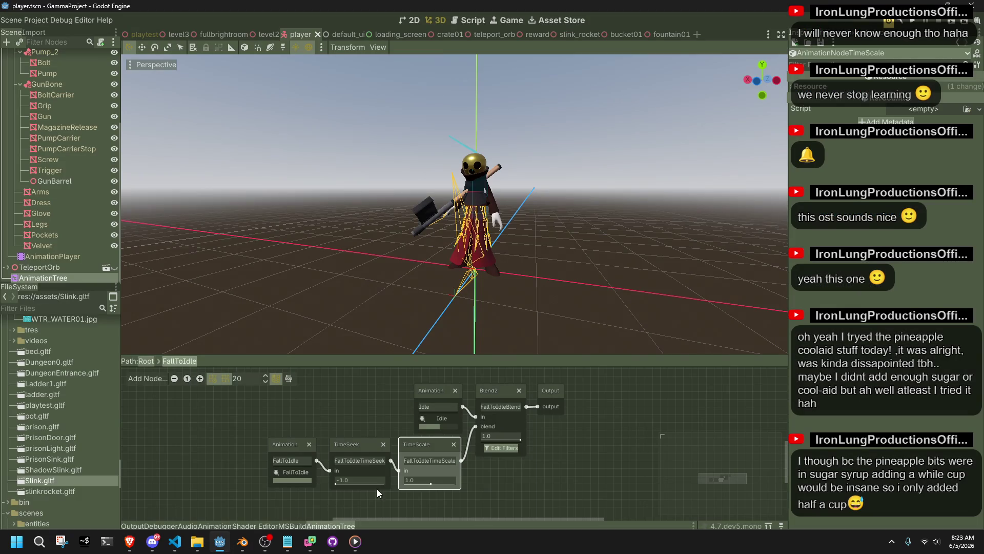
- On line 572 of Player.cs, change seek_request to scale and 0.0f to animationSpeed
left_click(175, 542)
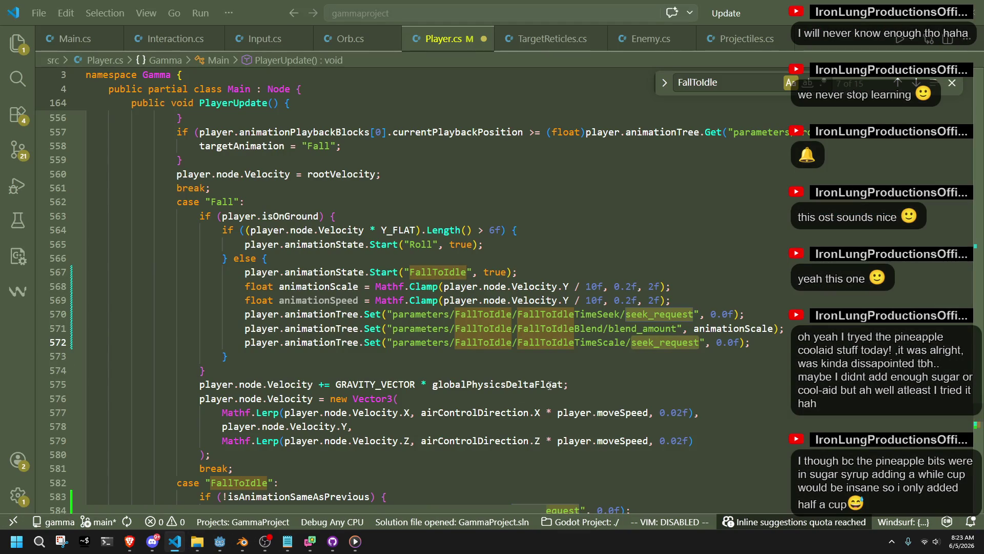
left_click(570, 385)
left_click(700, 343)
double_click(658, 343)
type("scale")
key("Down")
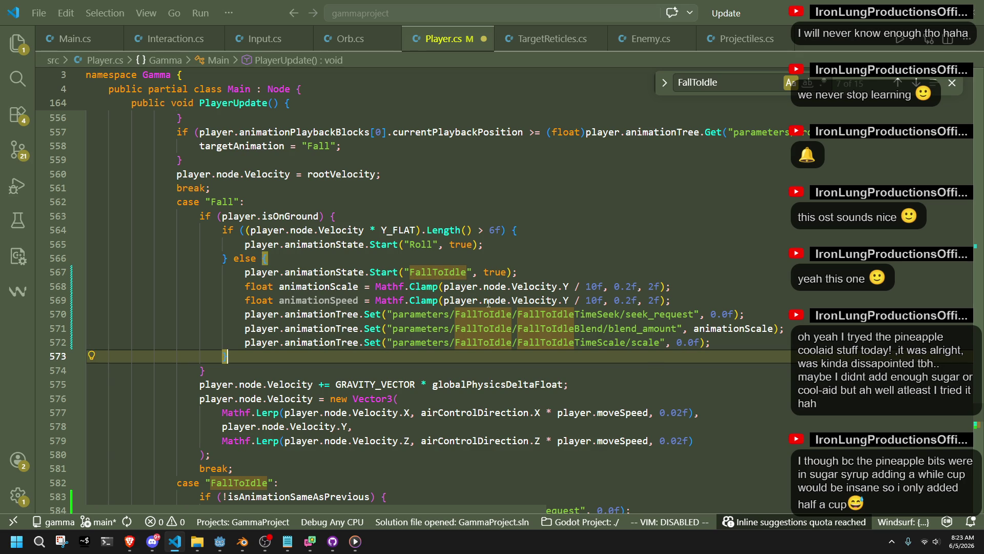
double_click(334, 300)
key("ctrl+c")
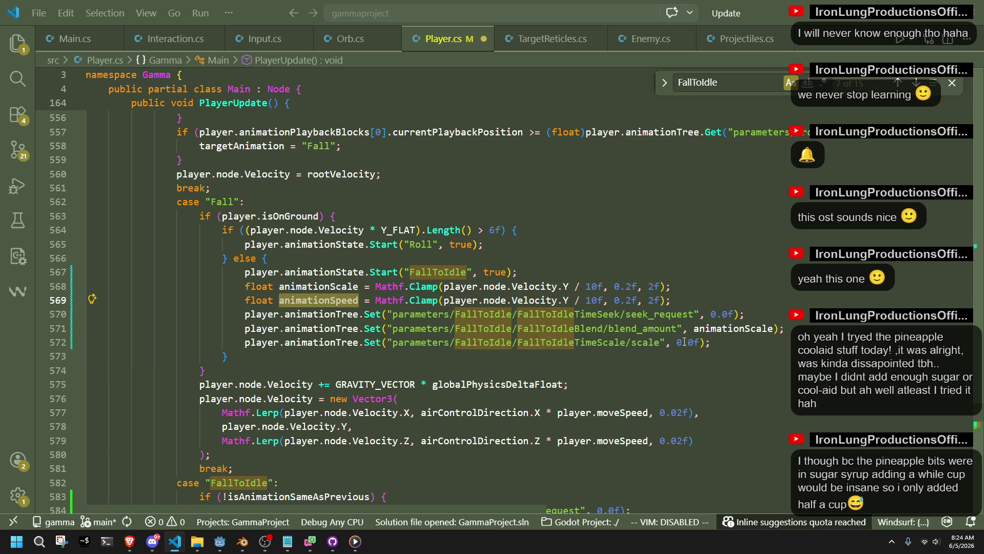
left_click_drag(700, 342, 676, 344)
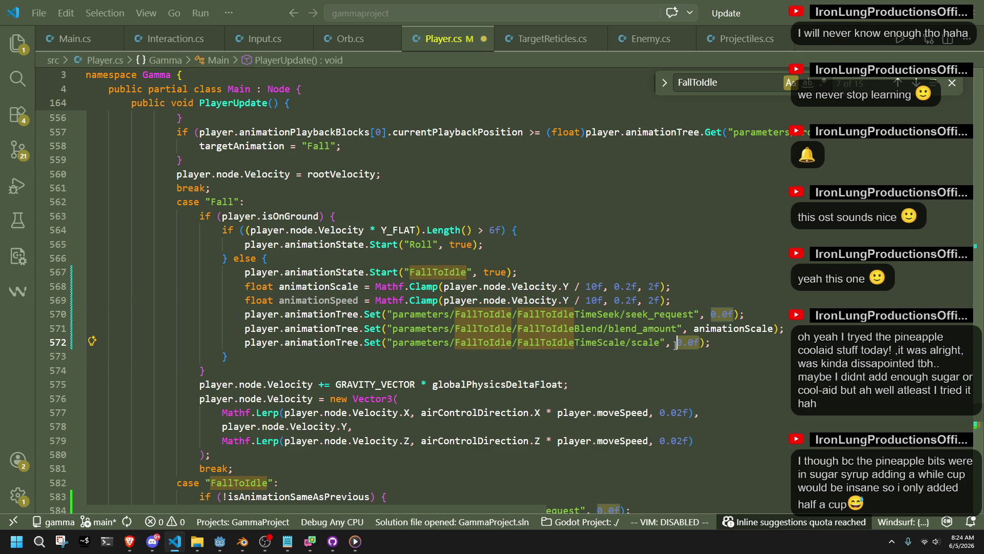
key("ctrl+v")
- Review the edited line, then switch to Godot and build and run the game
left_click(681, 371)
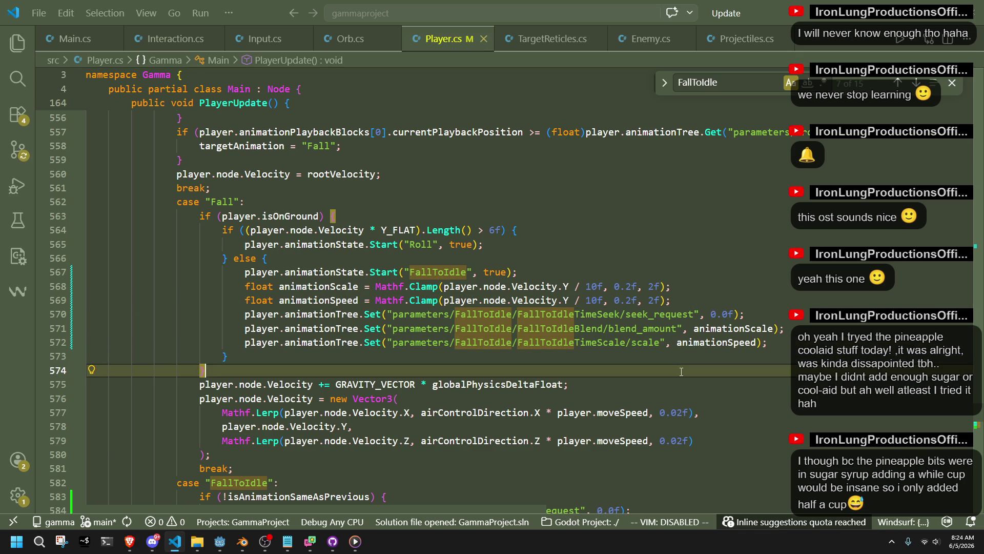
type("}")
left_click(853, 326)
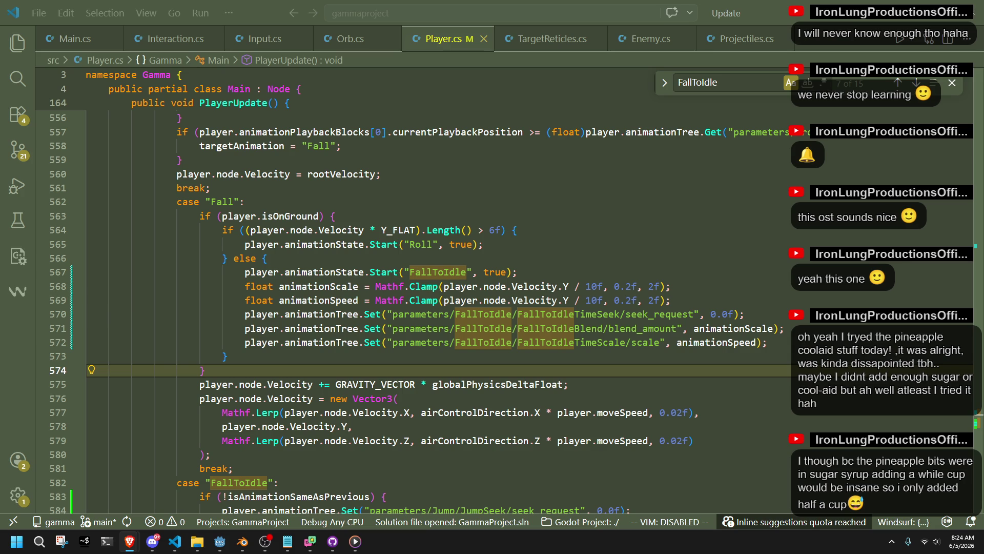
left_click(758, 370)
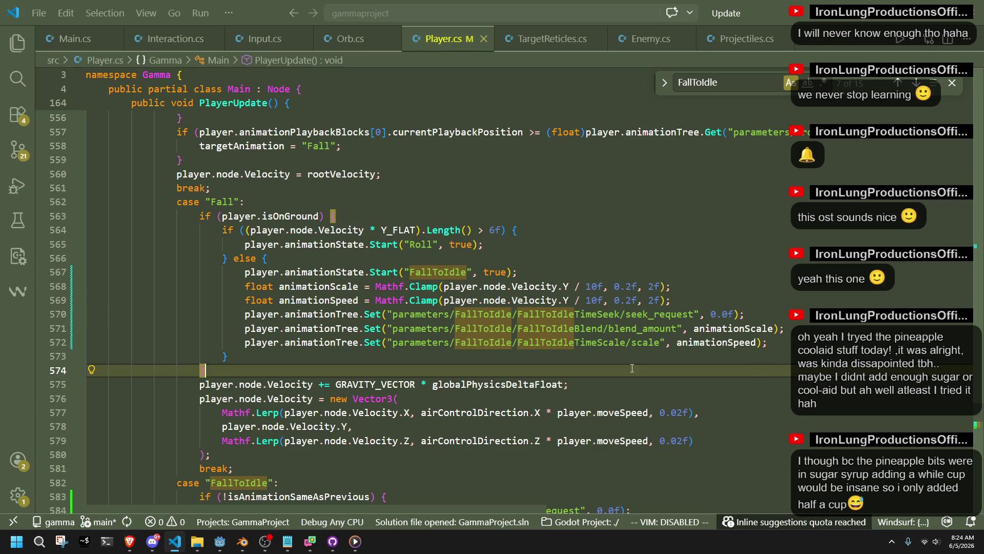
left_click(718, 356)
left_click(781, 342)
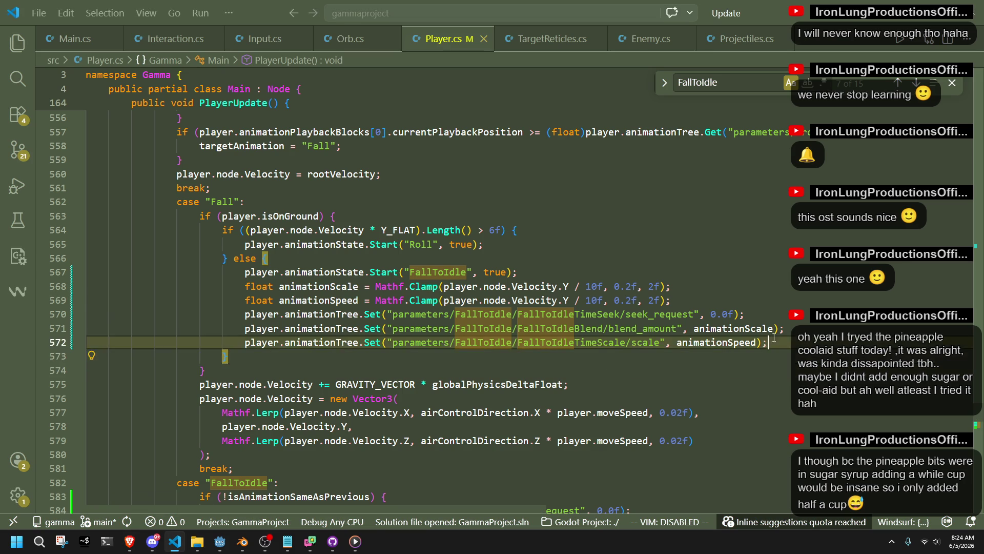
left_click(220, 541)
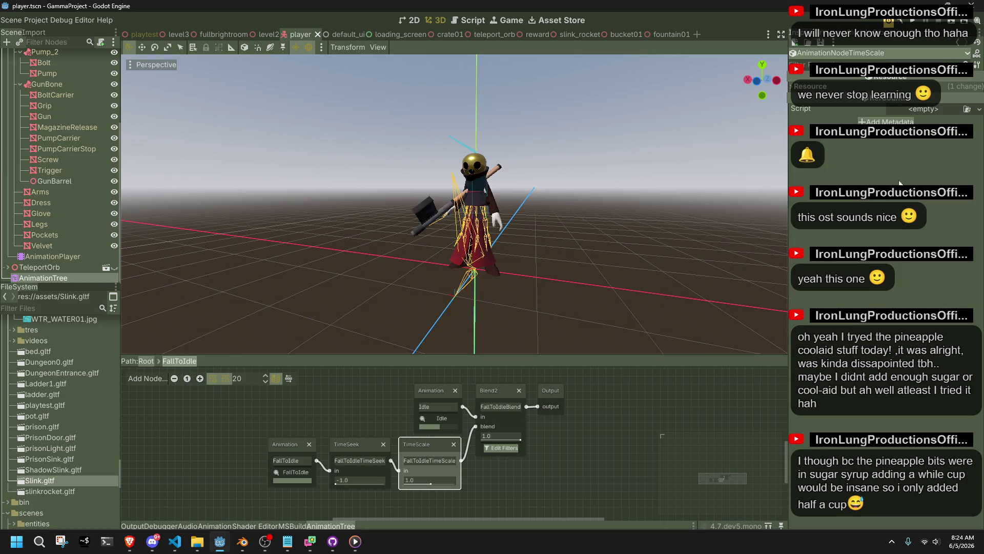
left_click(914, 24)
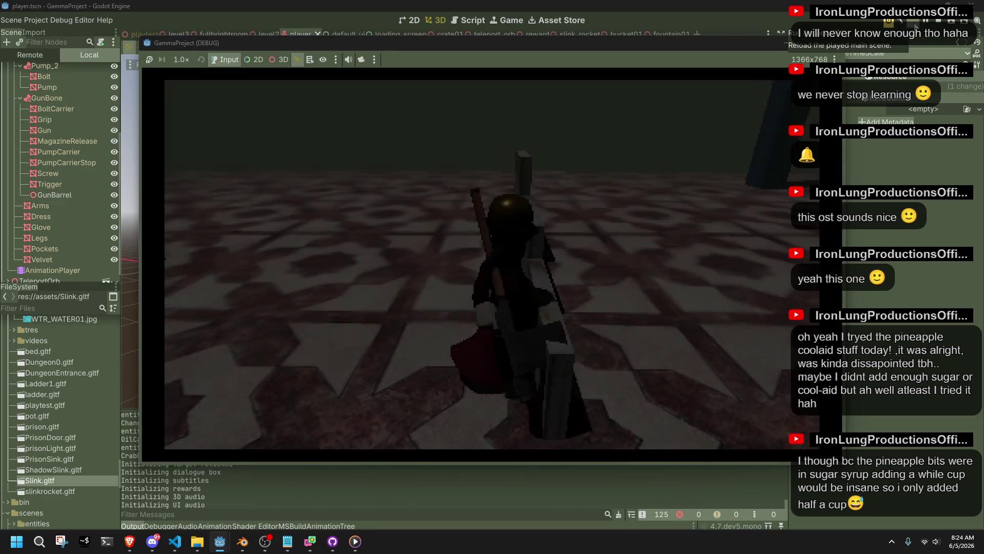
- Walk the character forward, jump and land to test the landing, then stop the game
key("w")
key("w")
key("w")
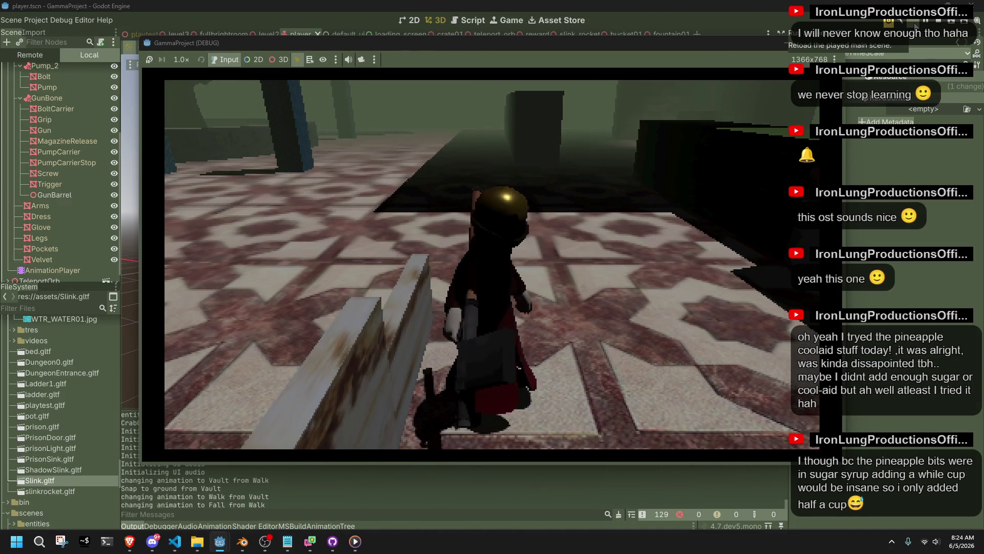
key("w")
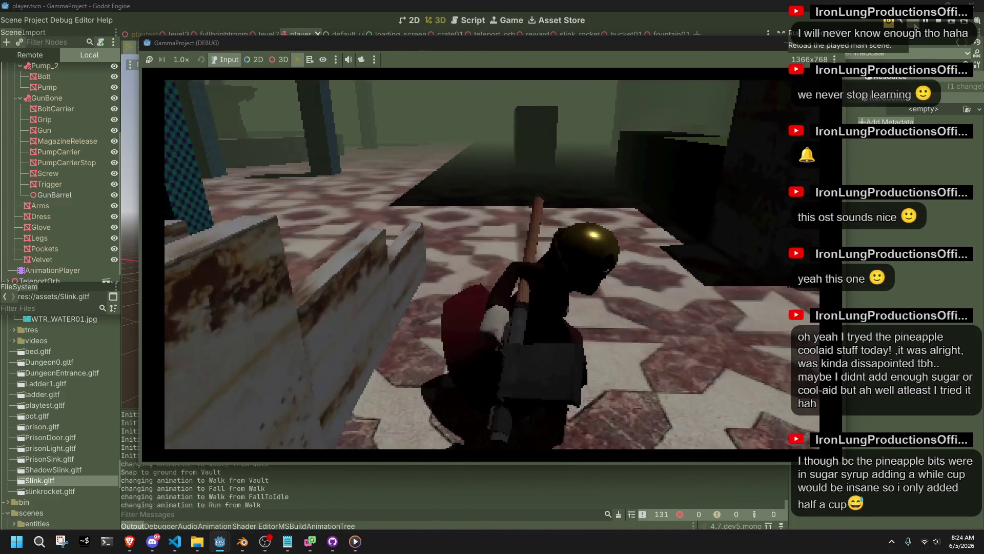
key("space")
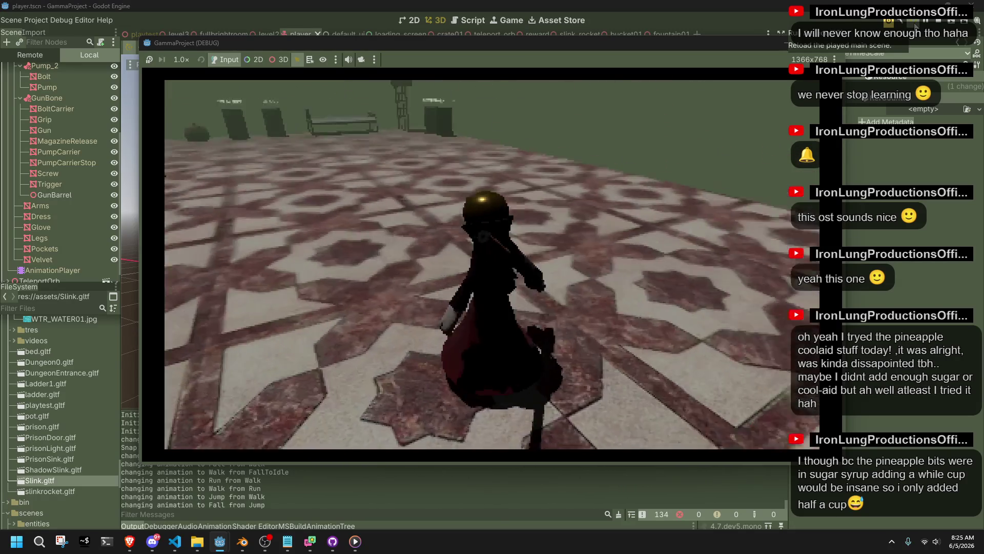
key("F8")
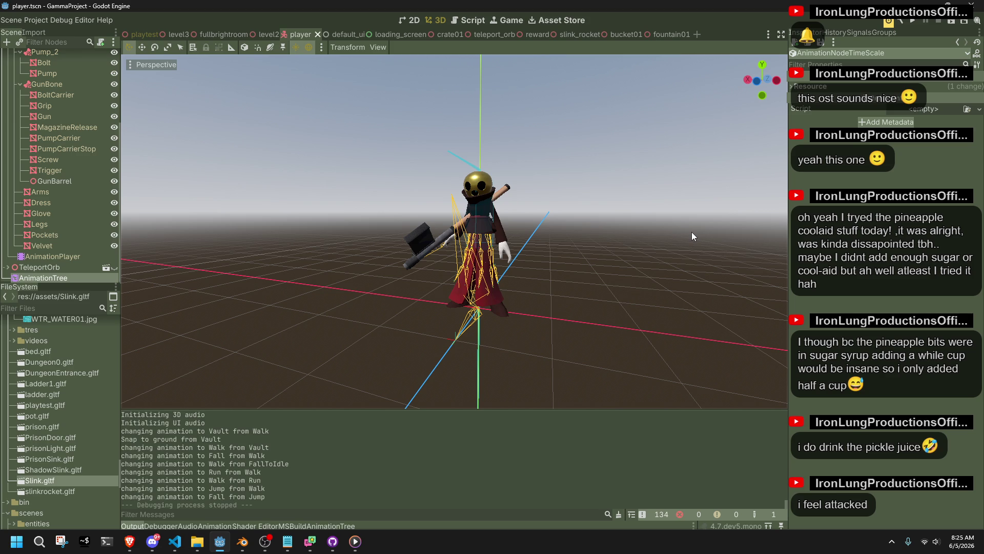
- Switch briefly to Discord, then bring Player.cs in VS Code back to the front
left_click(152, 541)
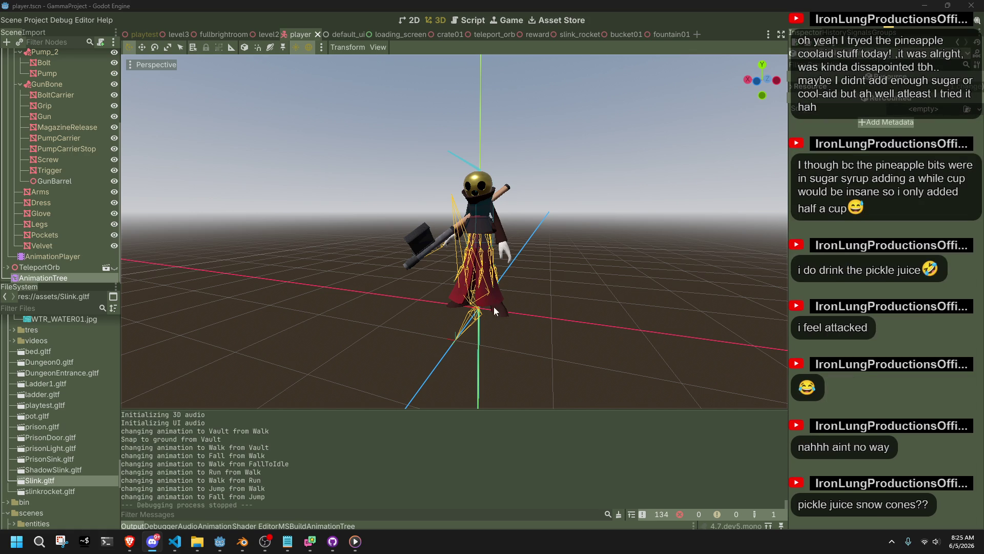
left_click(175, 542)
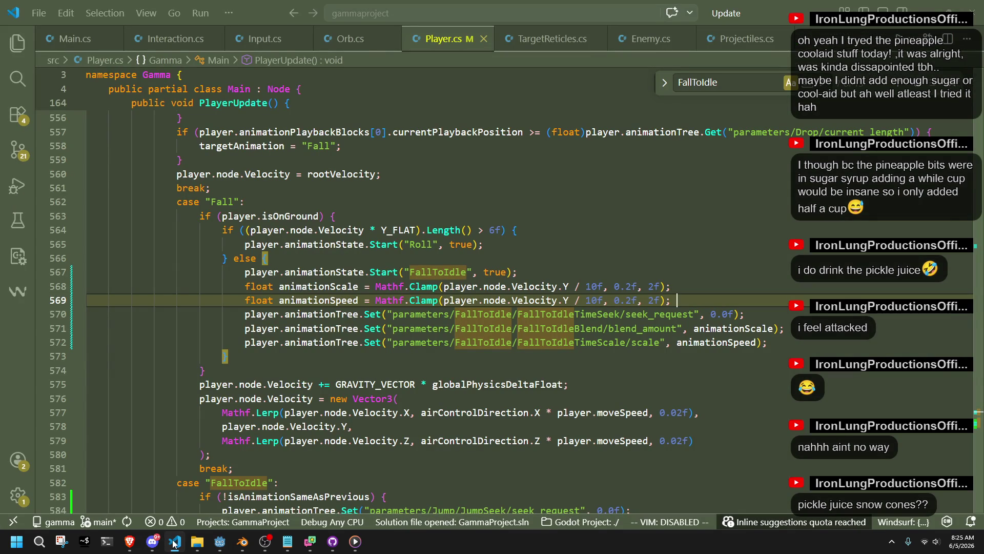
- Change the FallToIdle scale on line 572 to animationSpeed + 1f and rerun the game in Godot
left_click(467, 367)
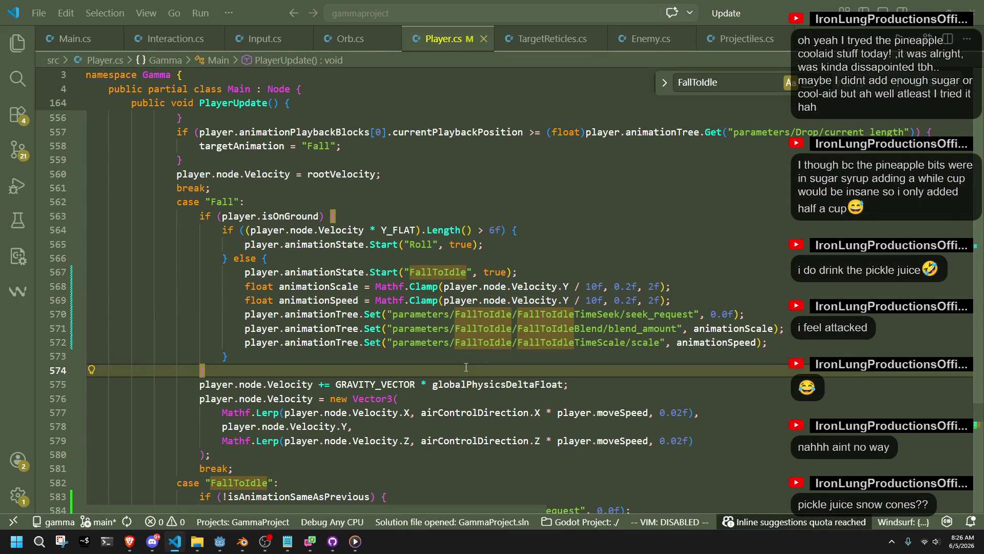
left_click(756, 340)
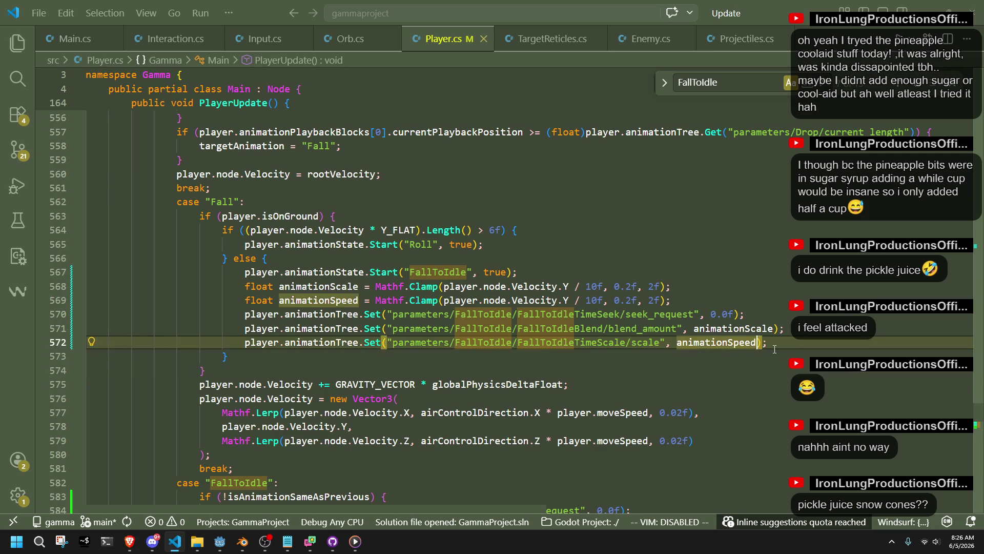
type("+ 1f")
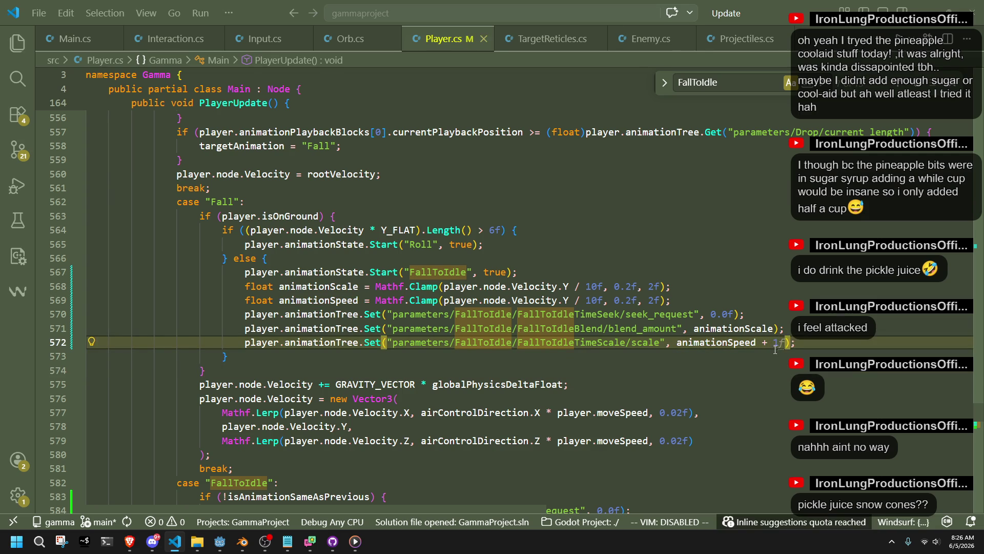
key("Down")
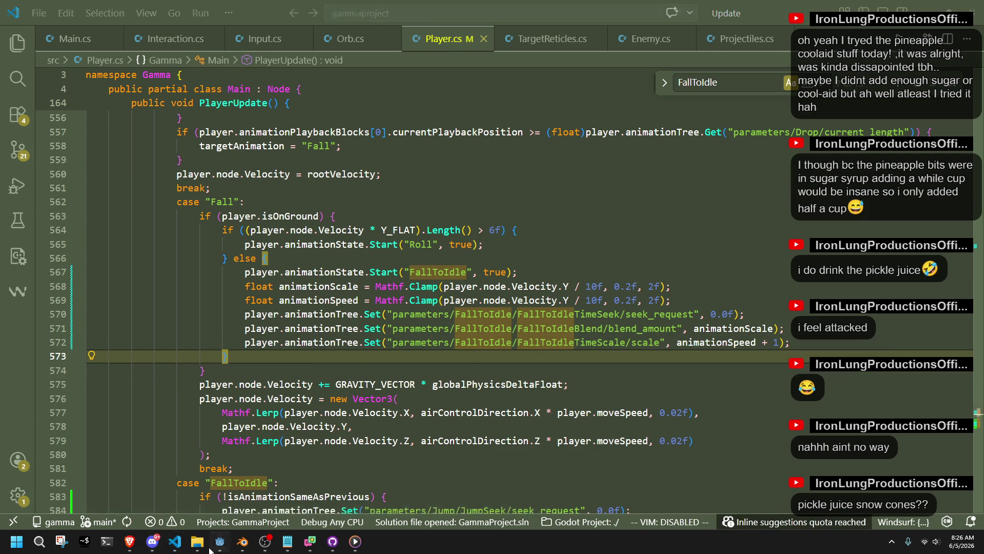
left_click(220, 541)
left_click(913, 30)
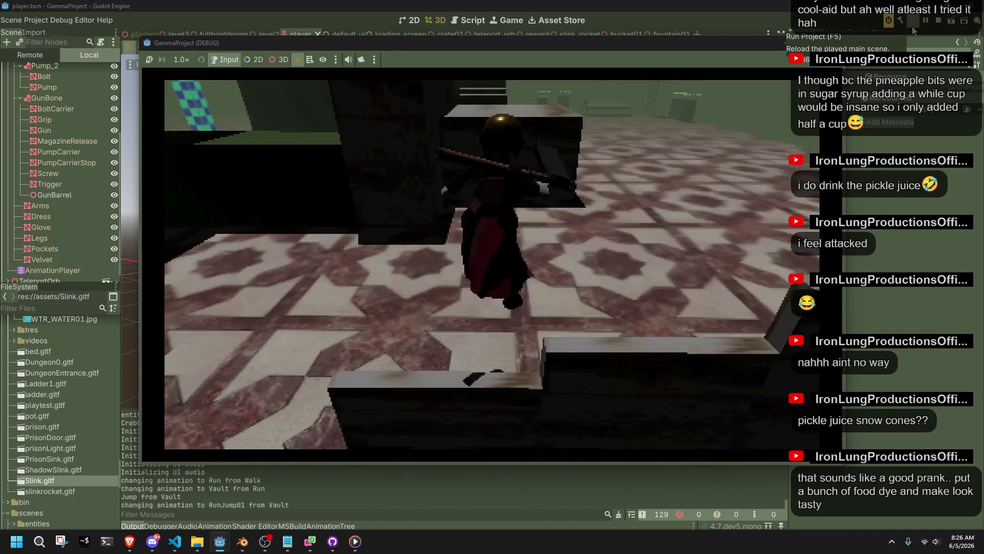
- Run and vault the character onto the ledge, stop the game, and return to Player.cs
key("space")
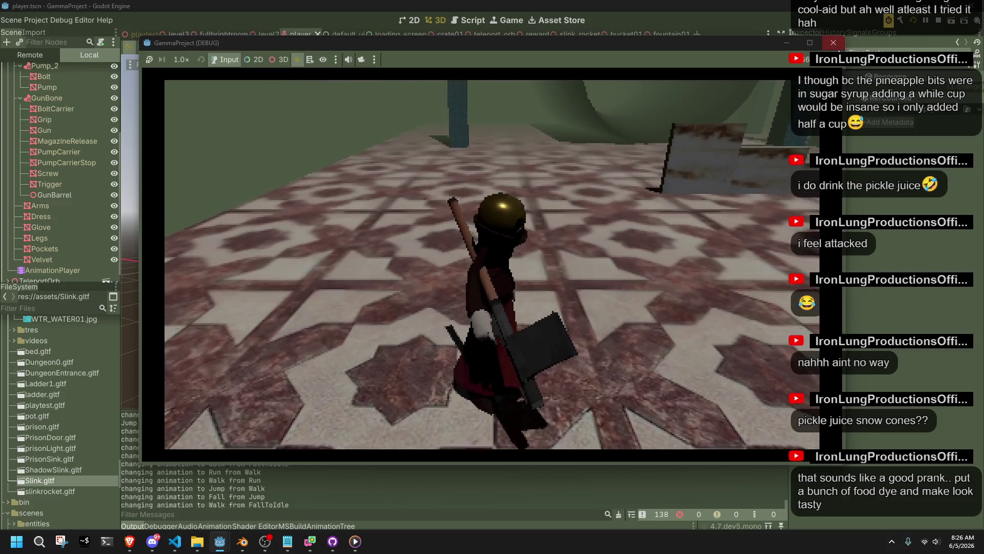
key("F8")
key("alt+Tab")
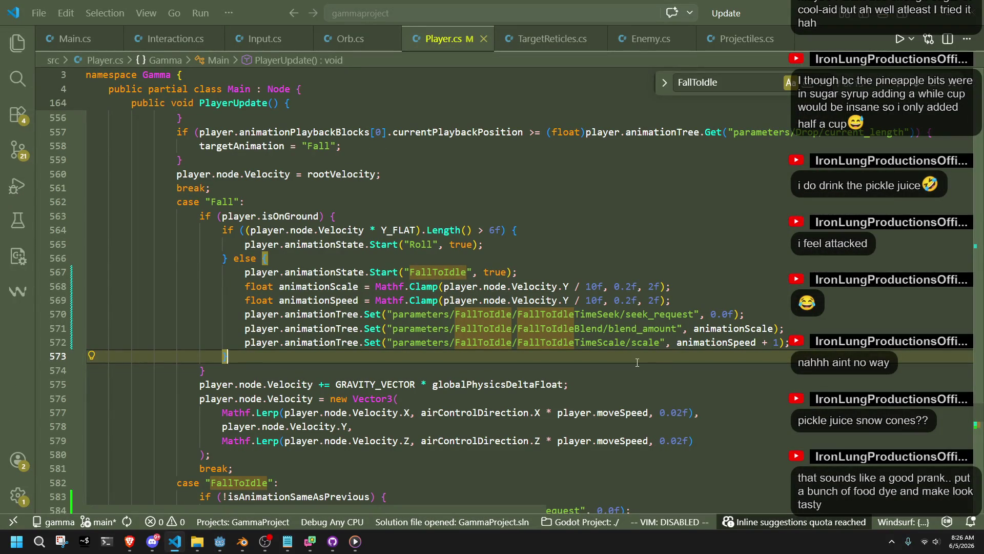
- Add GD.Print("Y velocity on impact: " + player.node.Velocity.Y) after the FallToIdle start line
left_click(690, 299)
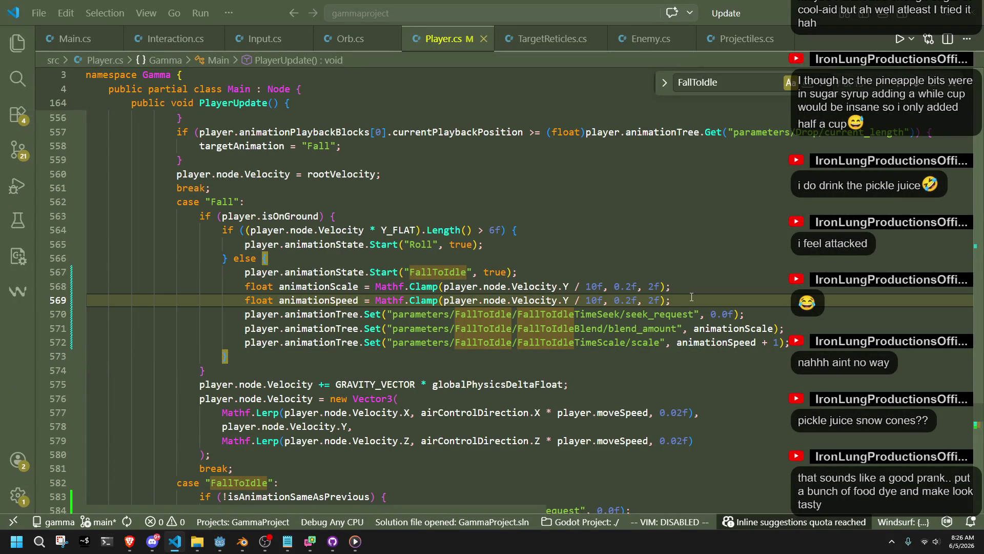
left_click(245, 373)
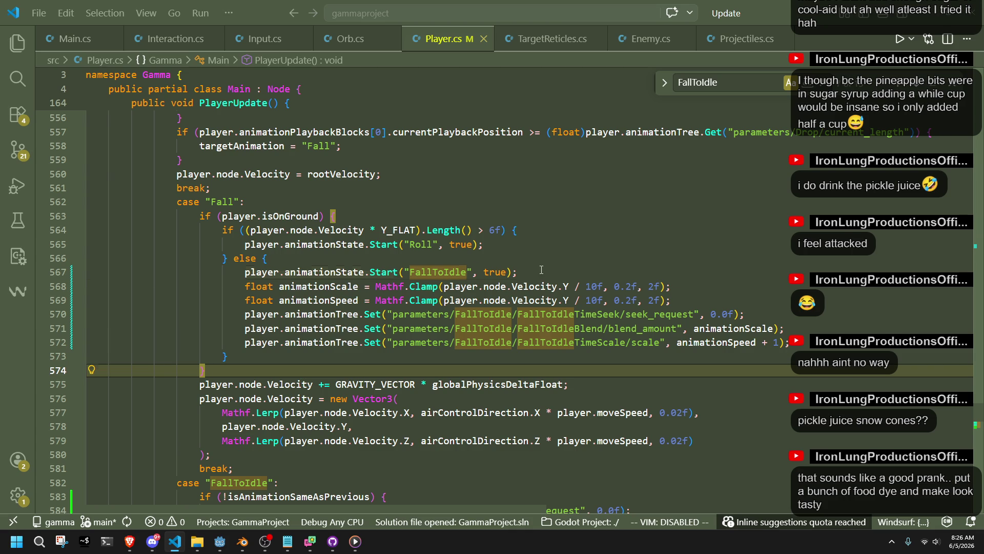
left_click(544, 270)
key("Return")
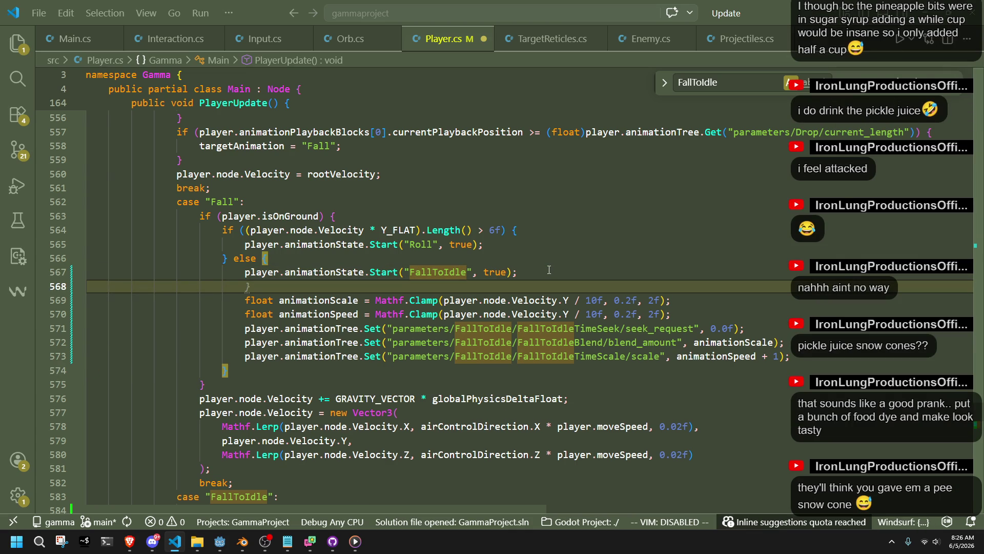
type("GD.Print(")
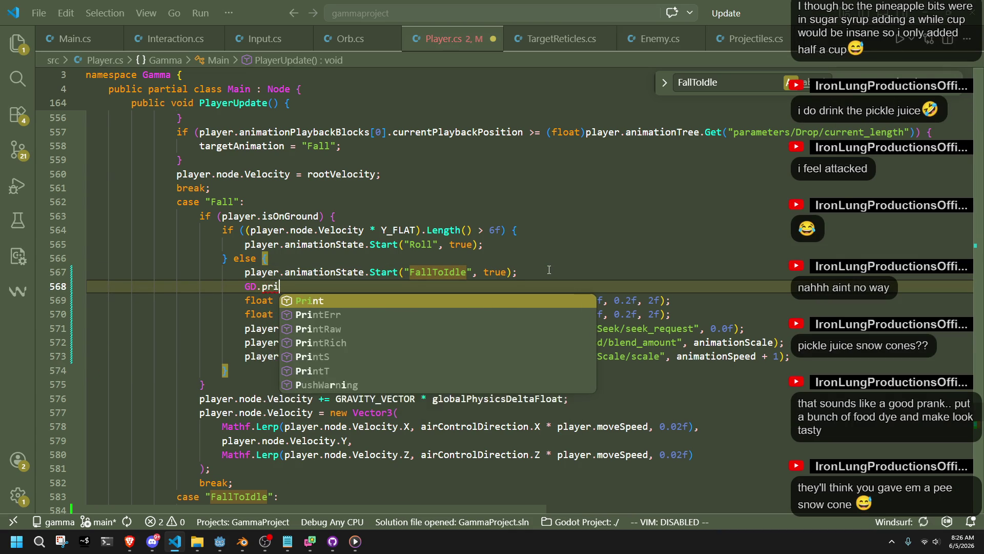
type("Y")
key("BackSpace")
type("\"T")
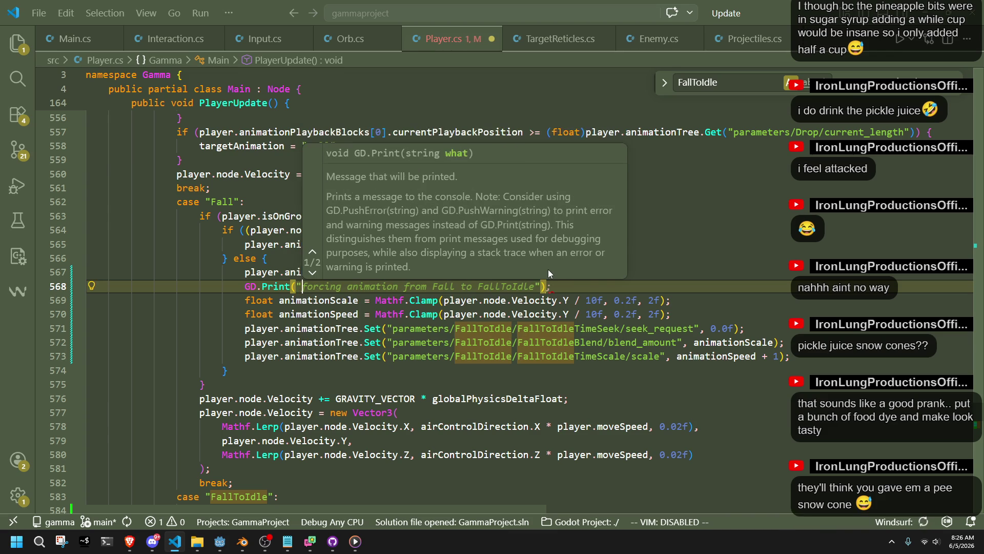
key("BackSpace")
type("Y velocity o")
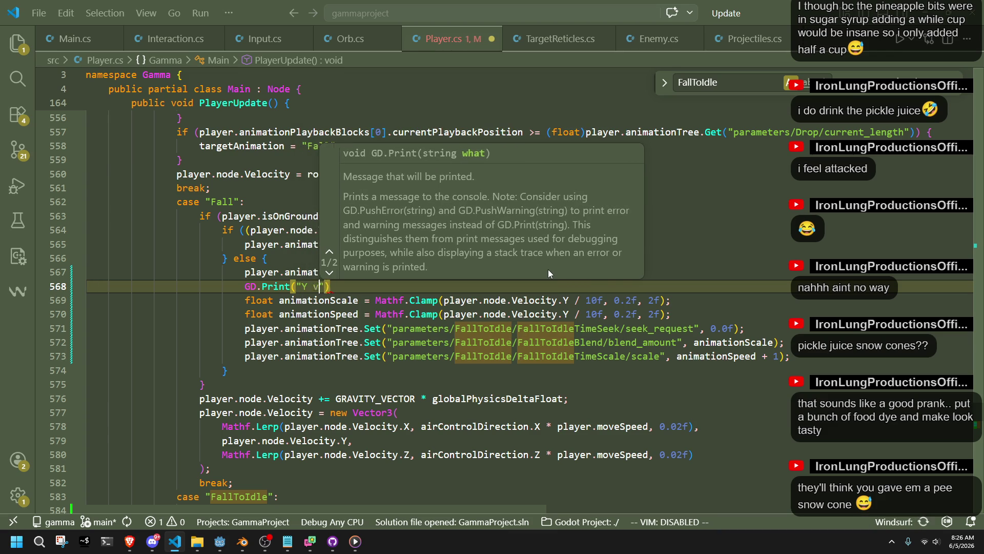
type("n impact:")
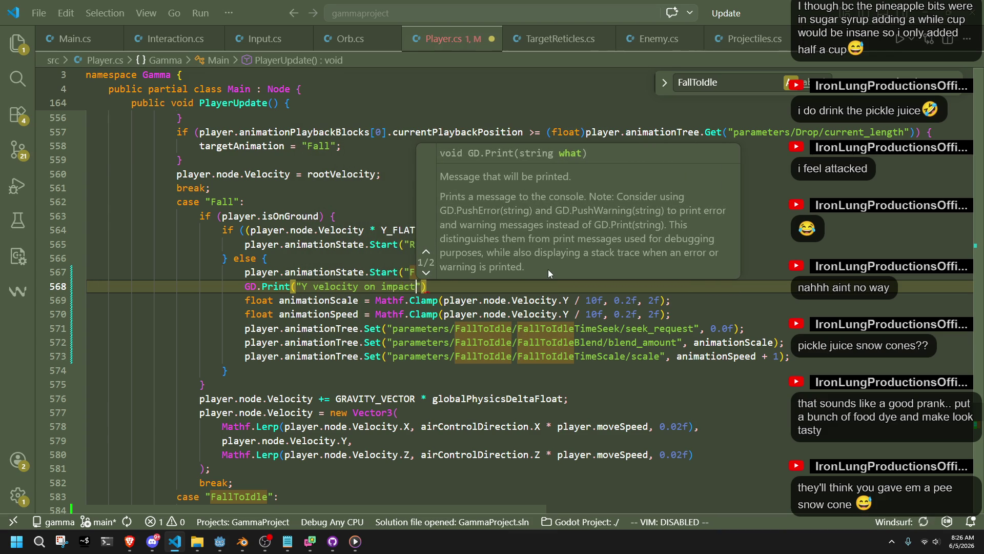
key("Tab")
- Save the script and relaunch the game from the Godot editor
key("Up")
left_click(226, 546)
left_click(916, 27)
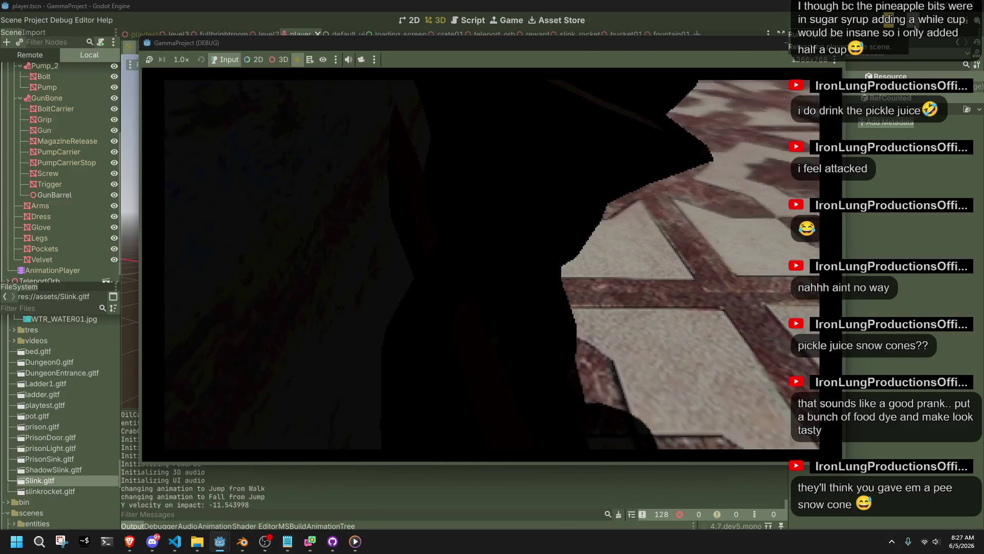
- Walk and jump to log impact Y velocities like -16.448994 and -8.540002, then stop and return to Player.cs
key("w")
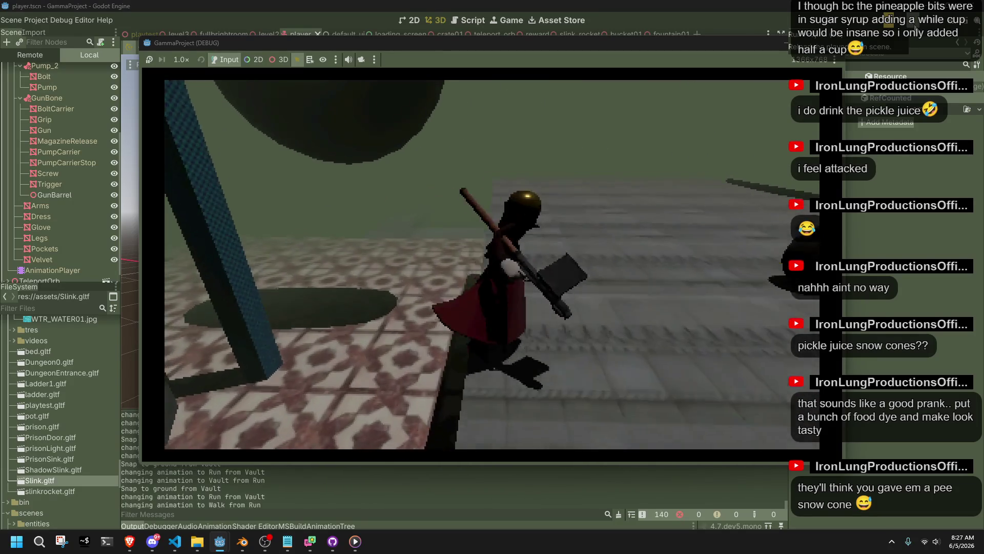
key("space")
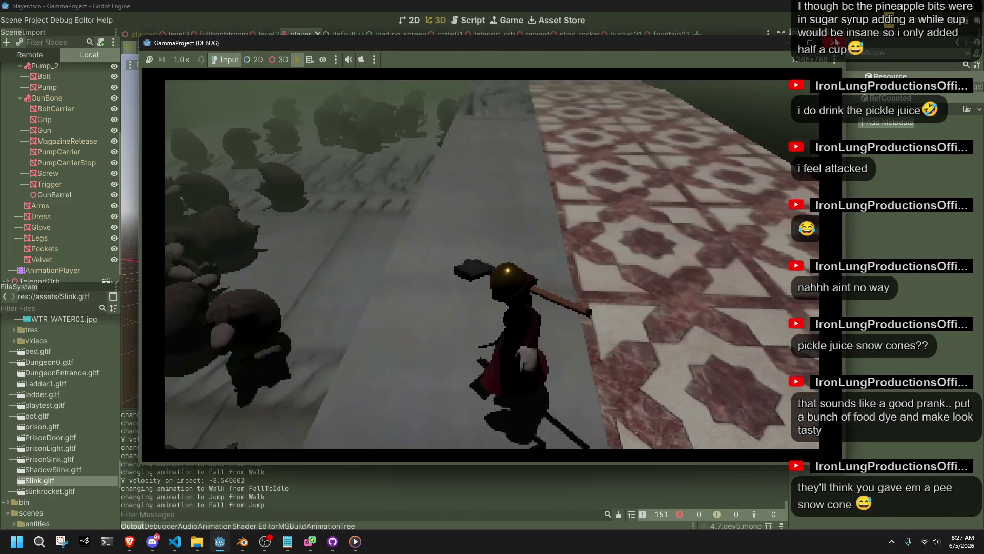
key("Escape")
left_click(175, 541)
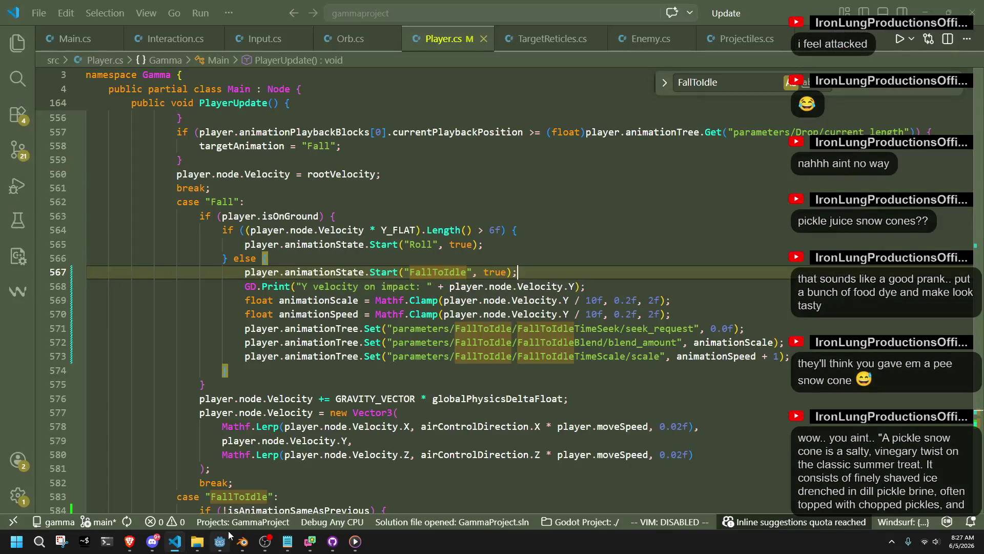
- Check the gravity update line in Player.cs, then bring back Godot's impact-velocity log
left_click(696, 403)
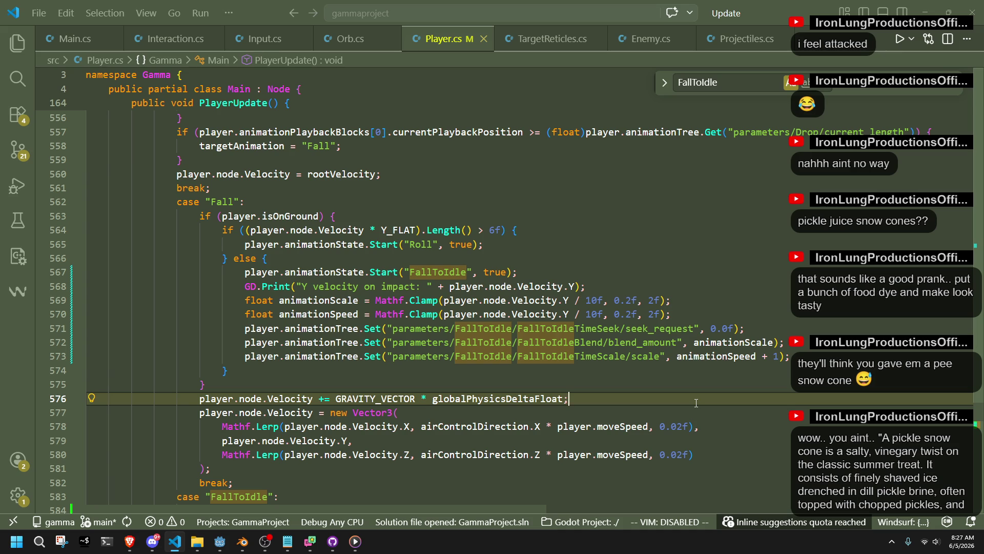
left_click(220, 541)
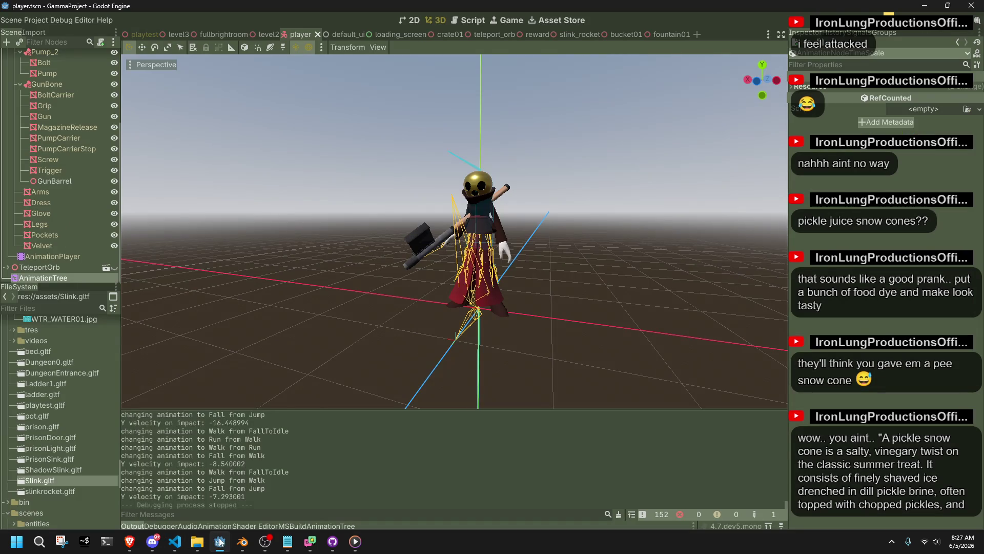
- Review the logged Y-velocity-on-impact lines in Godot's Output panel, then return to Player.cs in VS Code
left_click(175, 543)
left_click(220, 541)
left_click_drag(258, 499, 157, 450)
scroll(156, 462, "up", 1)
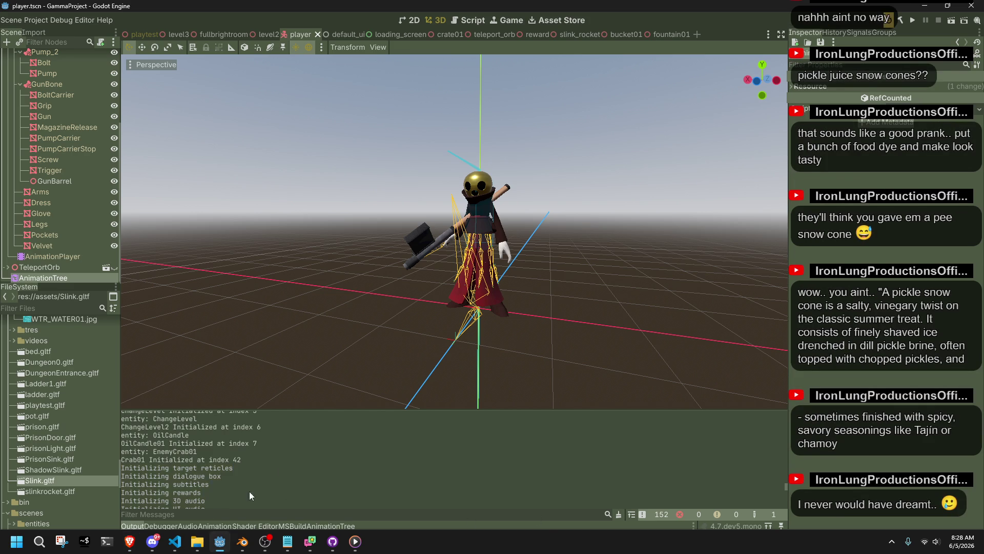
left_click(175, 542)
key("Up")
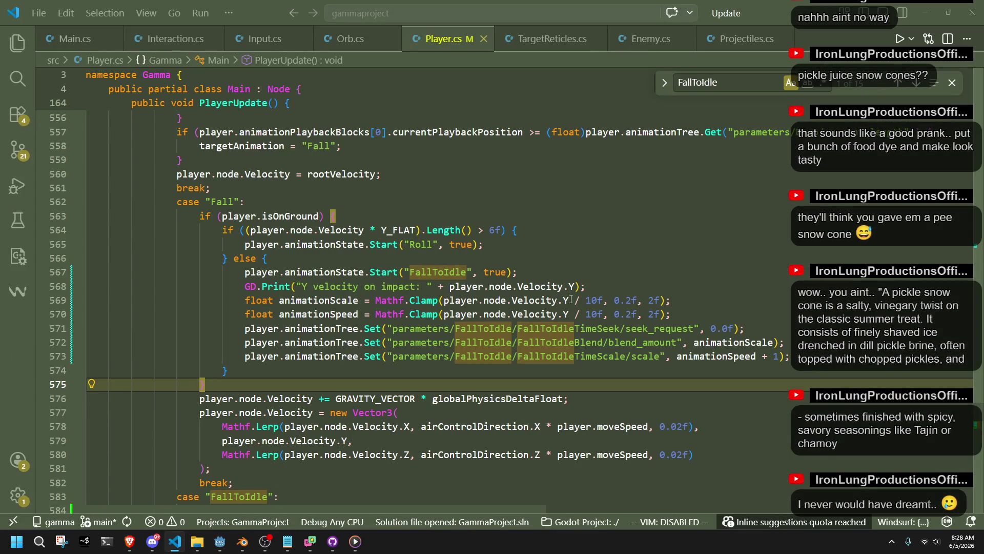
key("Up")
key("Up")
key("Up")
left_click(604, 300)
left_click(678, 311)
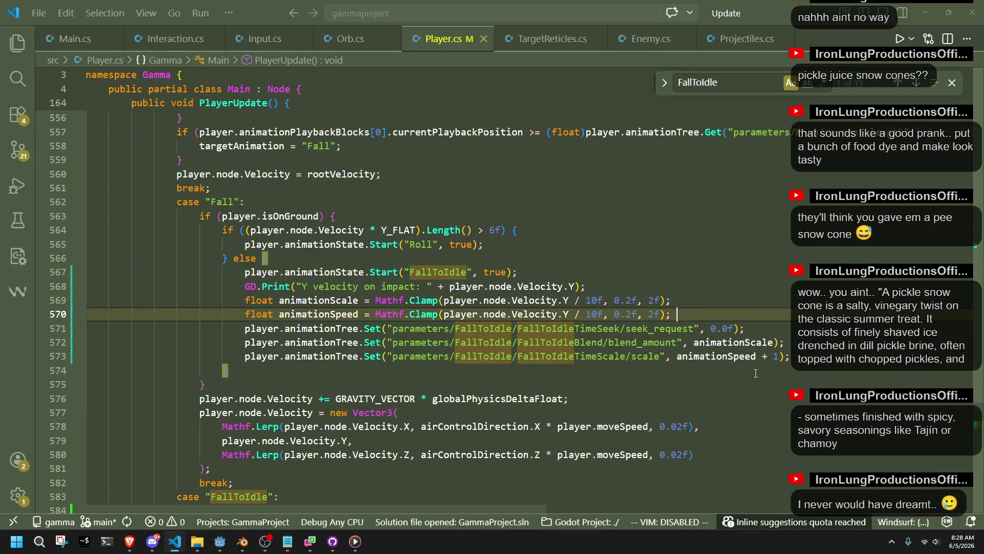
mouse_move(177, 202)
left_mouse_down()
mouse_move(318, 454)
mouse_move(233, 482)
left_mouse_up()
key("alt+Tab")
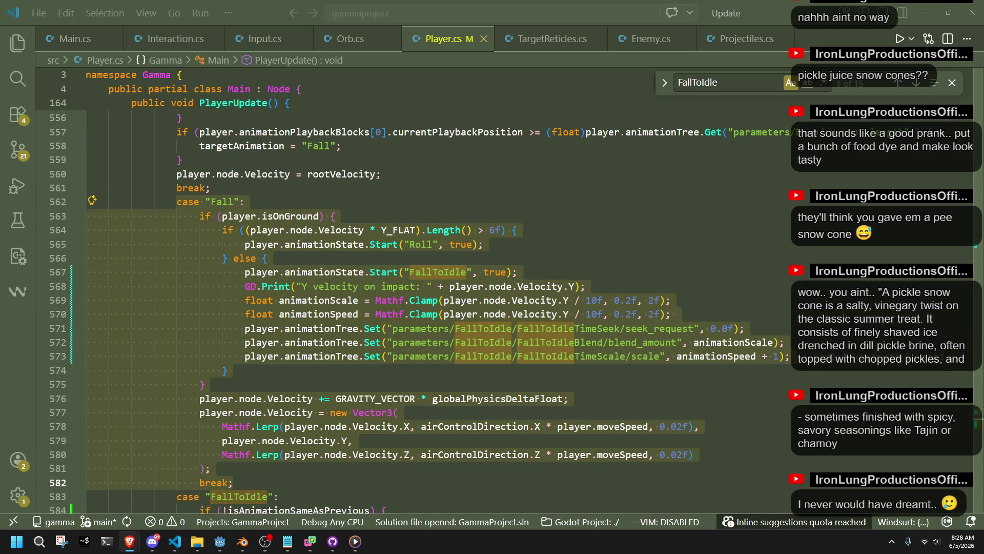
left_click(682, 379)
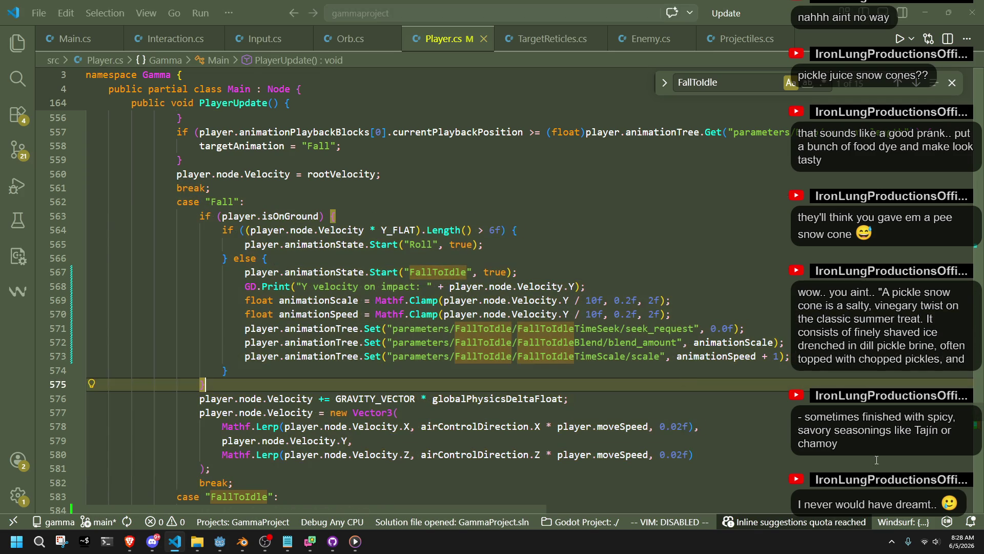
key("alt+Tab")
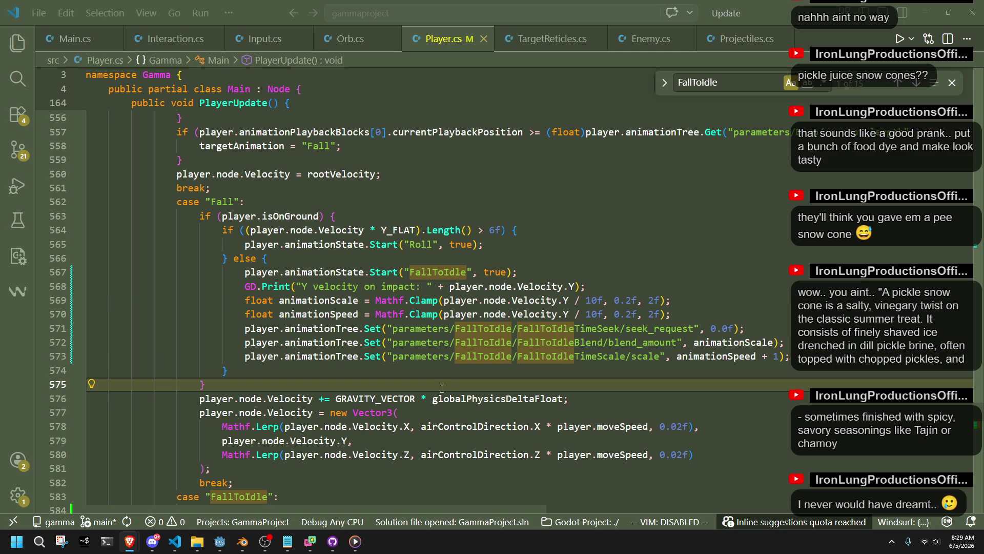
- Replace the two Clamp lines with the pasted impact-speed InverseLerp code, indented into the block
mouse_move(683, 314)
left_mouse_down()
mouse_move(246, 313)
mouse_move(245, 300)
left_mouse_up()
type("float impactSpeed = -player.node.Velocity.Y;  float t = Mathf.InverseLerp(7f, 17f, impactSpeed);  float animationSpeed = Mathf.Lerp(1.0f, 2.0f, t); float animationScale = t;")
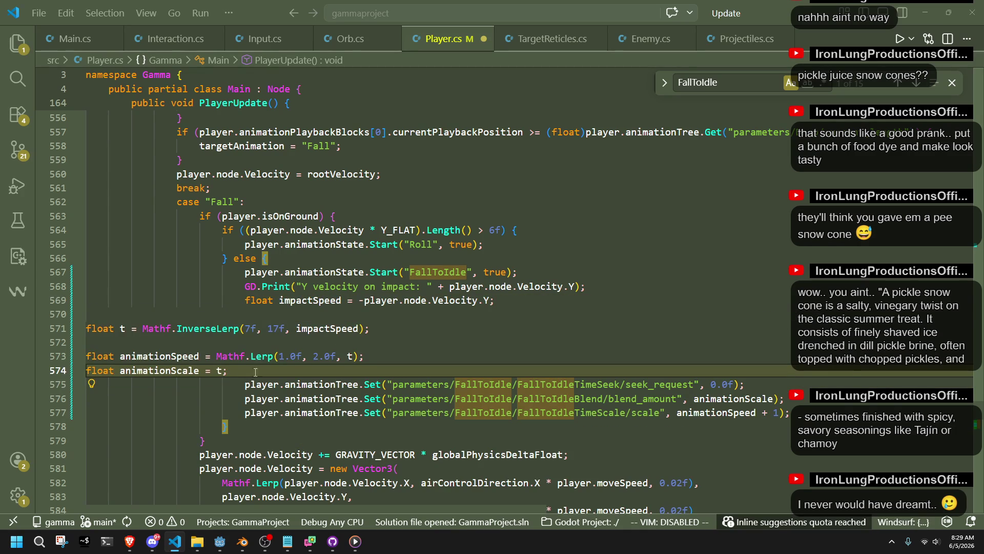
key("shift+Up")
key("shift+Up")
key("shift+Up")
key("shift+Home")
key("Tab")
key("Tab")
key("Tab")
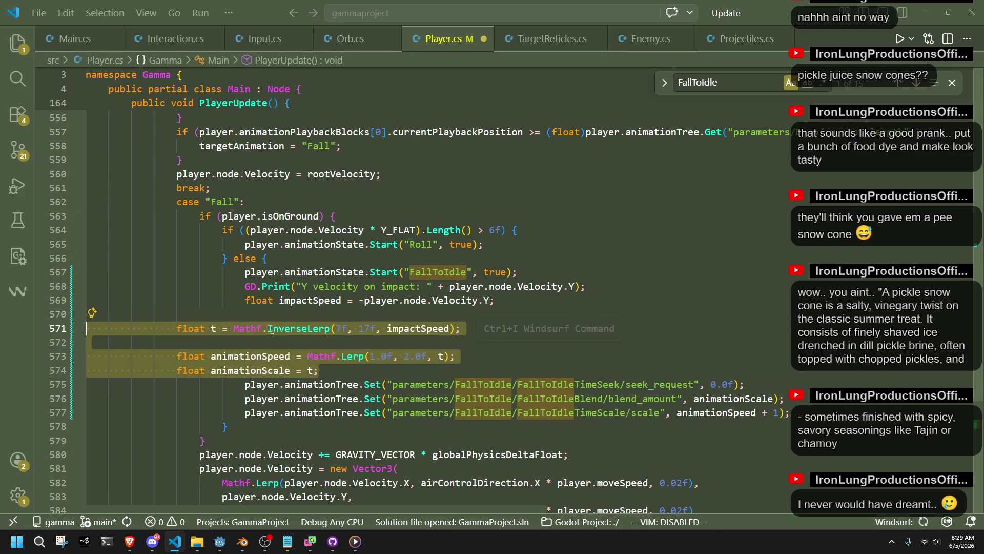
key("Tab")
left_click(272, 318)
- Change the InverseLerp impact-speed bounds to 6f and 18f
left_click(410, 328)
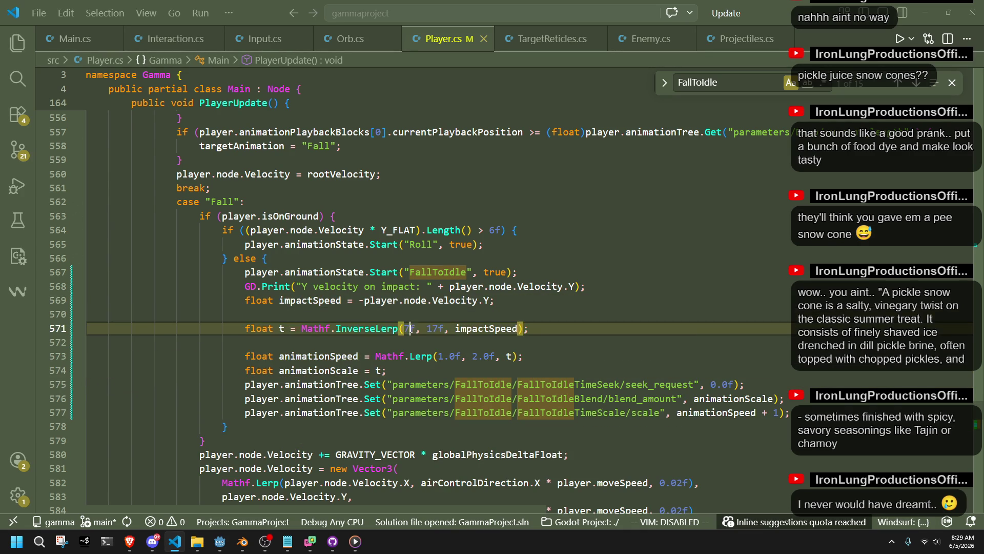
double_click(416, 329)
type("6f")
key("BackSpace")
type("8")
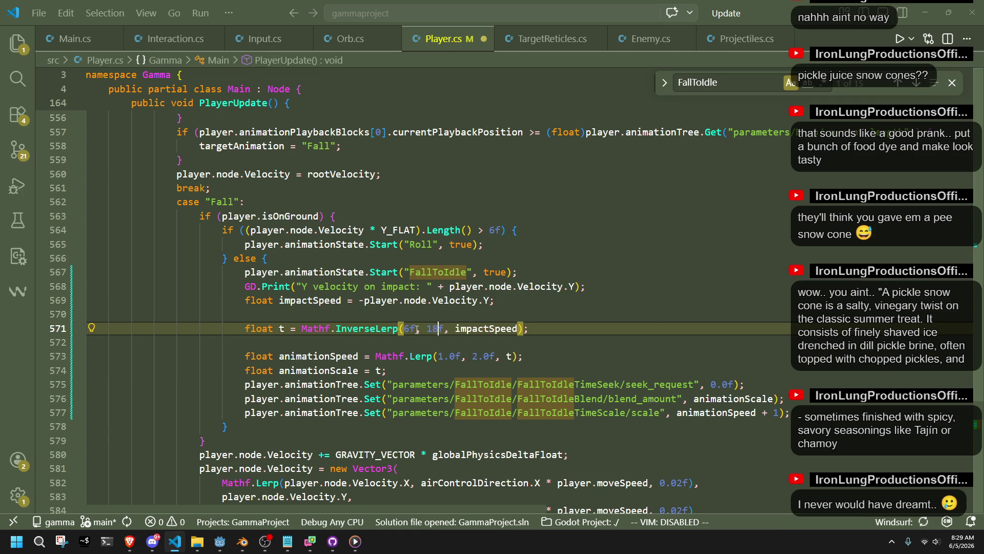
- Remove the blank lines around InverseLerp, check the animationSpeed and animationScale lines, and return to Godot
left_click(525, 328)
key("Delete")
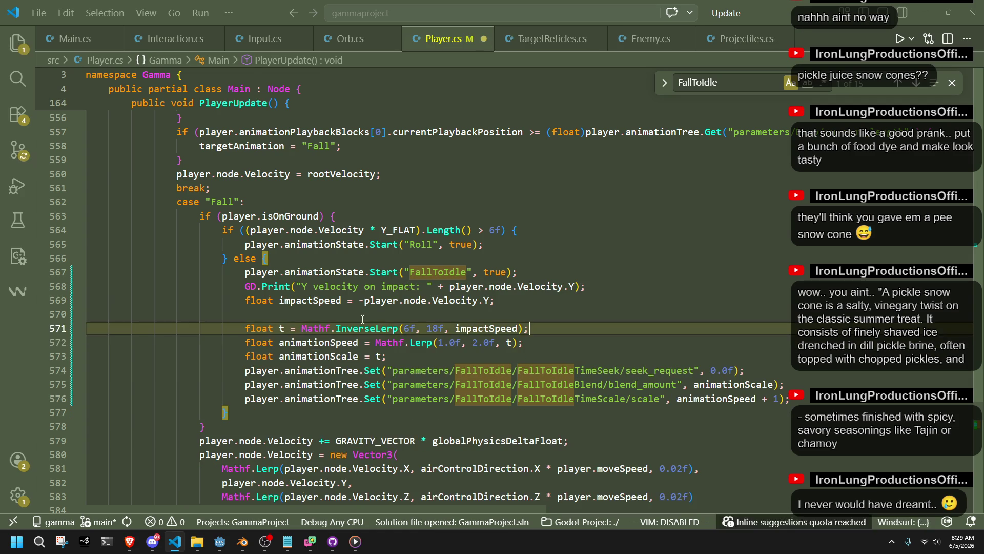
key("Up")
key("BackSpace")
left_click(525, 332)
left_click(502, 336)
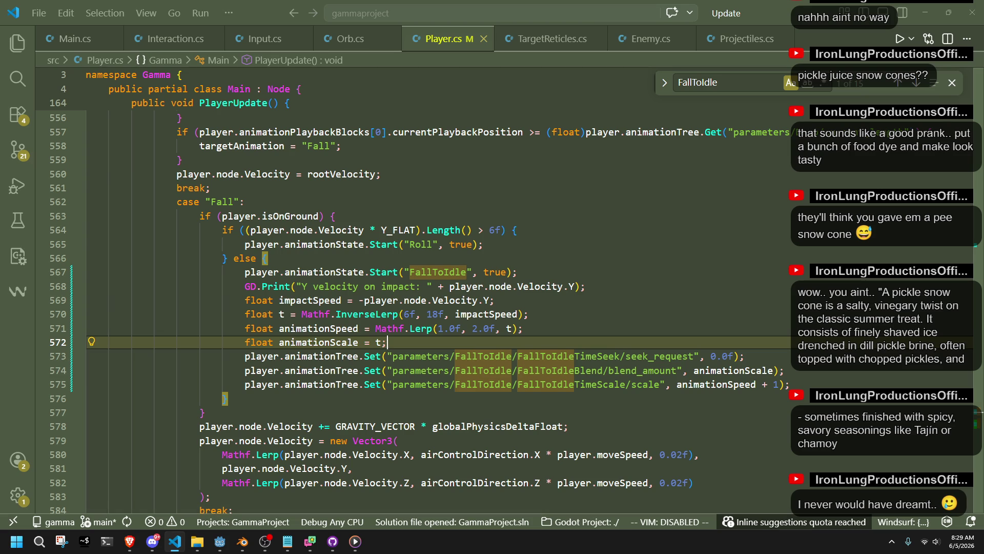
left_click(220, 542)
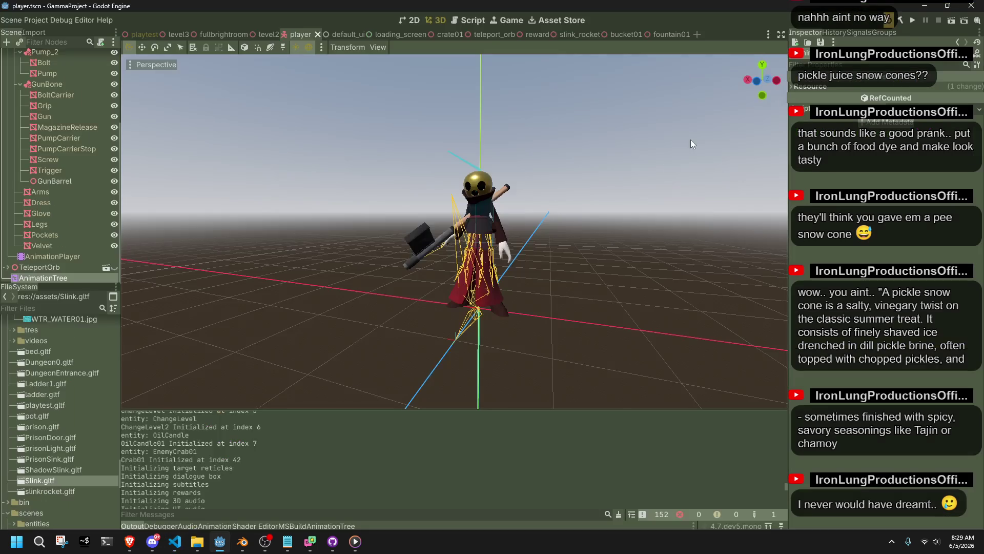
- Launch the game and run up the staircase, jumping off the ledge and wall-grab jumping
left_click(910, 23)
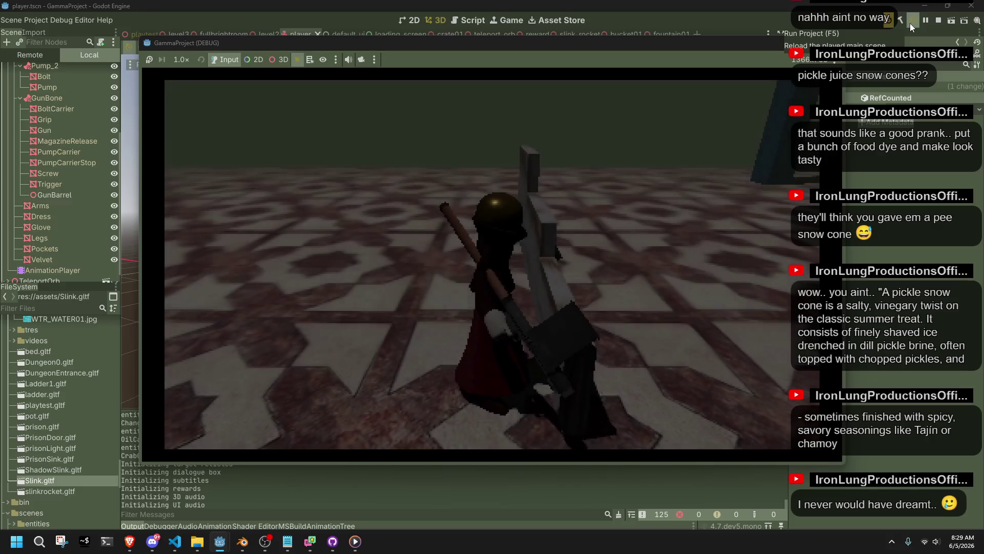
key("w")
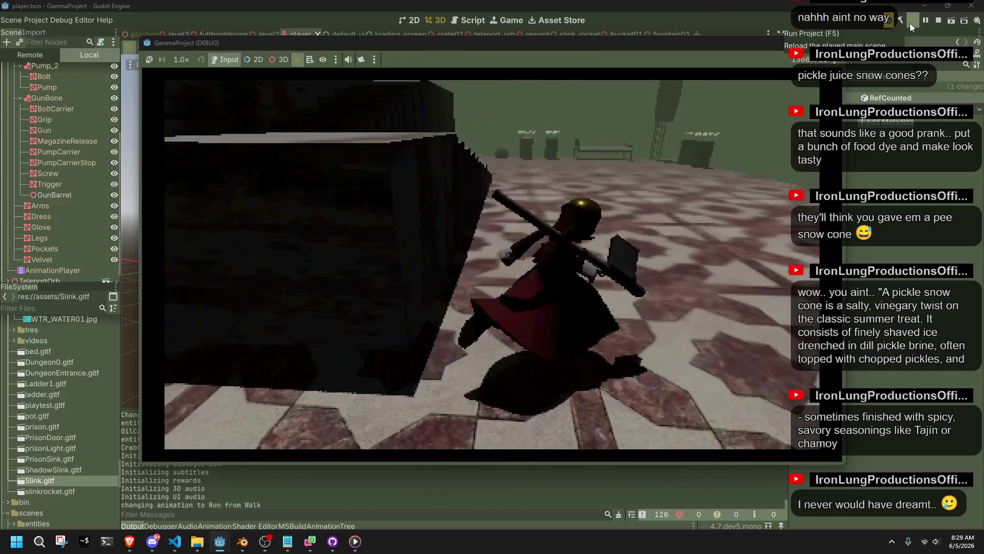
key("a")
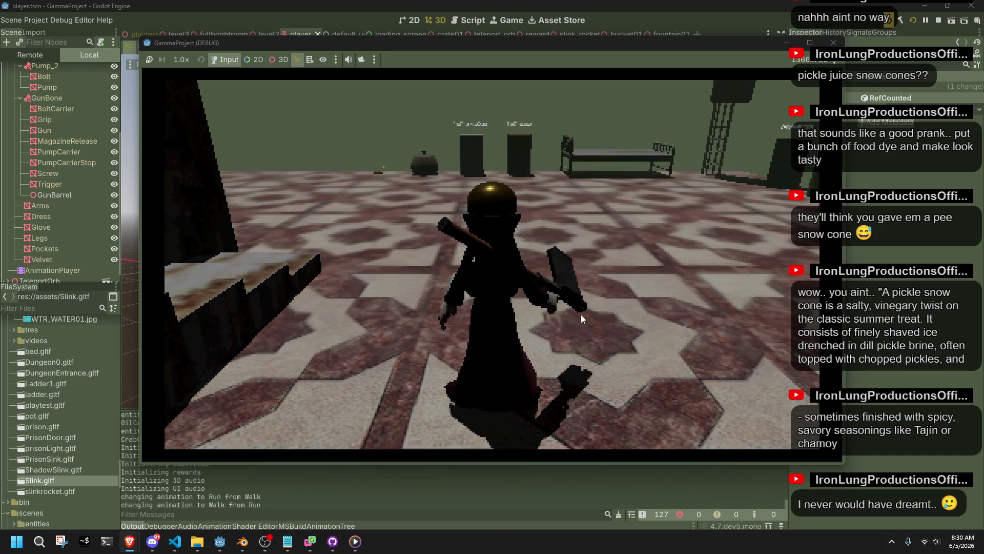
key("w")
key("w")
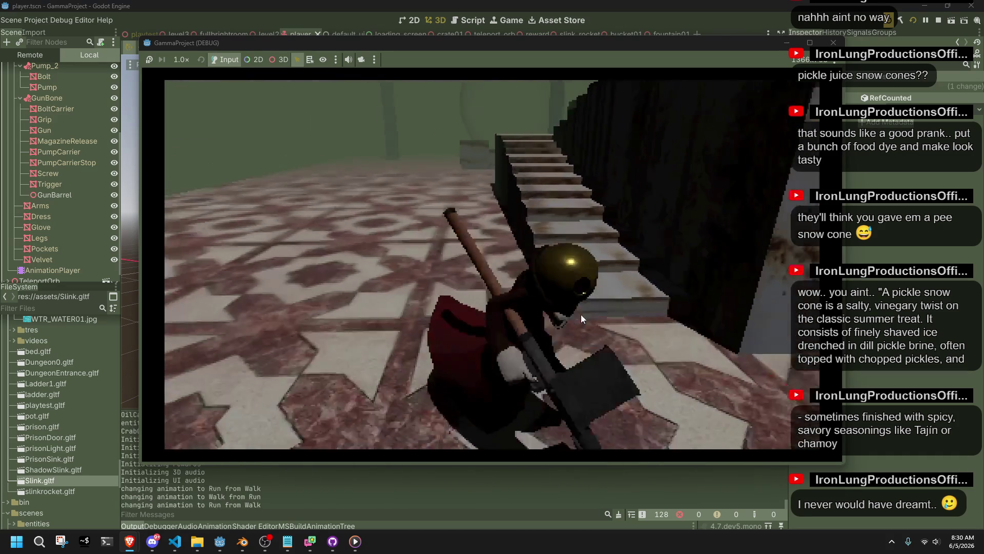
key("w")
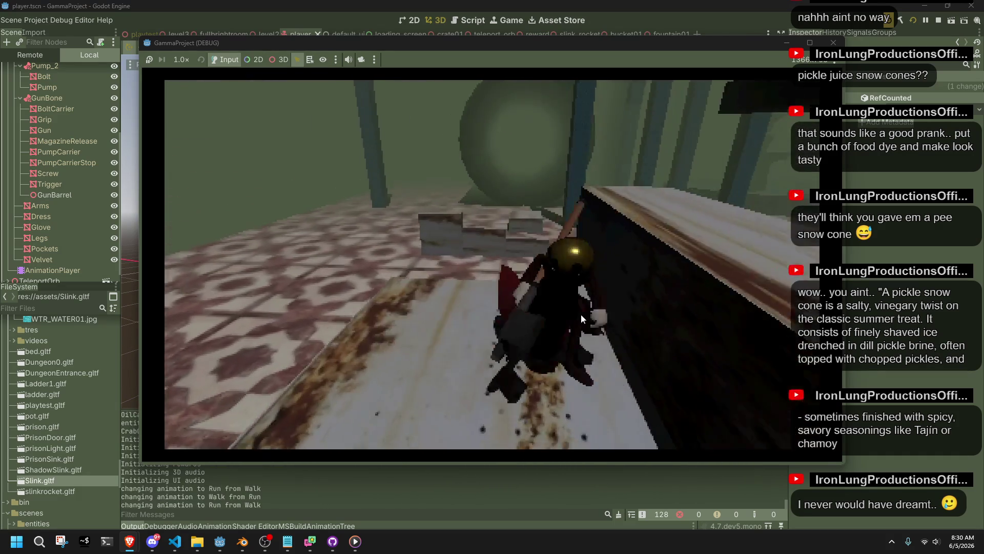
key("w")
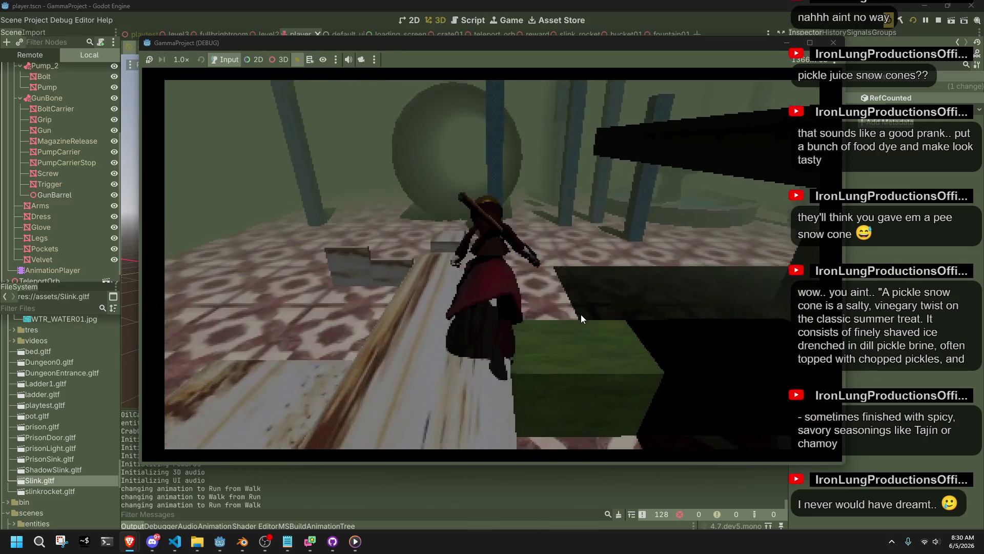
key("space")
key("w")
key("space")
key("w")
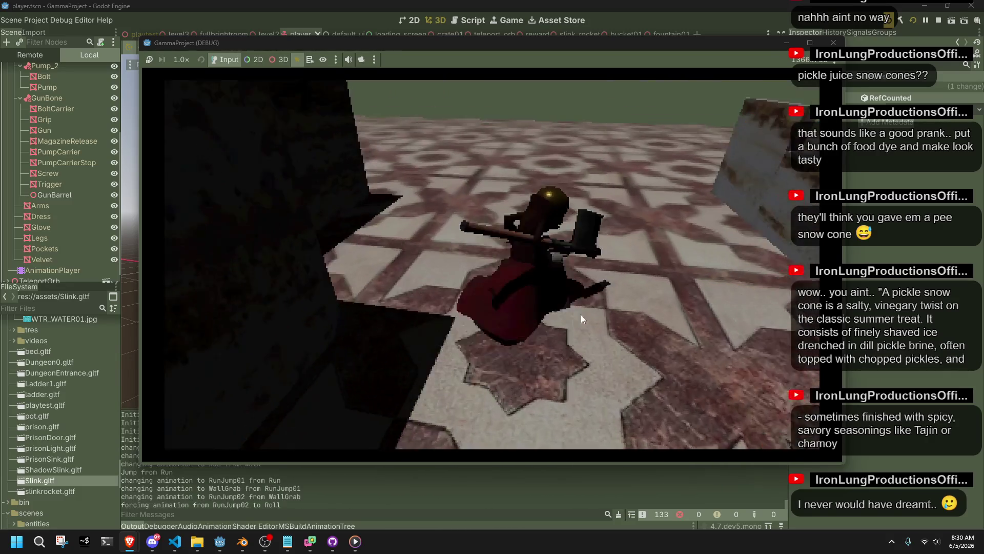
- Vault onto successive stone ledges, jumping and rolling on landing
key("w")
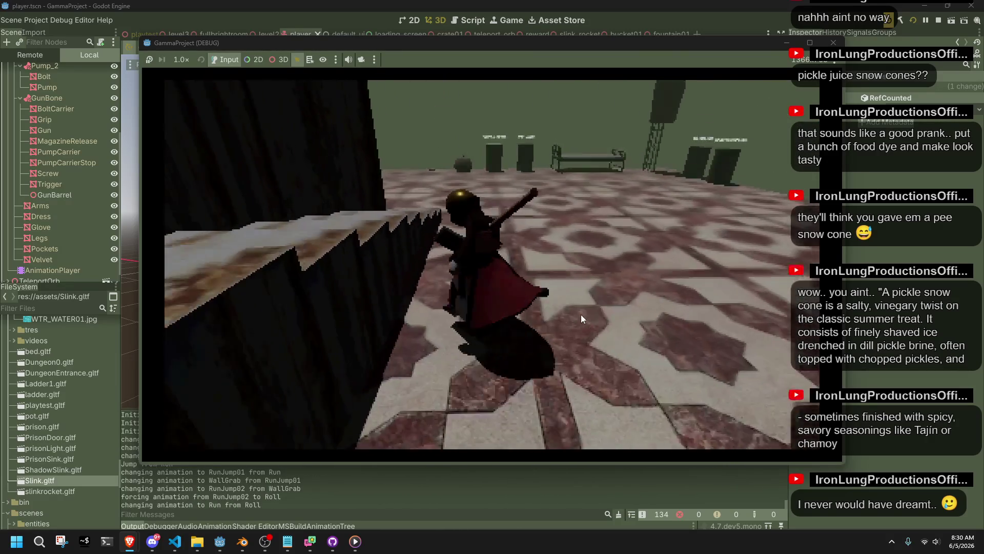
key("space")
key("w")
key("space")
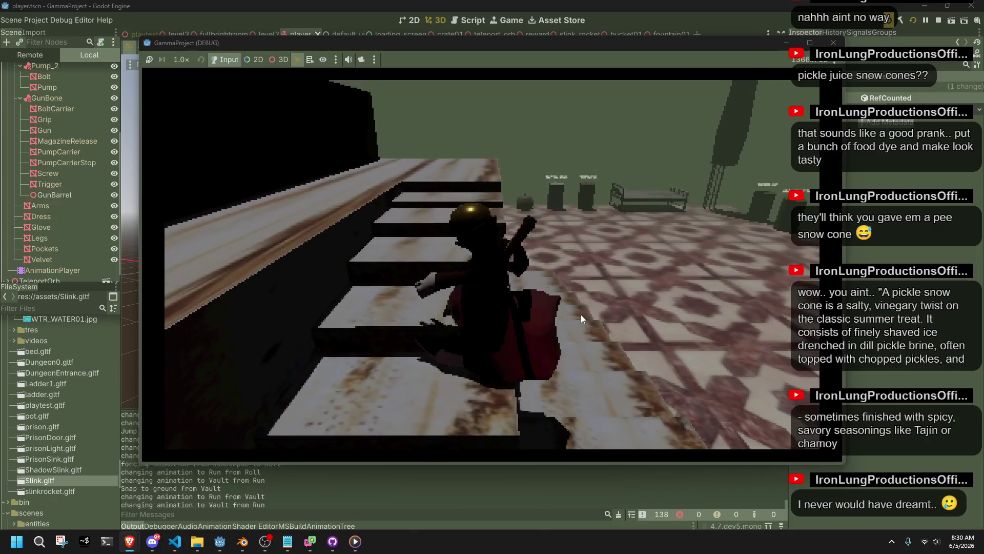
key("w")
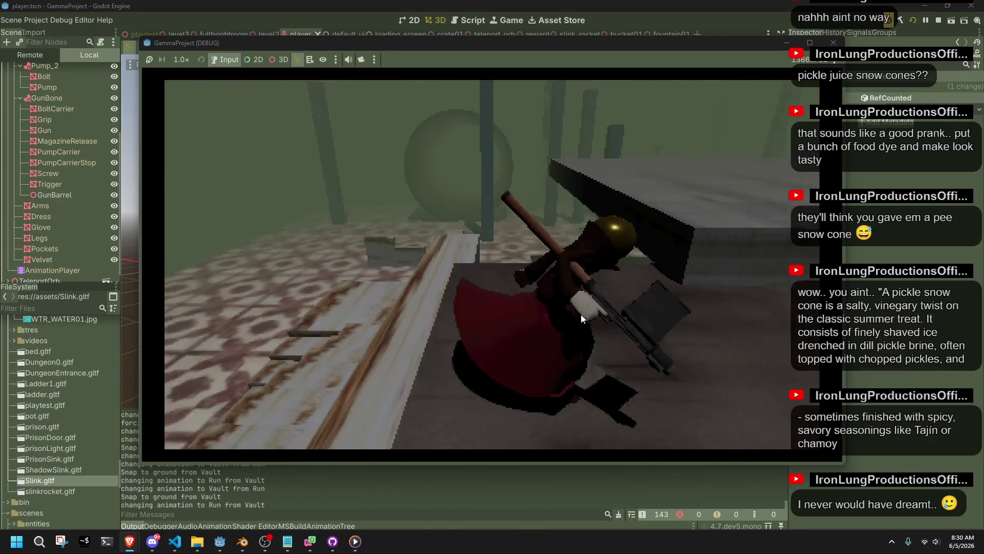
key("space")
key("w")
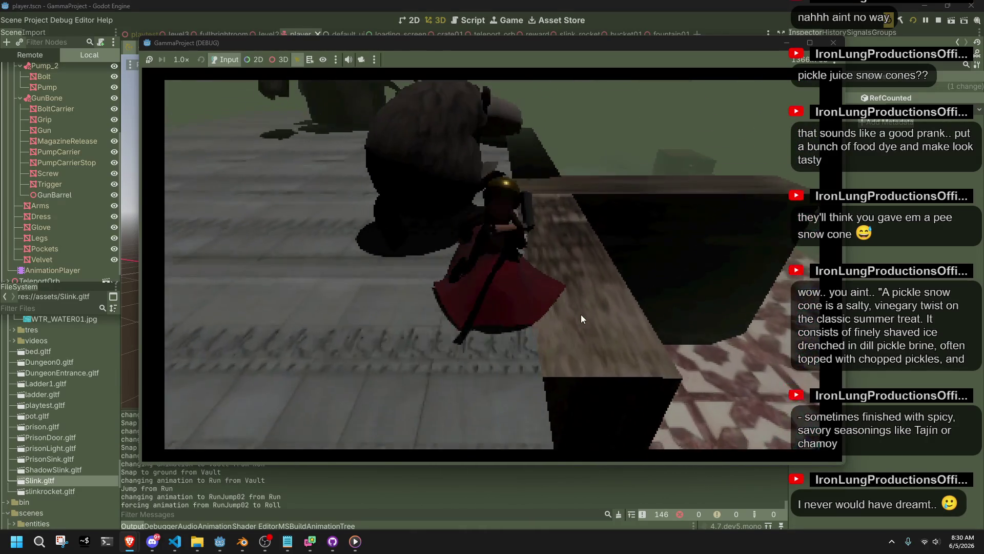
key("space")
key("w")
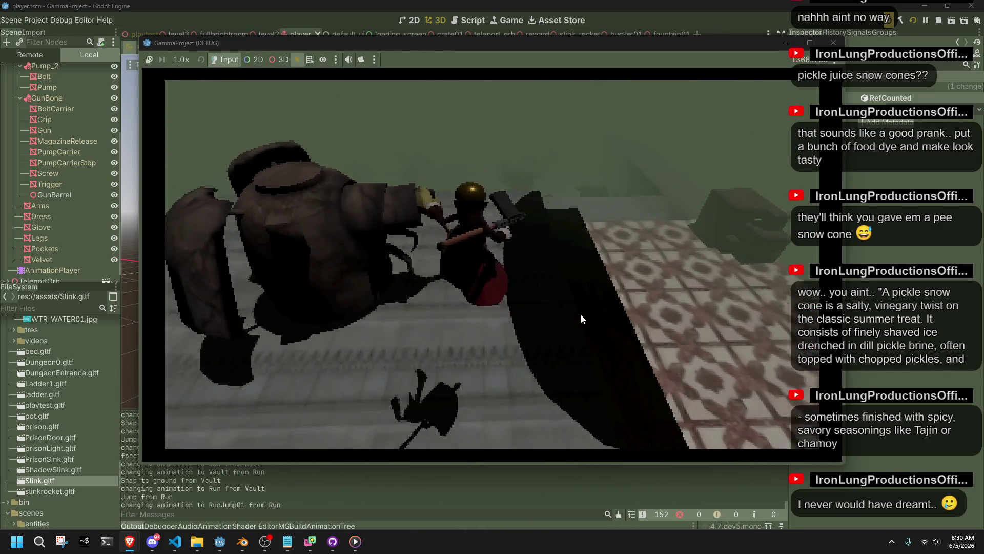
key("w")
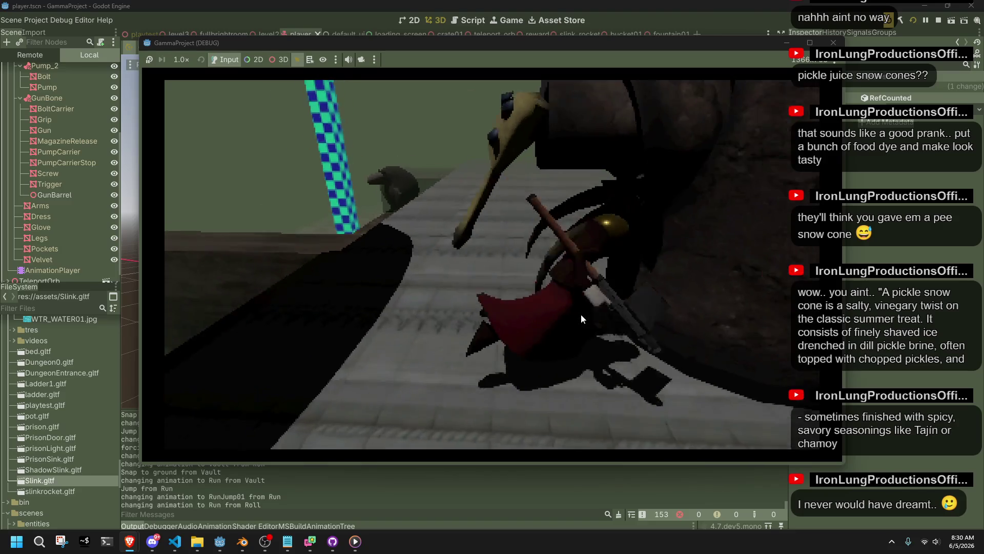
key("w")
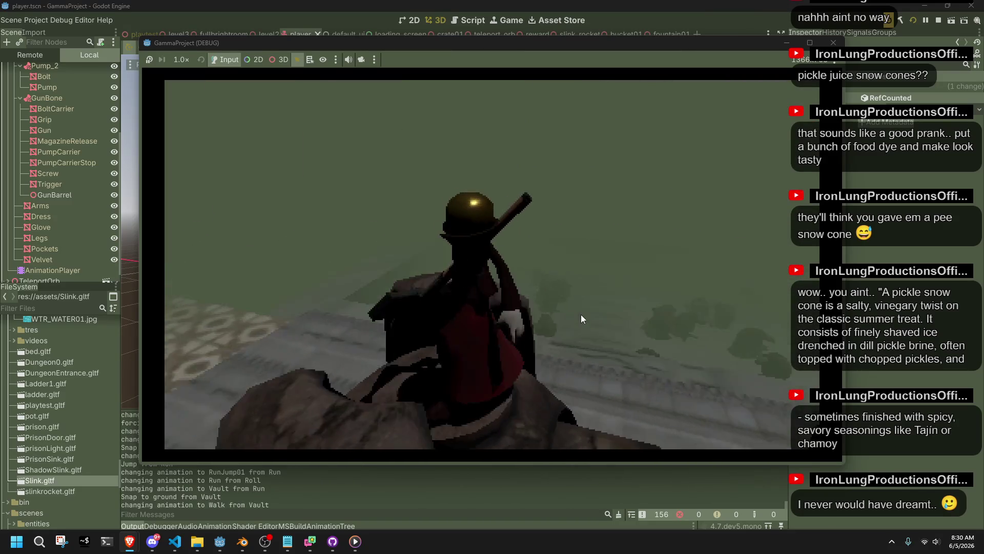
- Fire the weapon twice, stop the game and minimize windows to the desktop
left_click(580, 315)
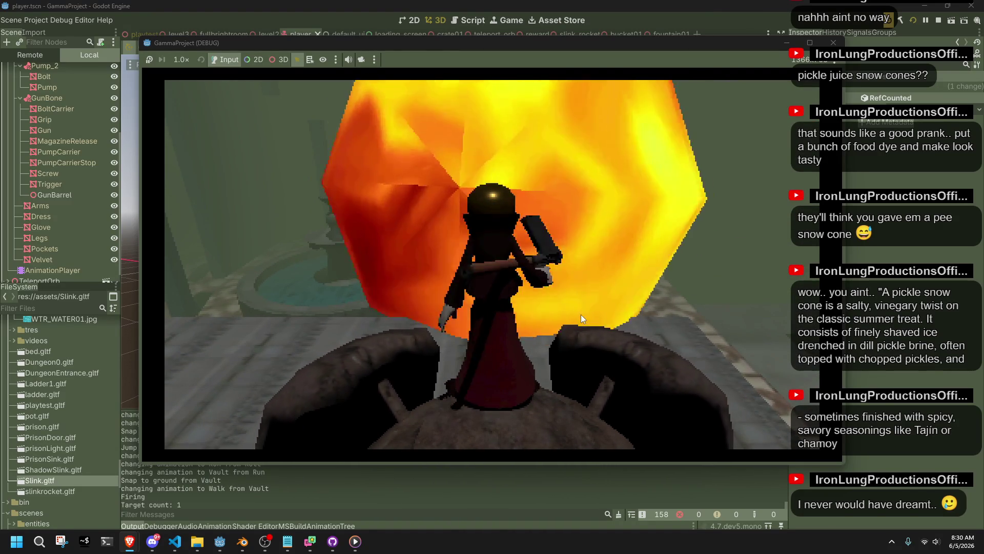
left_click(580, 315)
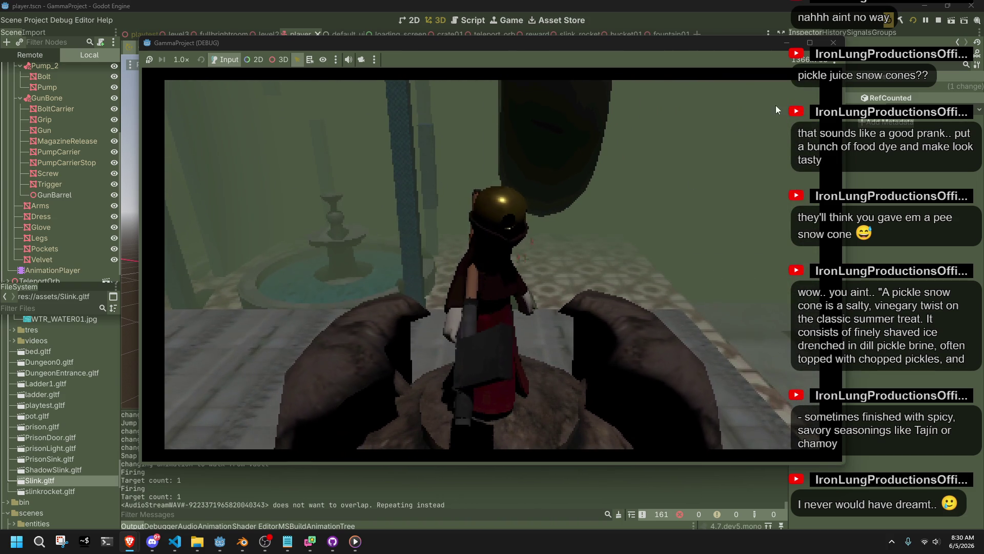
left_click(938, 20)
left_click(920, 5)
- Open Display settings from the desktop context menu's extra options, then minimize Settings
left_click(920, 5)
left_click(920, 5)
right_click(458, 306)
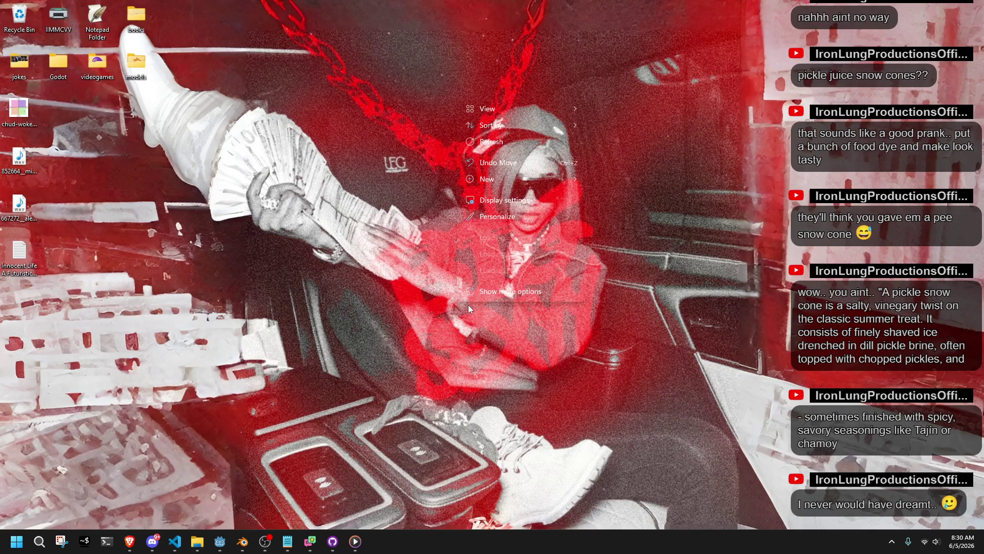
left_click(484, 299)
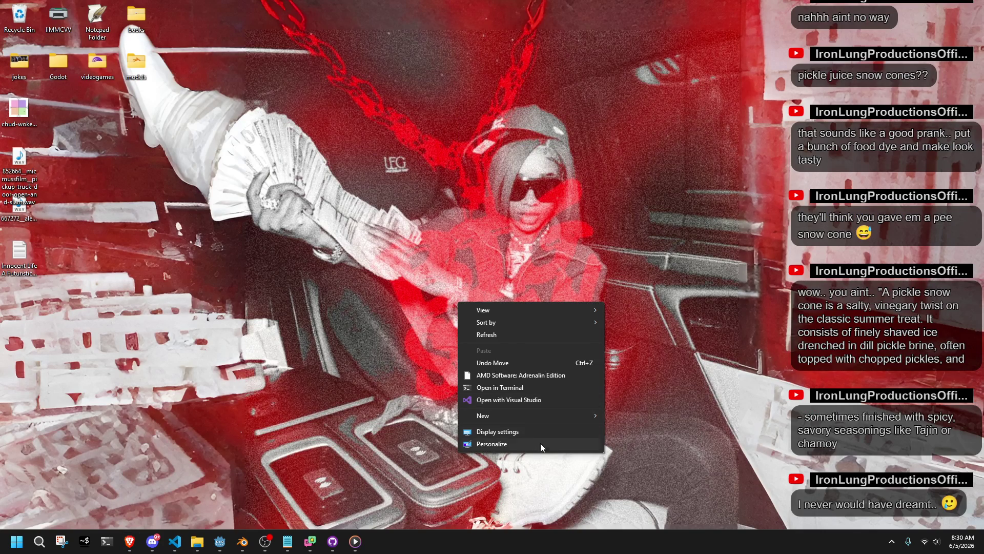
left_click(519, 435)
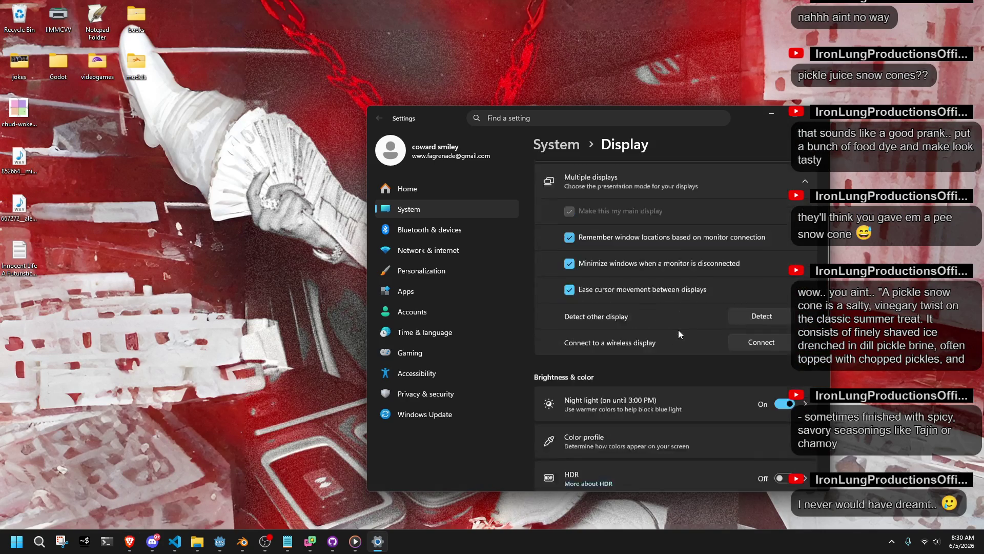
left_click(767, 117)
- Restore the Godot editor and relaunch GammaProject with Run Project
left_click(221, 548)
left_click(173, 543)
left_click(172, 545)
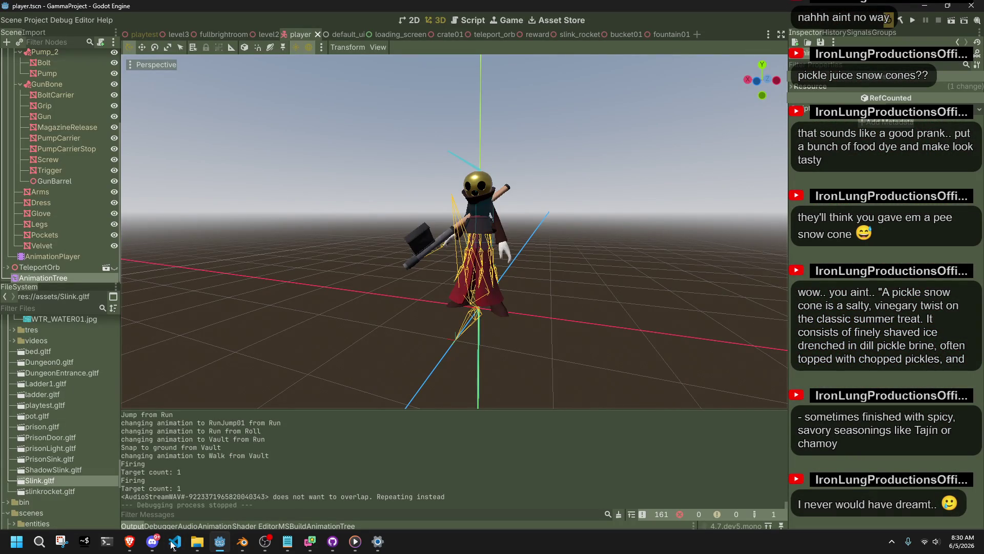
left_click(915, 22)
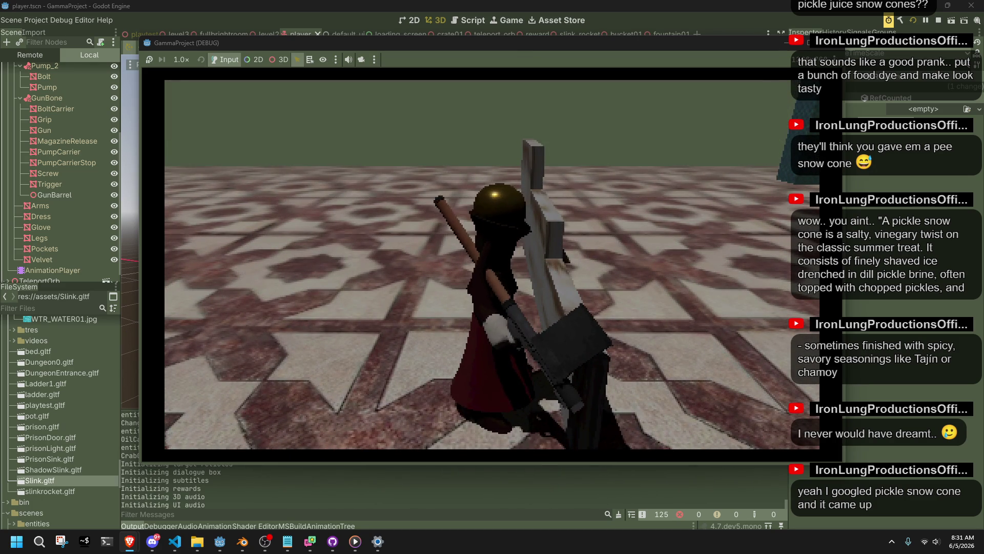
- Run to the wall, vault the stairs and ledge, and jump repeatedly among the pot creatures
key("w")
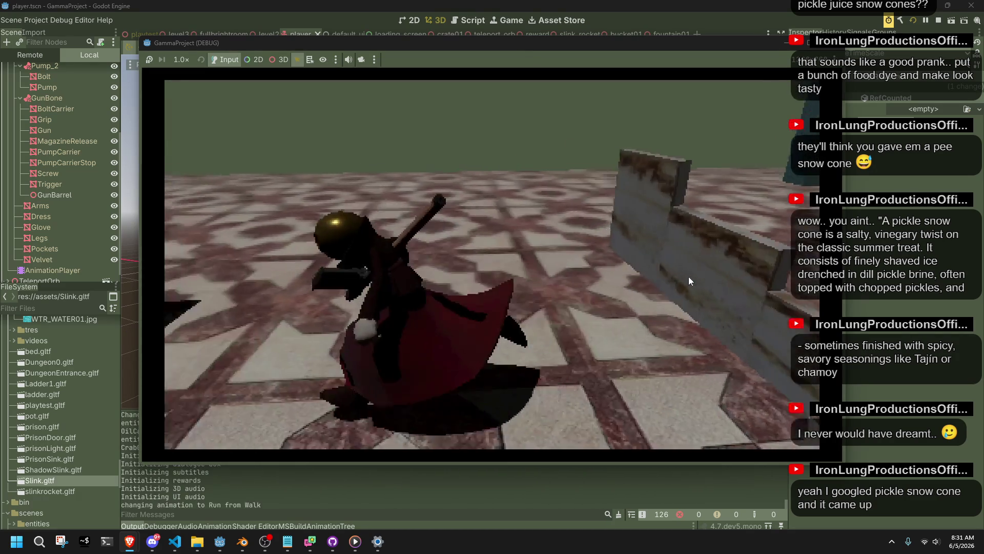
key("w")
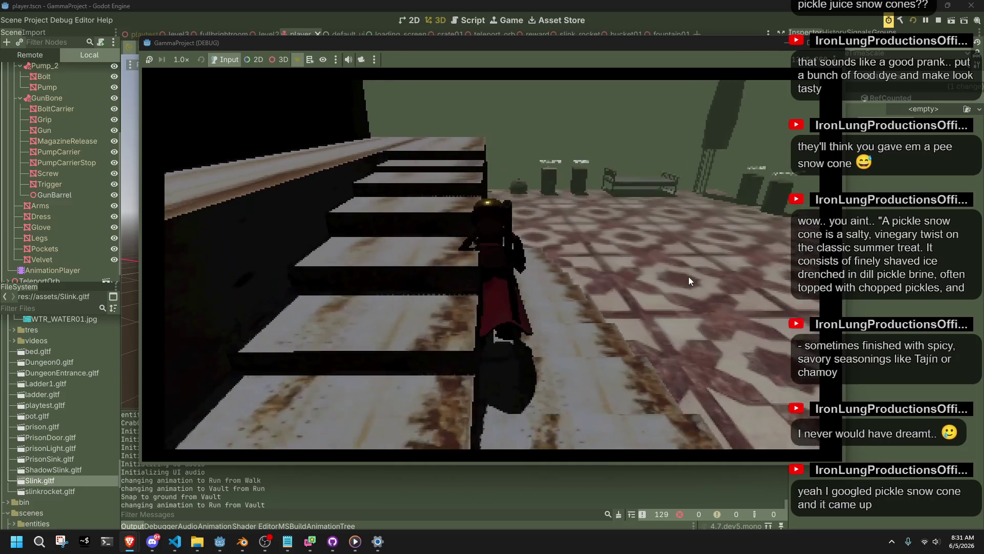
key("w")
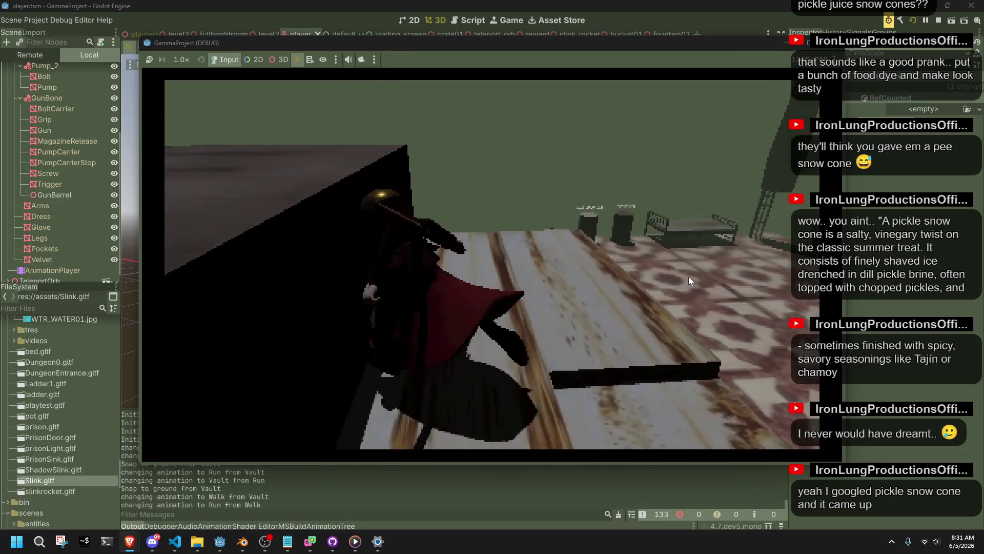
key("w")
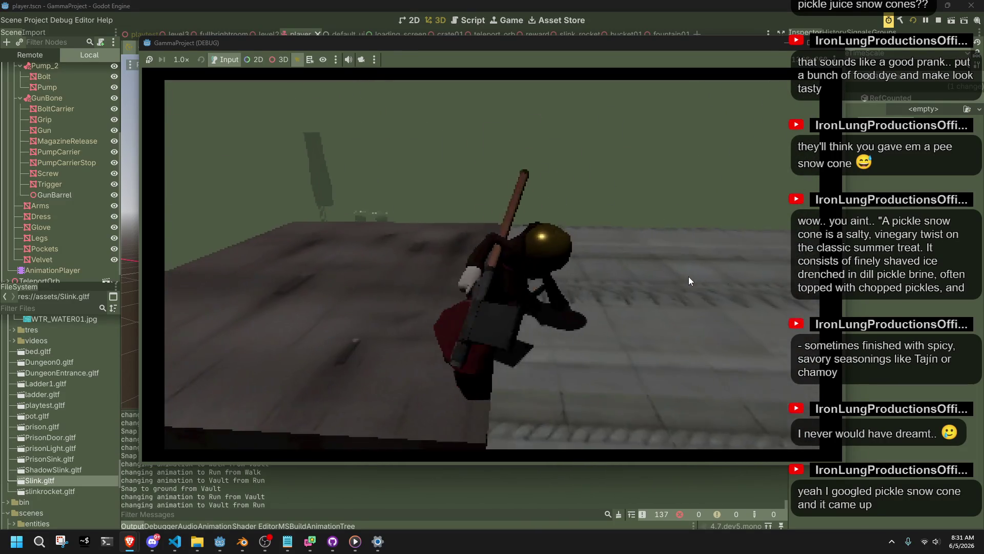
key("w")
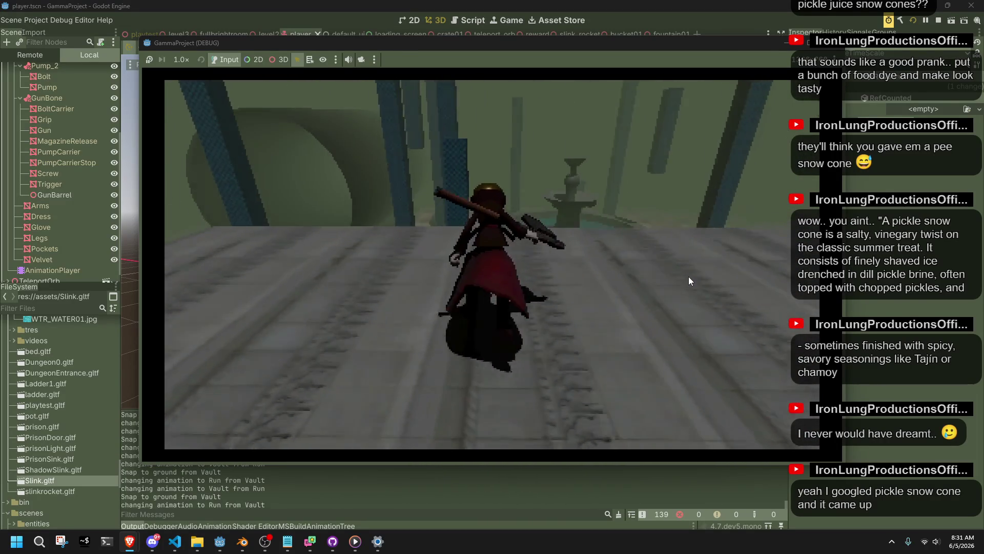
key("w")
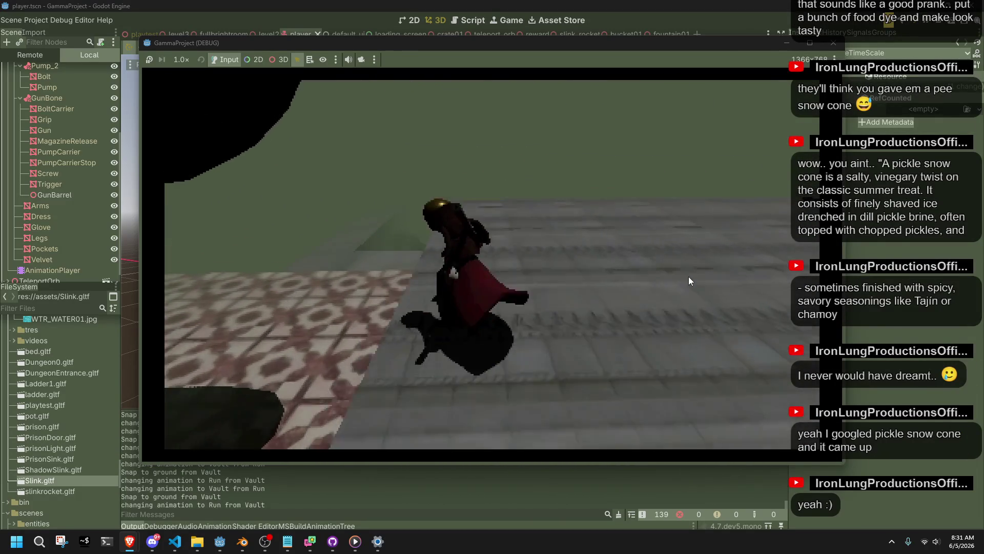
key("space")
key("w")
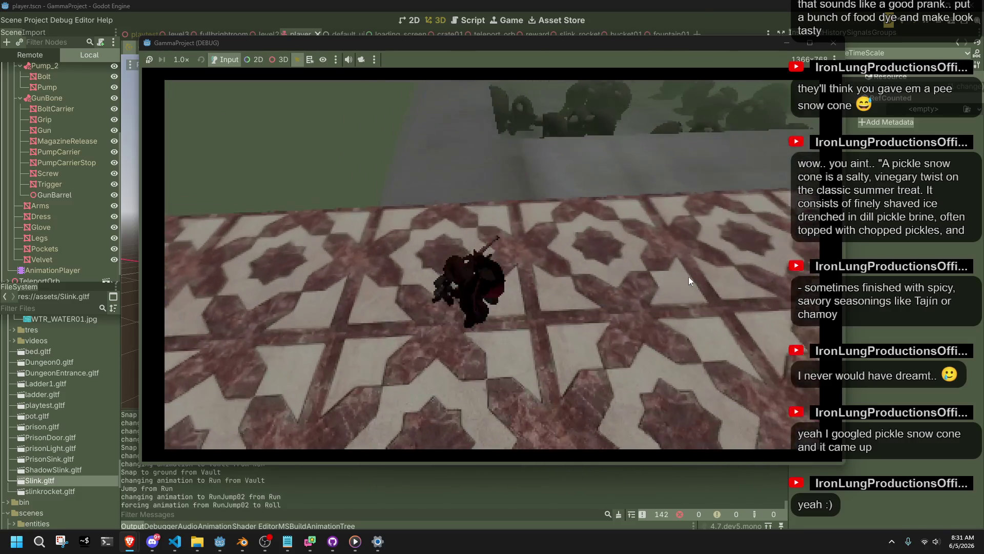
key("w")
key("space")
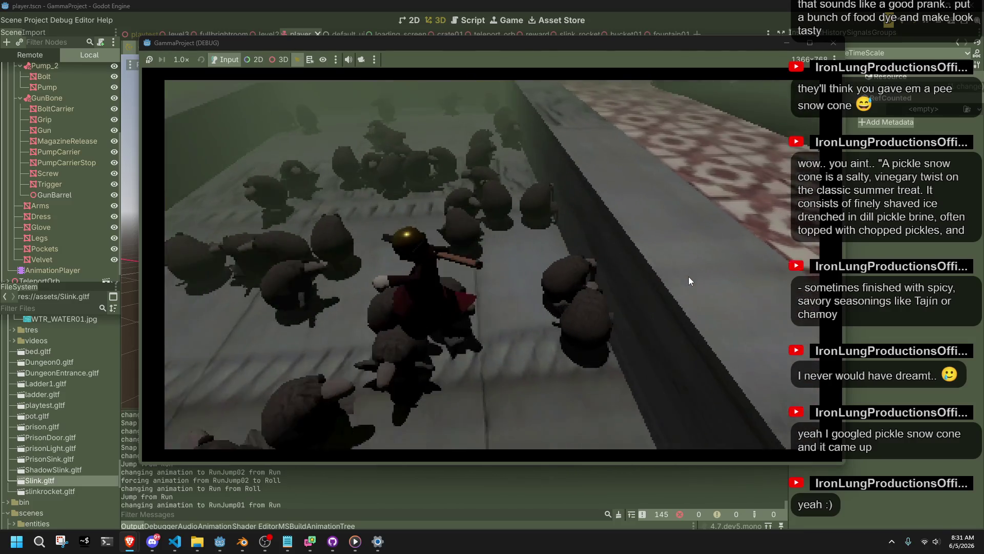
key("w")
key("space")
key("space")
key("space")
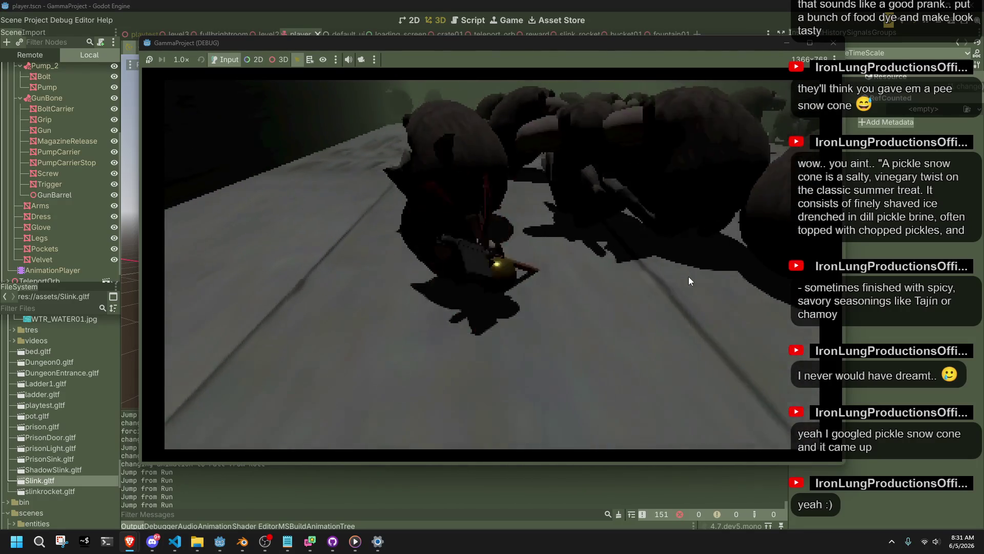
key("w")
key("space")
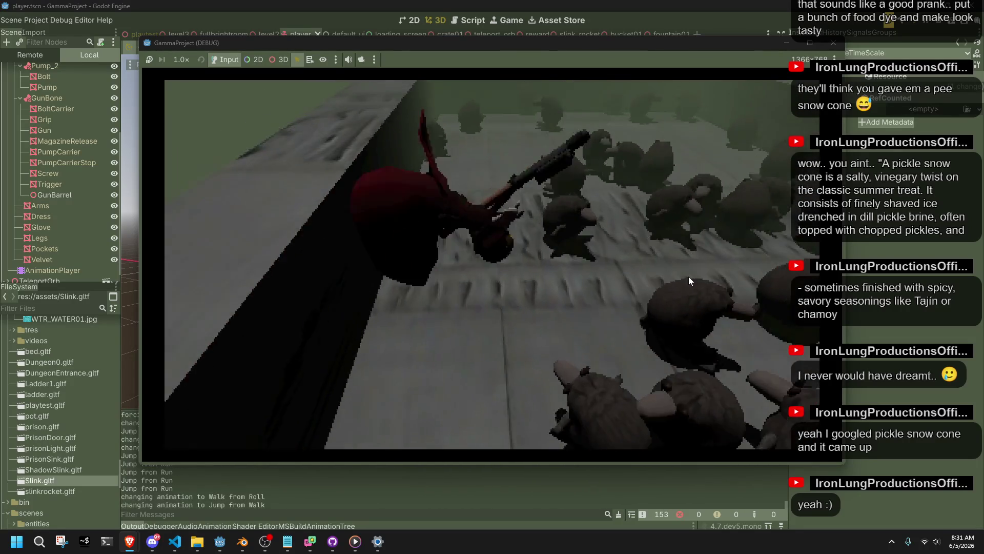
key("w")
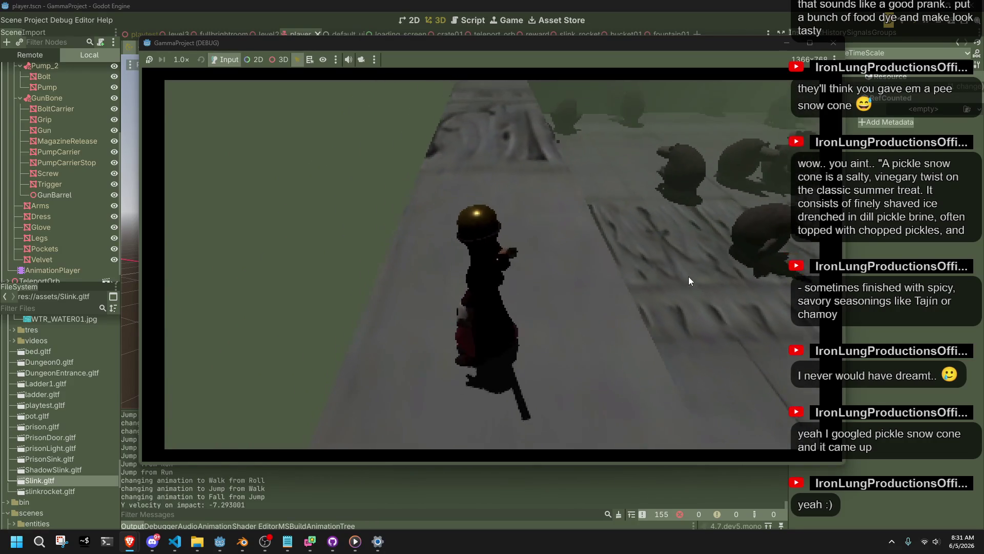
- Jump along the wall, vault onto the ledge, and jump off it rolling on landing
key("a")
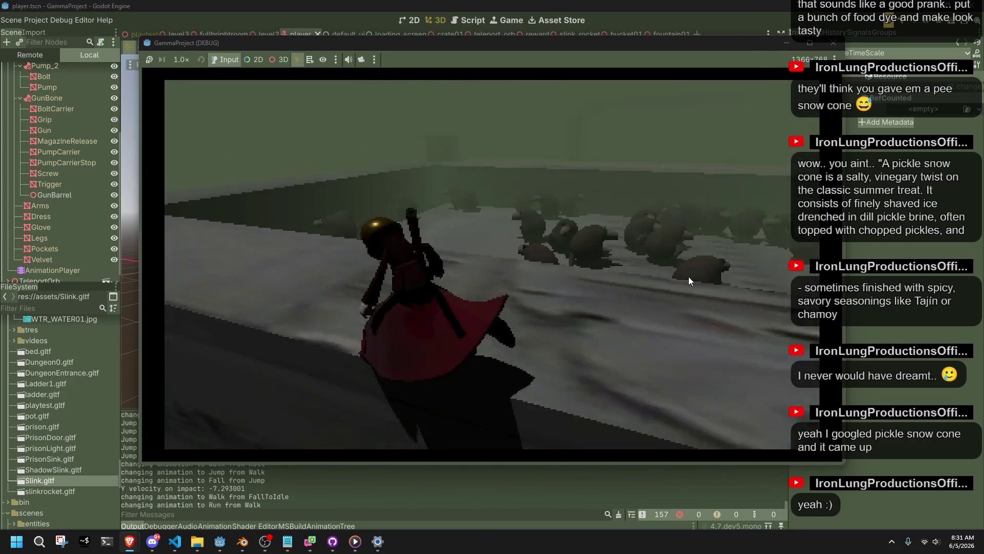
key("space")
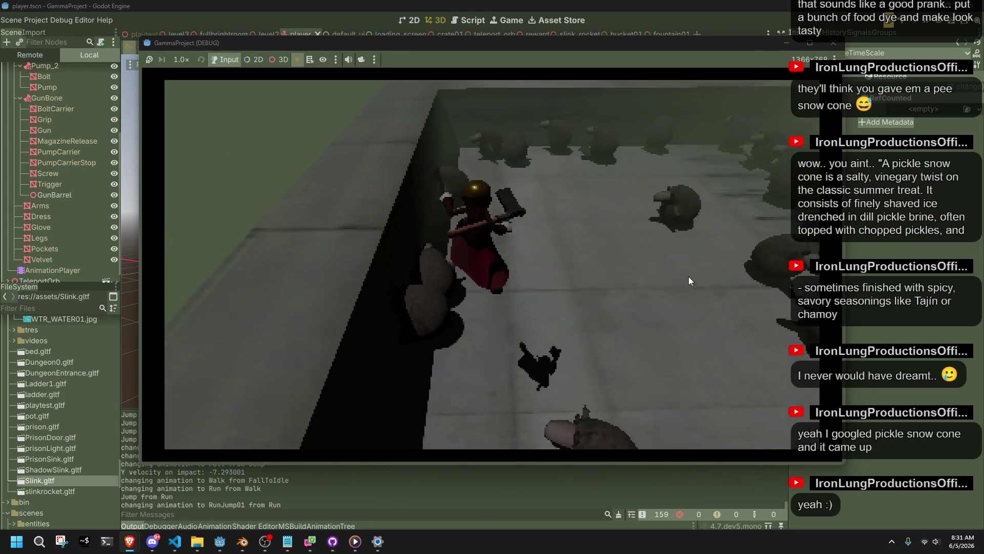
key("w")
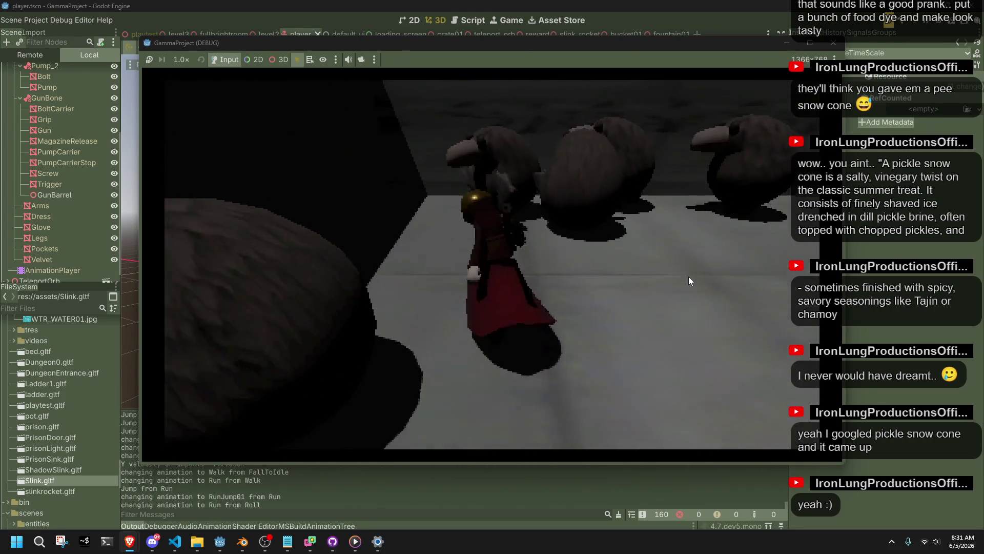
key("space")
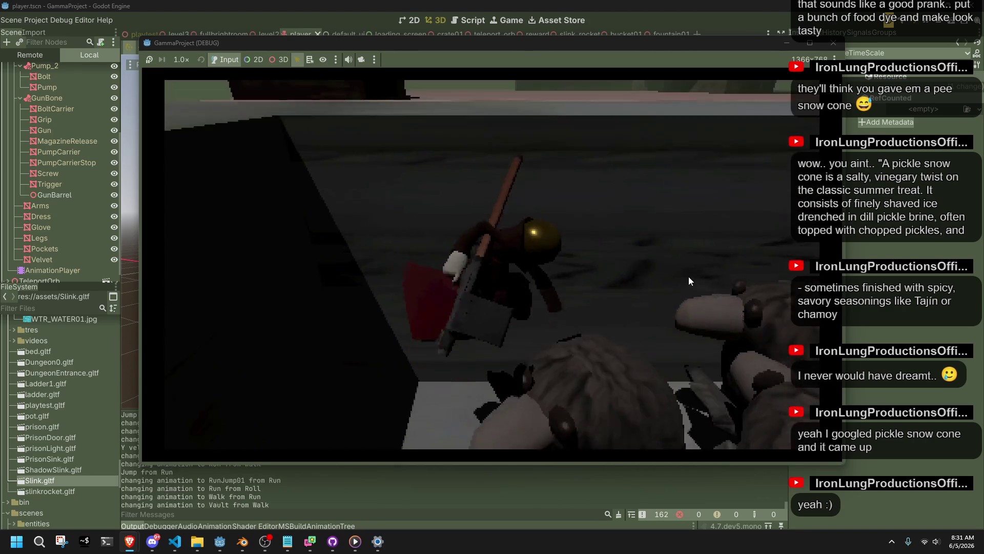
key("space")
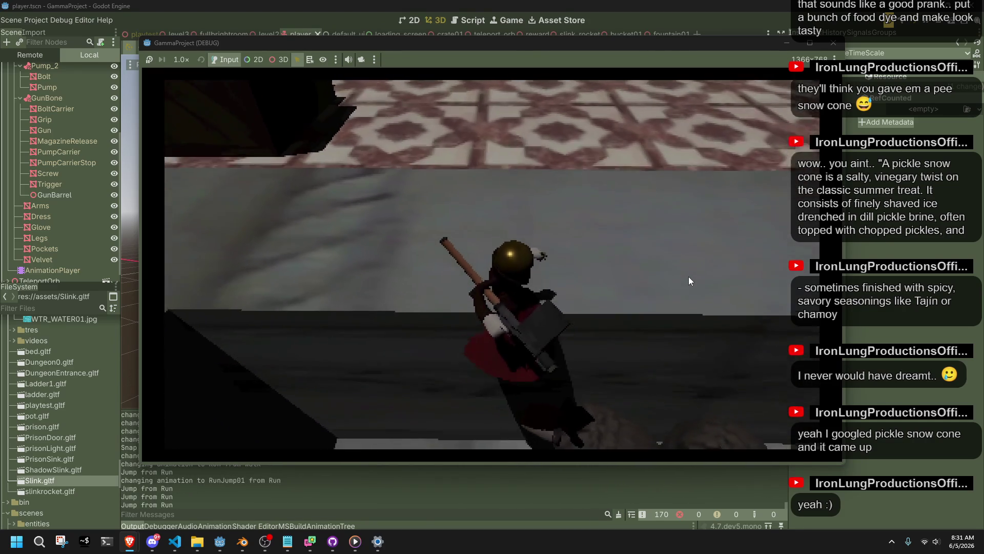
key("w")
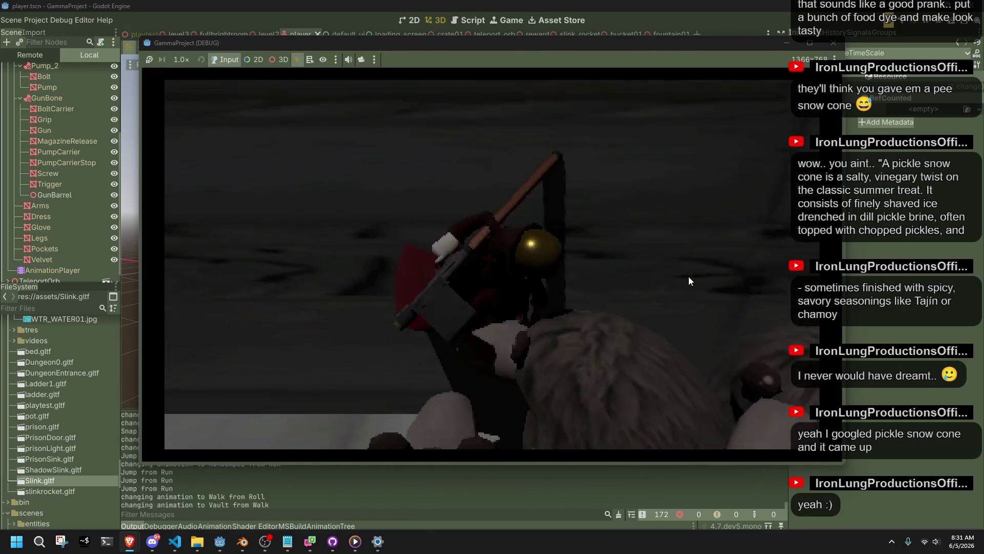
key("space")
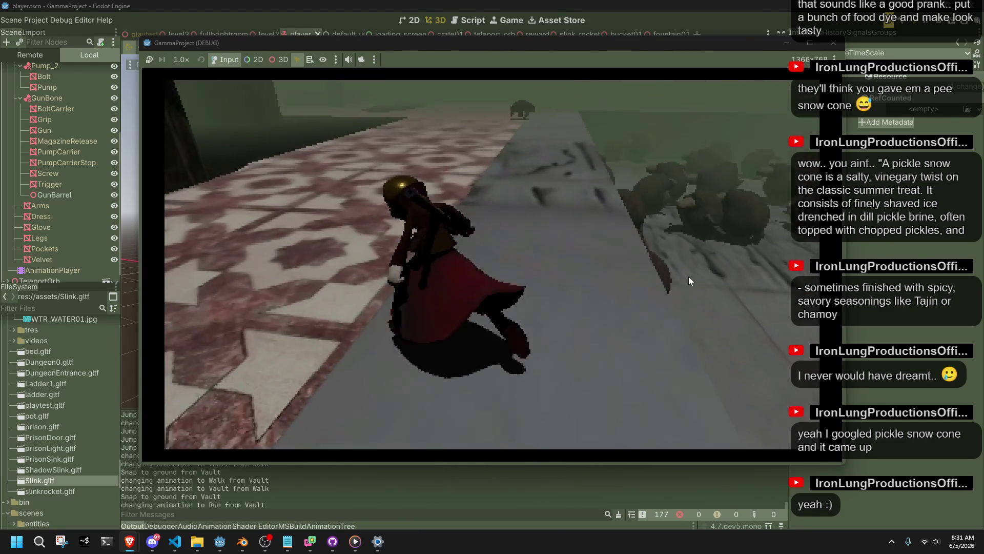
key("space")
key("w")
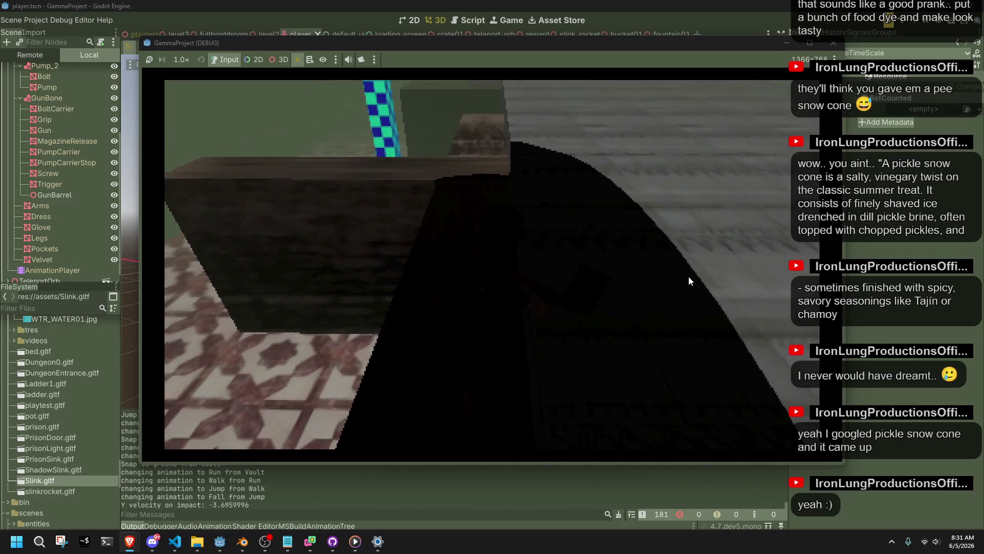
key("shift")
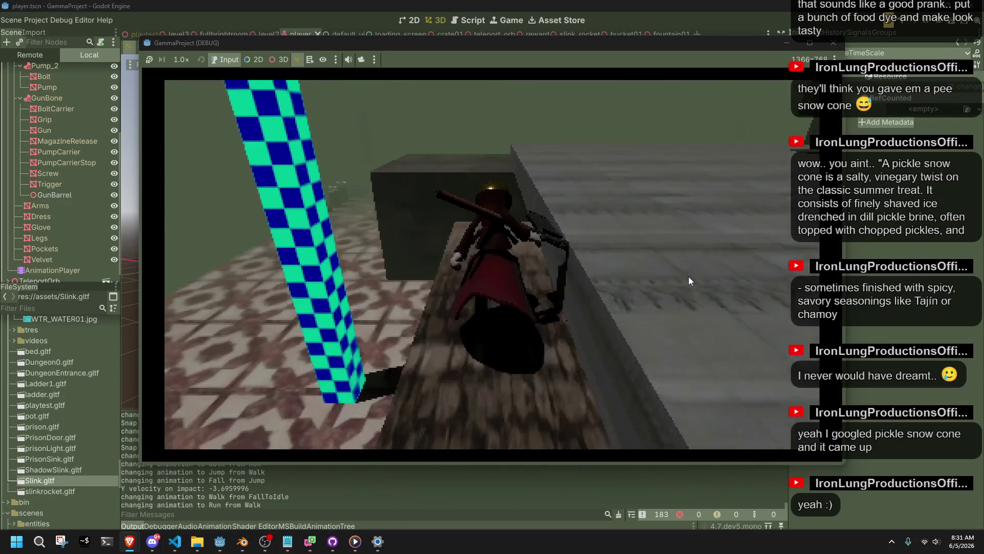
key("space")
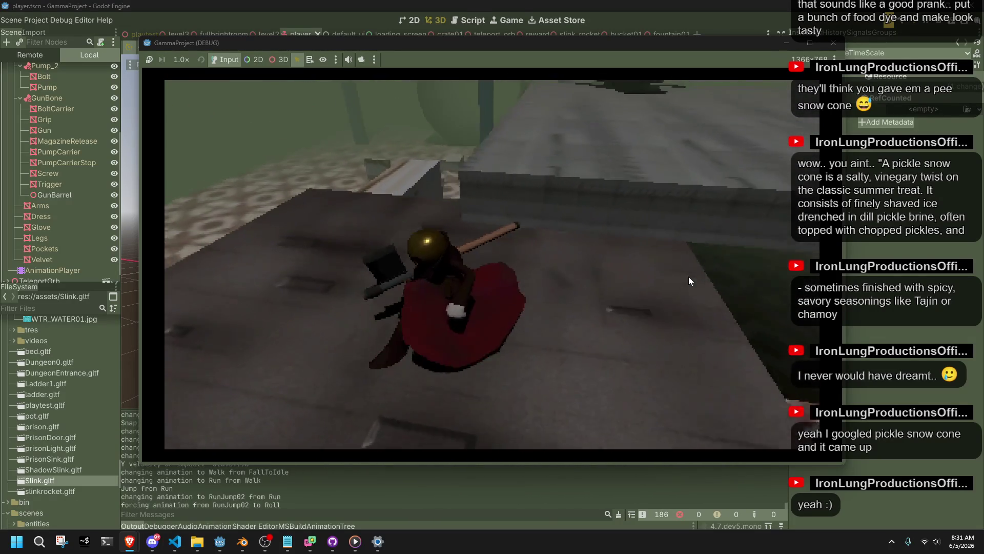
key("space")
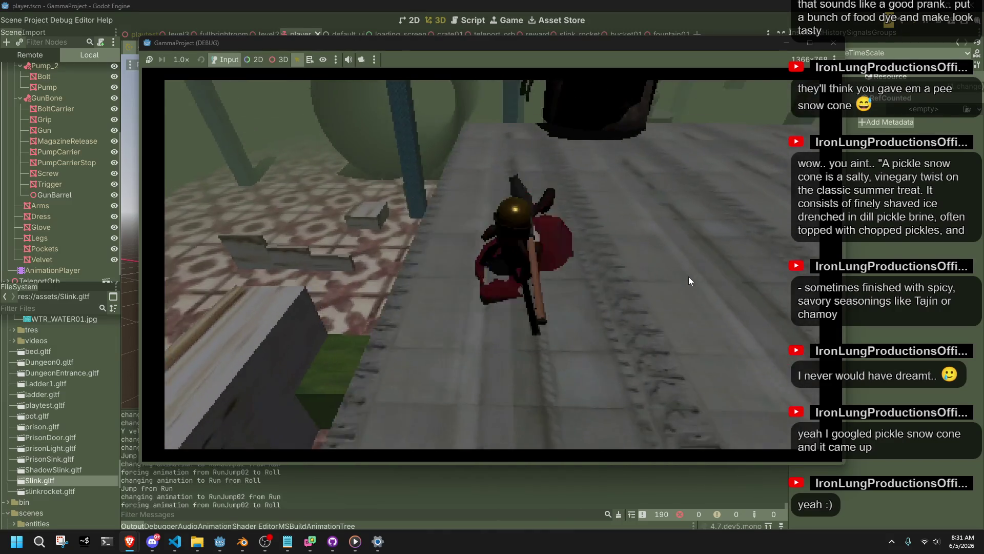
key("w")
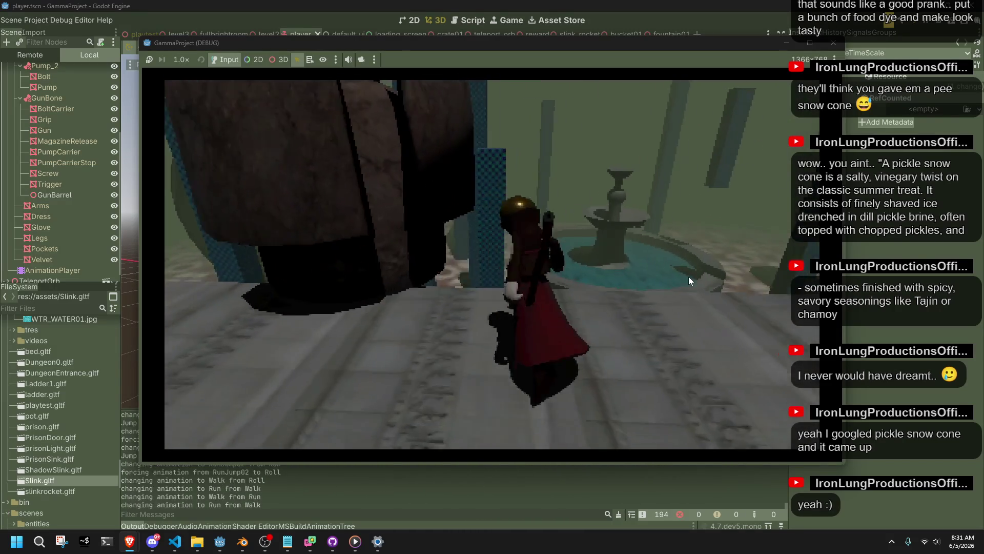
key("a")
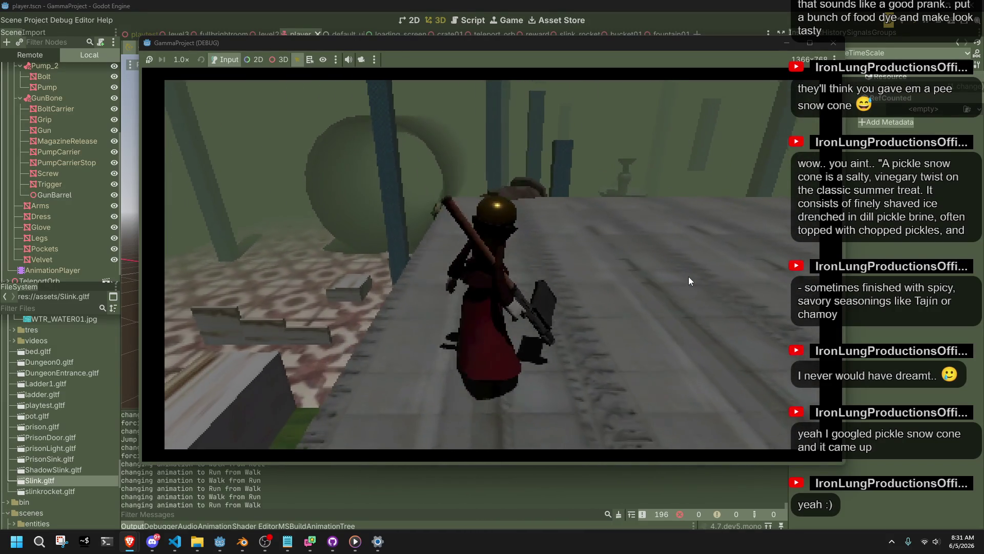
- Run off ledges and drop repeatedly to log impacts, ending beside the staircase
key("a")
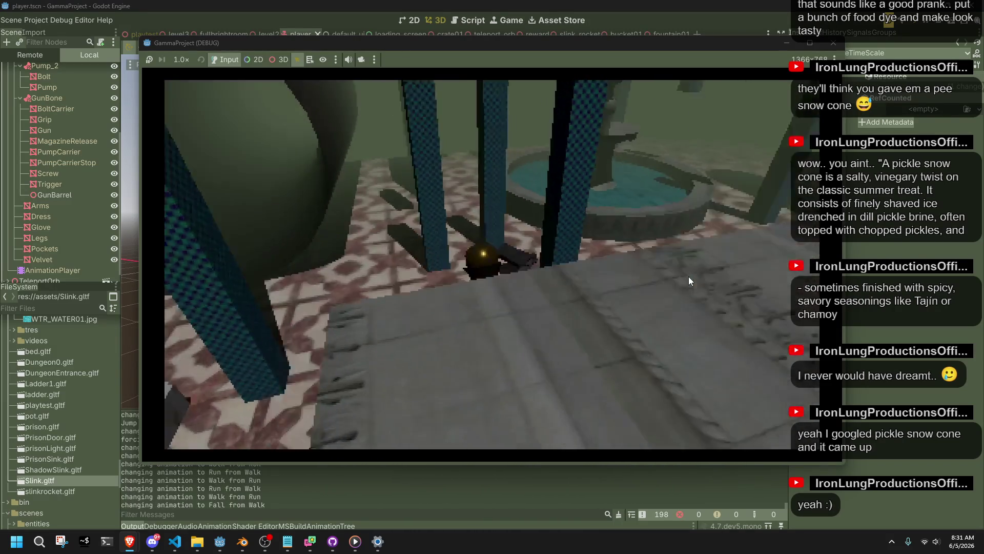
key("w")
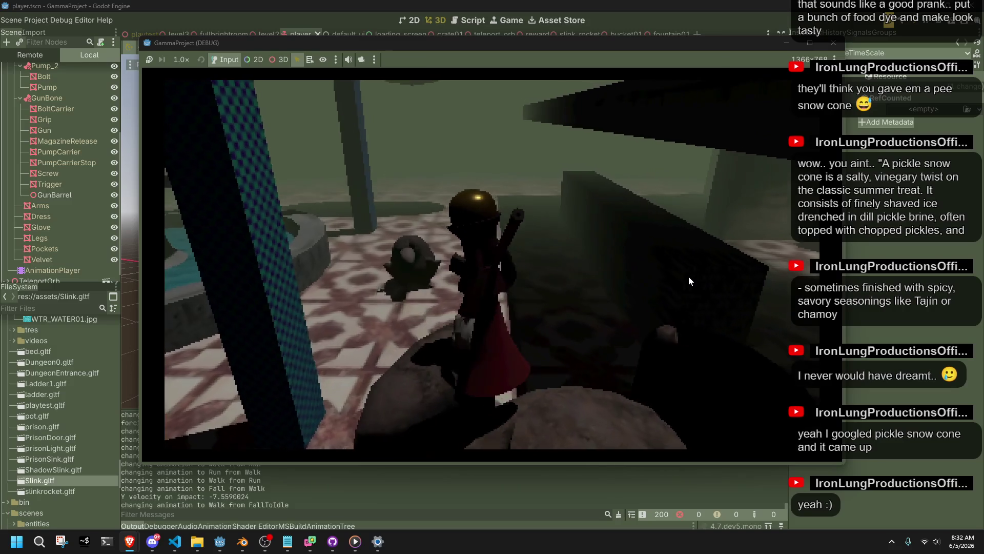
key("space")
key("w")
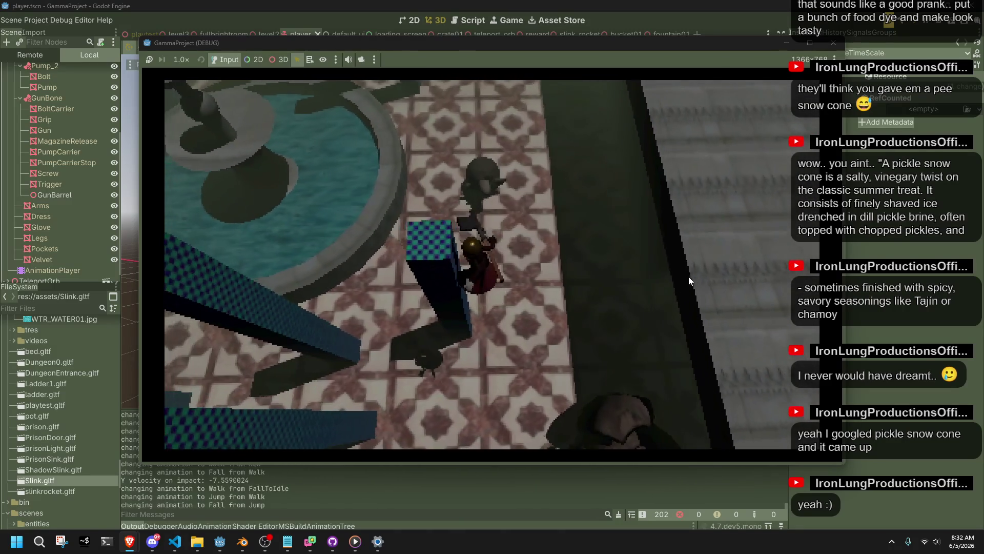
key("w")
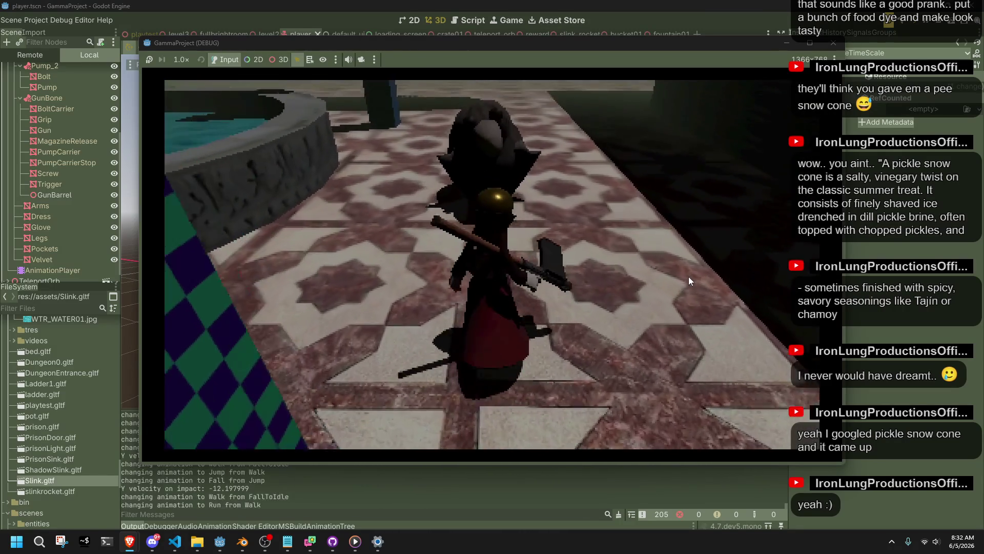
key("w")
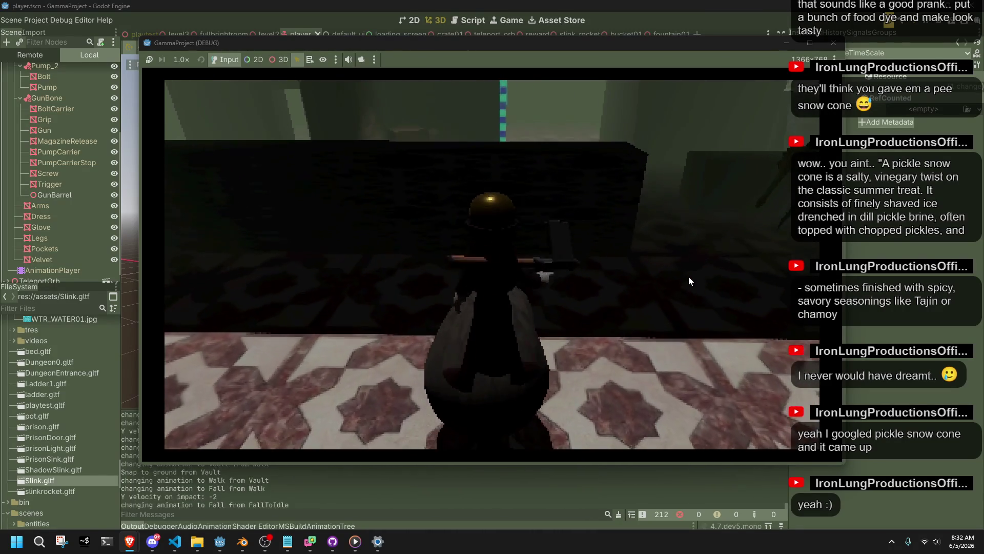
key("w")
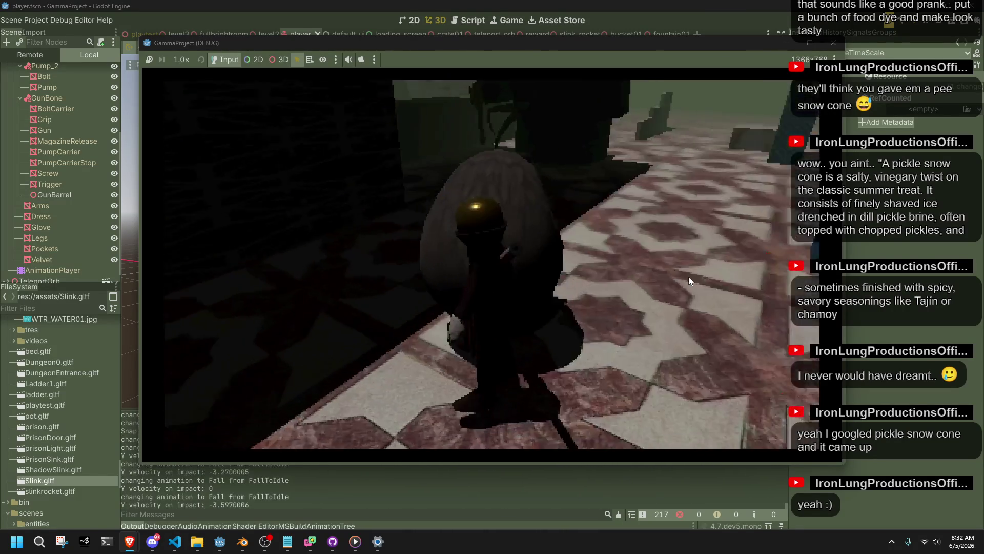
key("w")
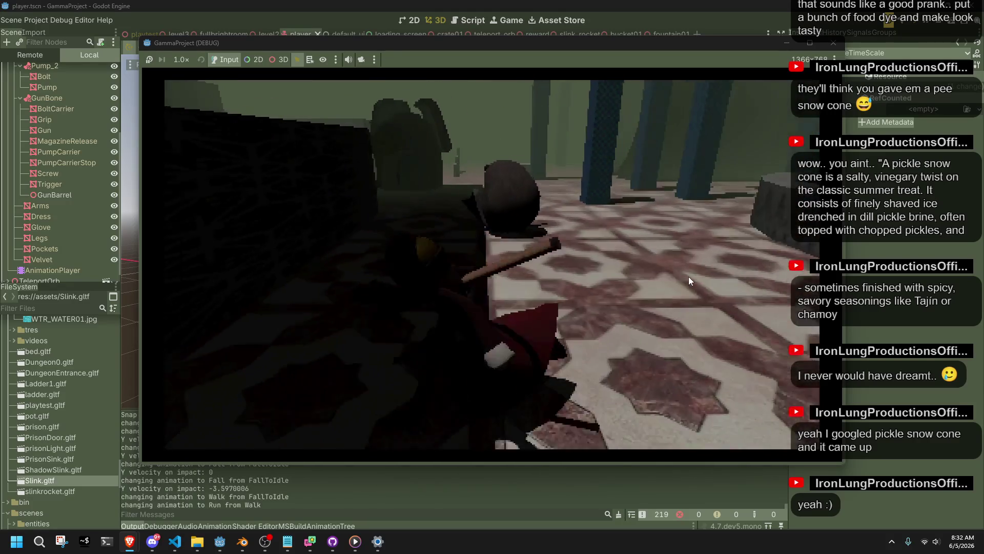
key("w")
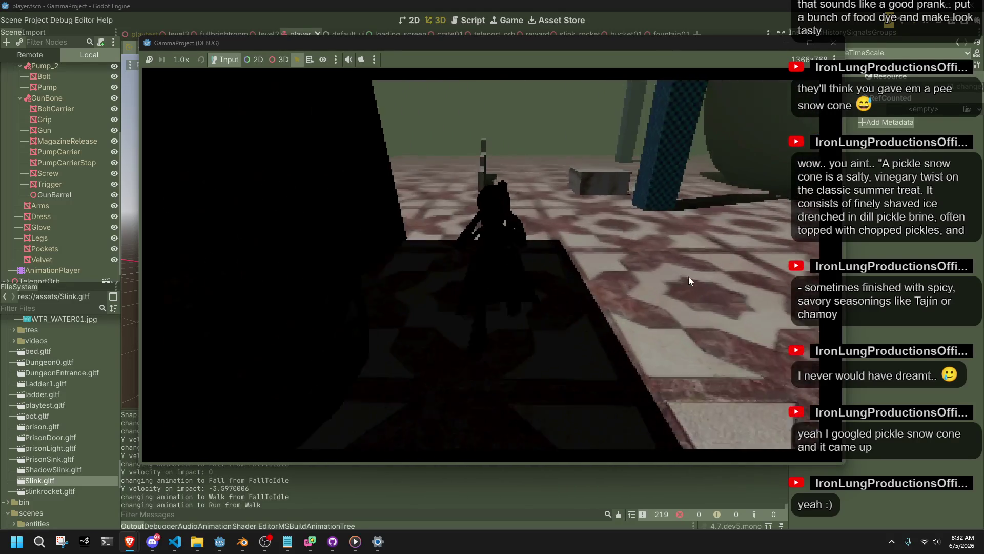
key("w")
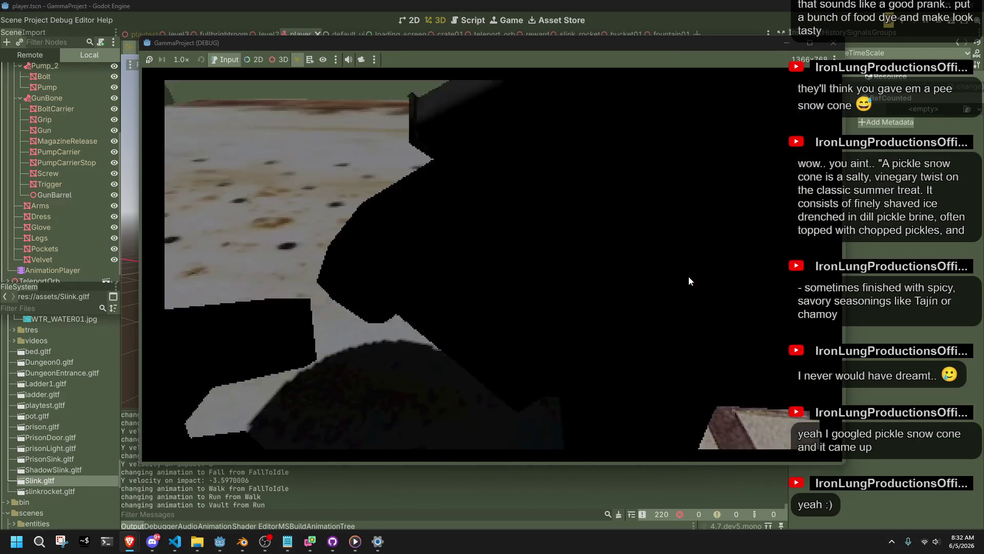
key("w")
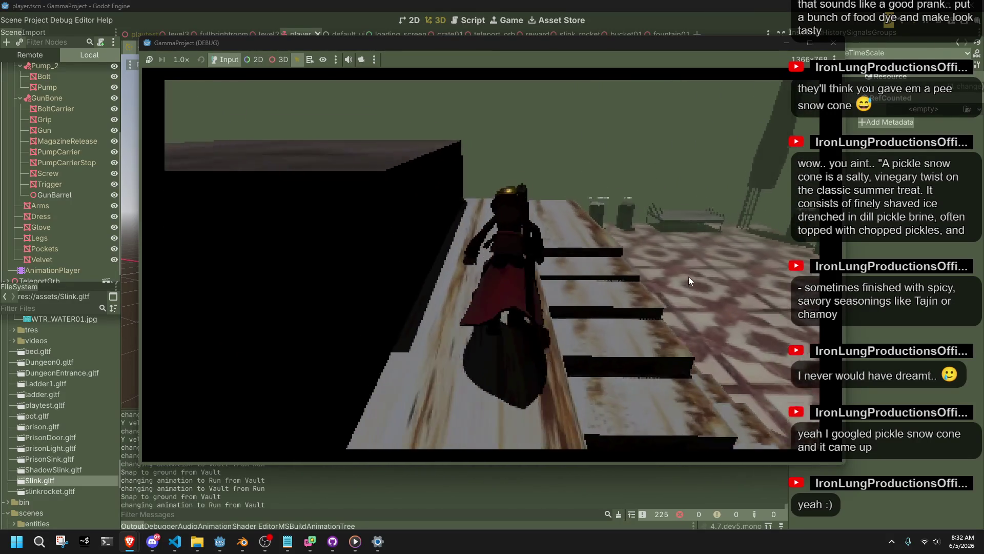
key("w")
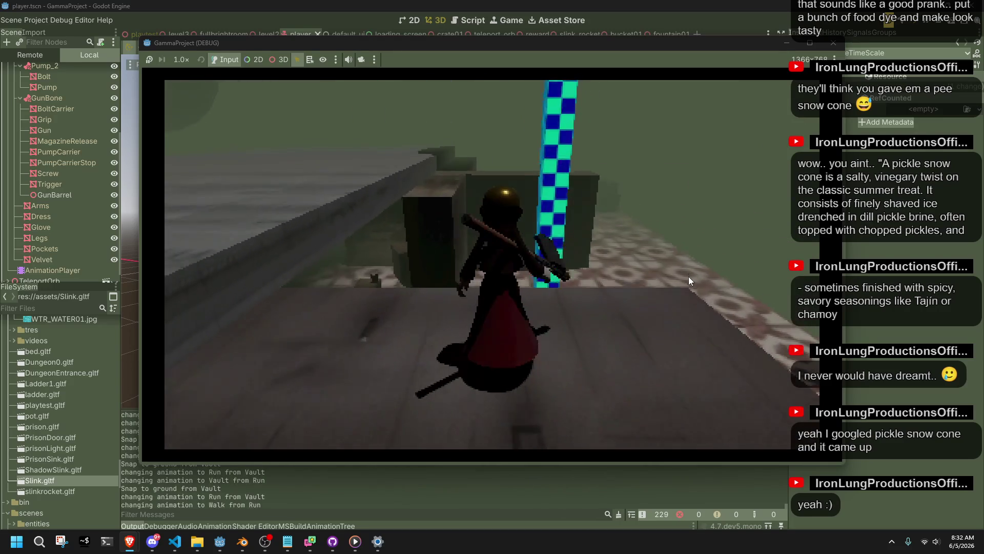
key("space")
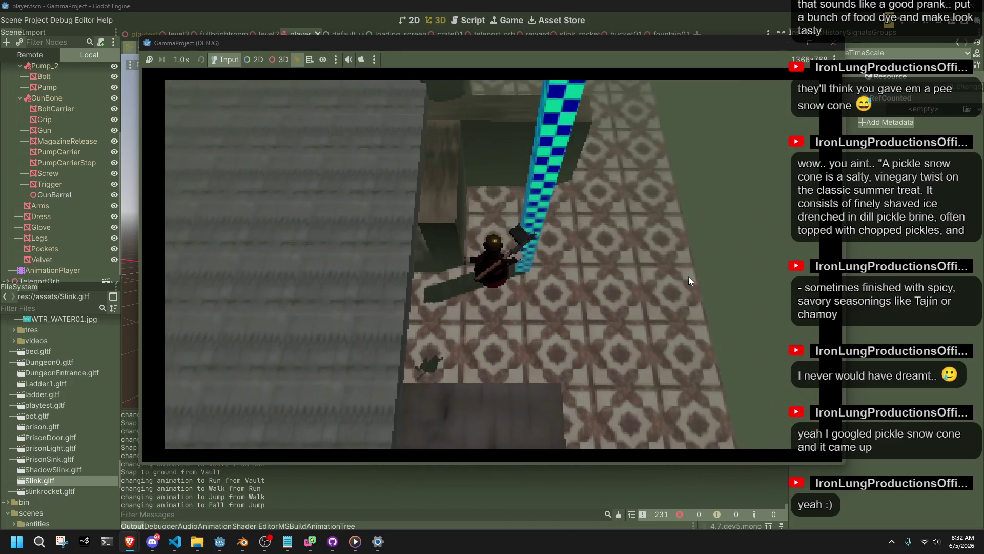
key("w")
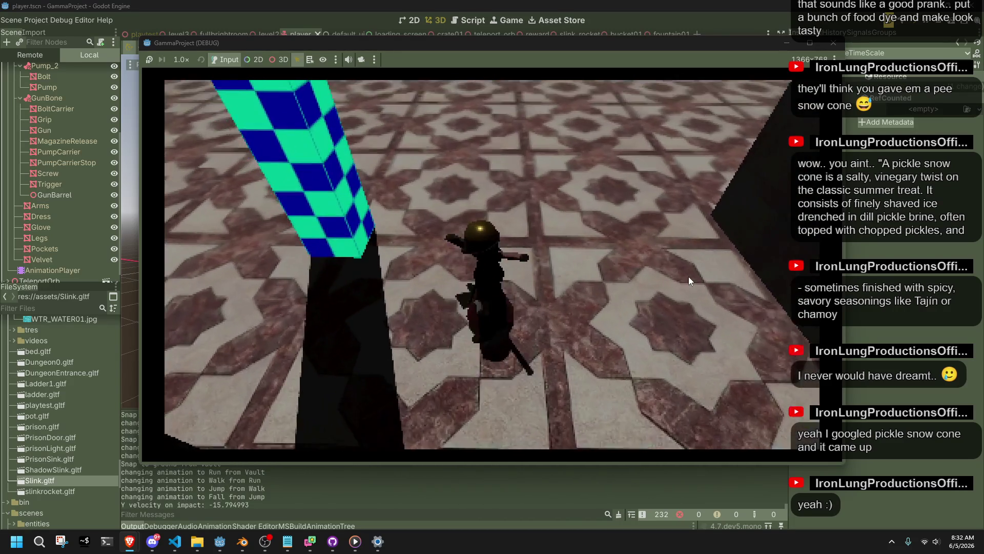
key("a")
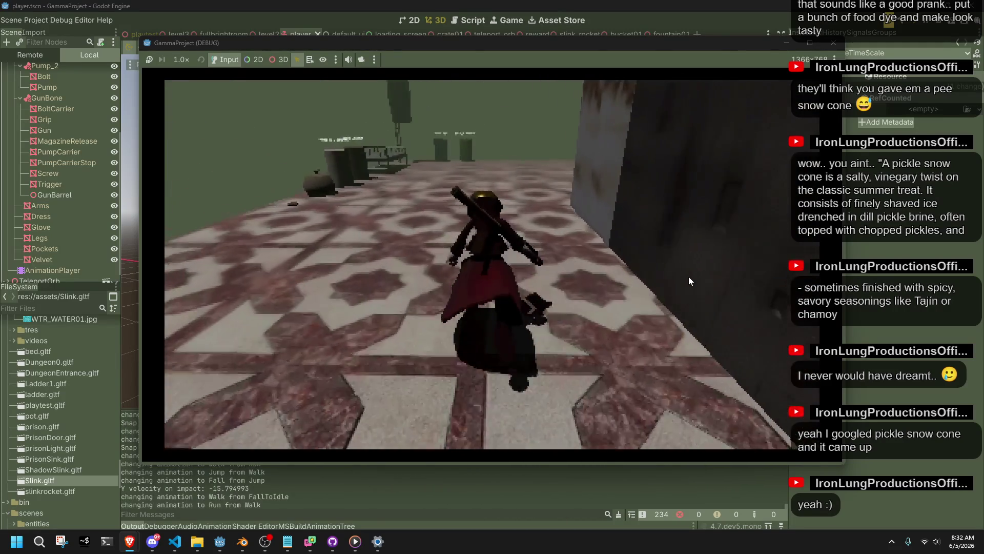
key("d")
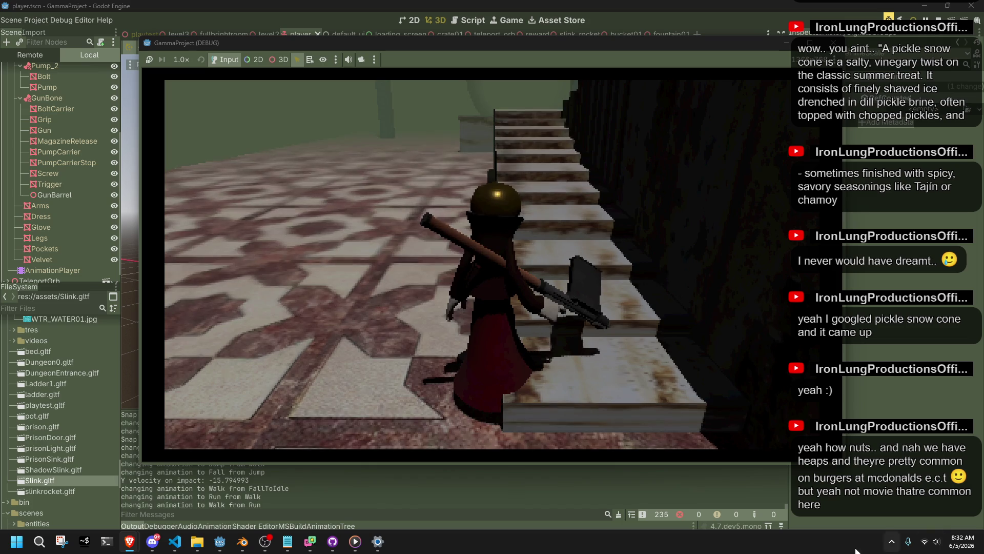
- Bring Visual Studio Code back to the front on Player.cs's FallToIdle landing block
mouse_move(245, 538)
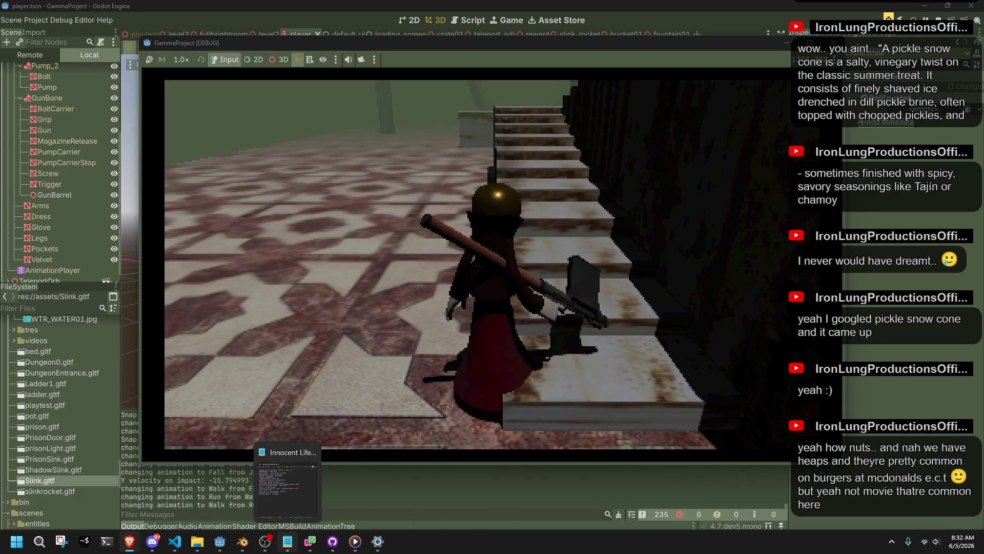
left_click(172, 549)
- Paste InverseLerp(7f, 17f) and Lerp(1.2f, 0.6f) lines over the old landing math, indented into the block
key("Down")
key("Down")
key("Down")
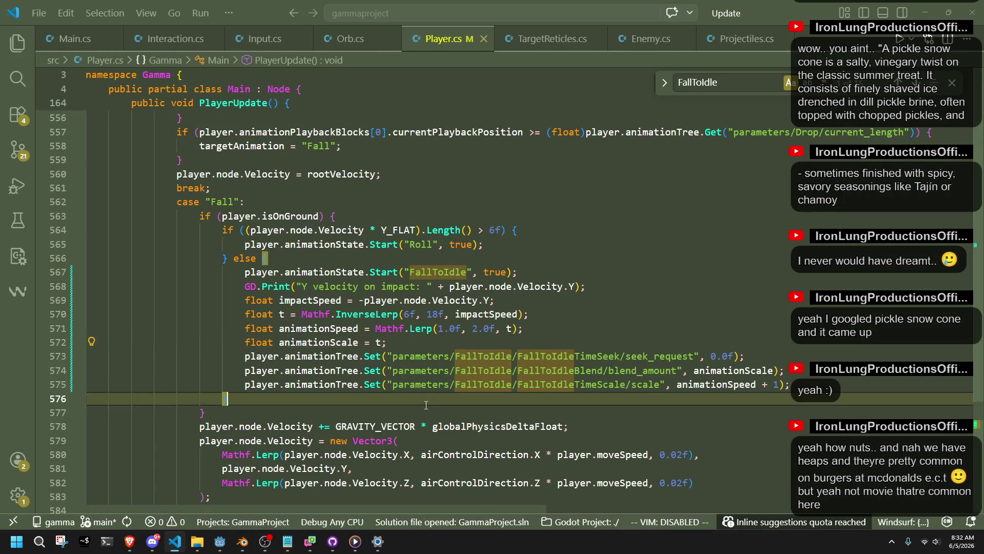
left_click_drag(410, 337, 245, 307)
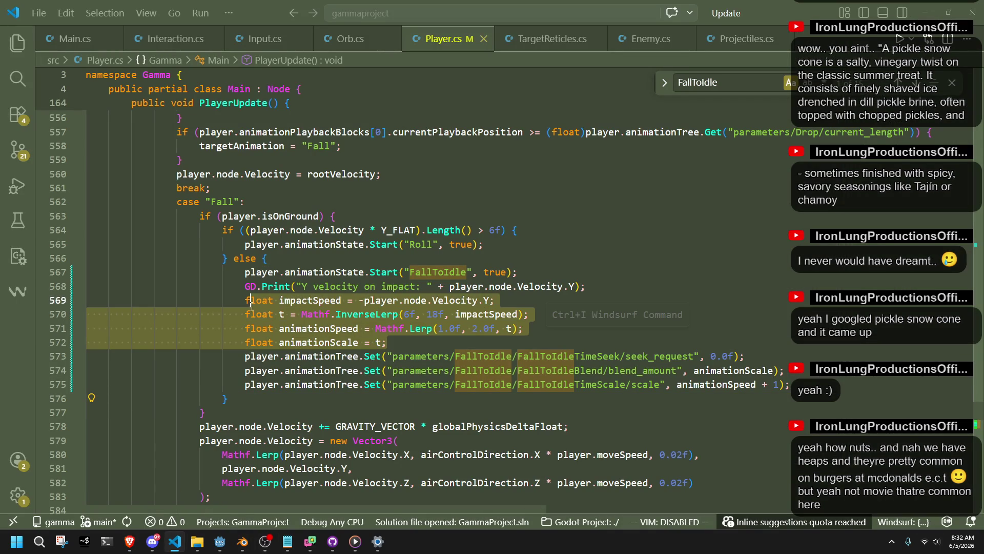
type("float impactSpeed = -player.node.Velocity.Y;  float t = Mathf.InverseLerp(7f, 17f, impactSpeed);  float animationSpeed = Mathf.Lerp(1.2f, 0.6f, t); float animationScale = t;")
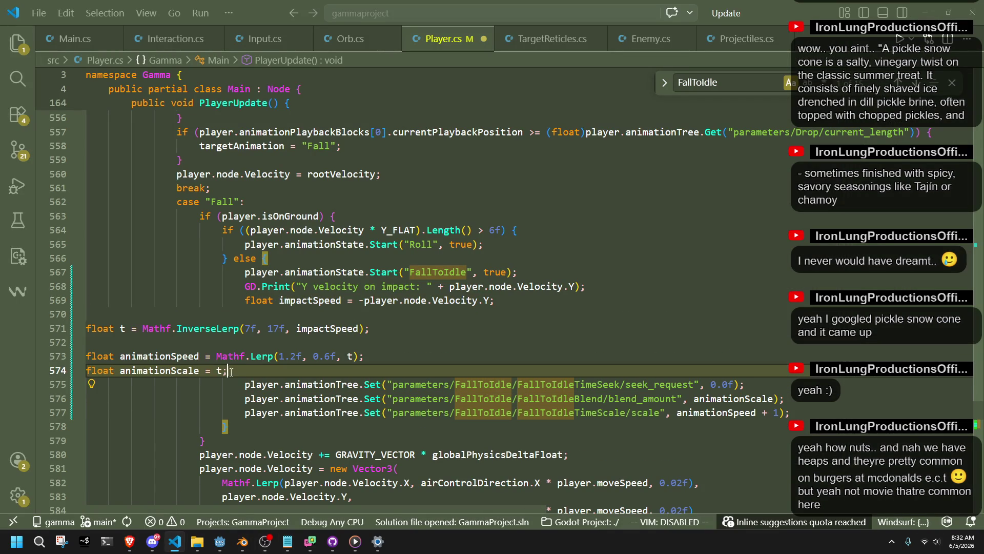
key("shift+Up")
key("shift+Up")
key("shift+Up")
key("Tab")
key("Tab")
key("Tab")
key("Tab")
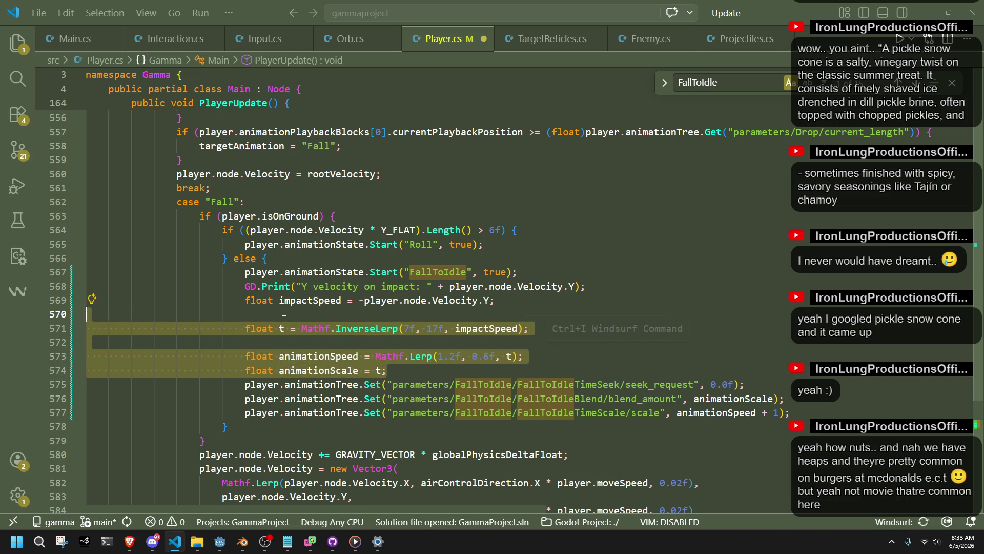
key("Escape")
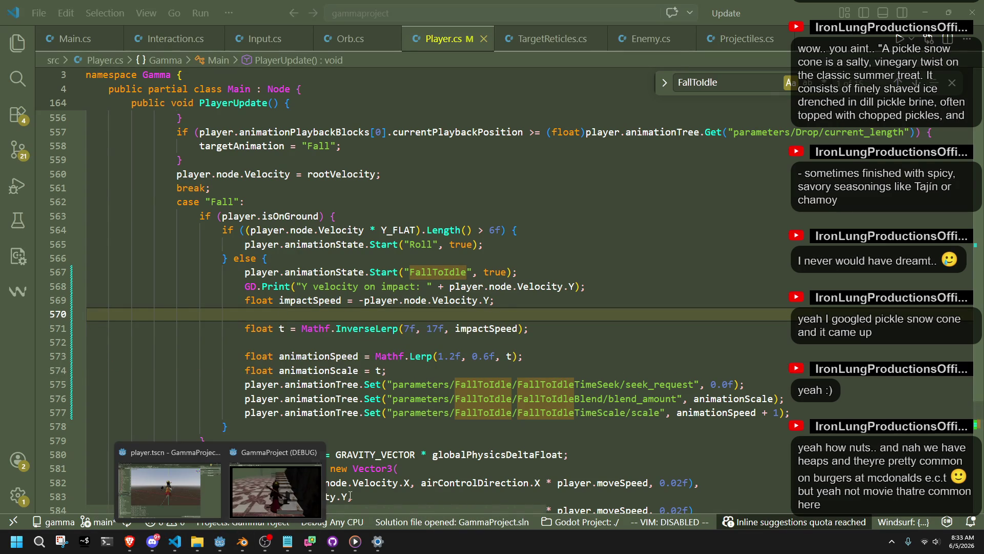
- Launch the game from Godot and jump and vault the character onto ledges
left_click(220, 541)
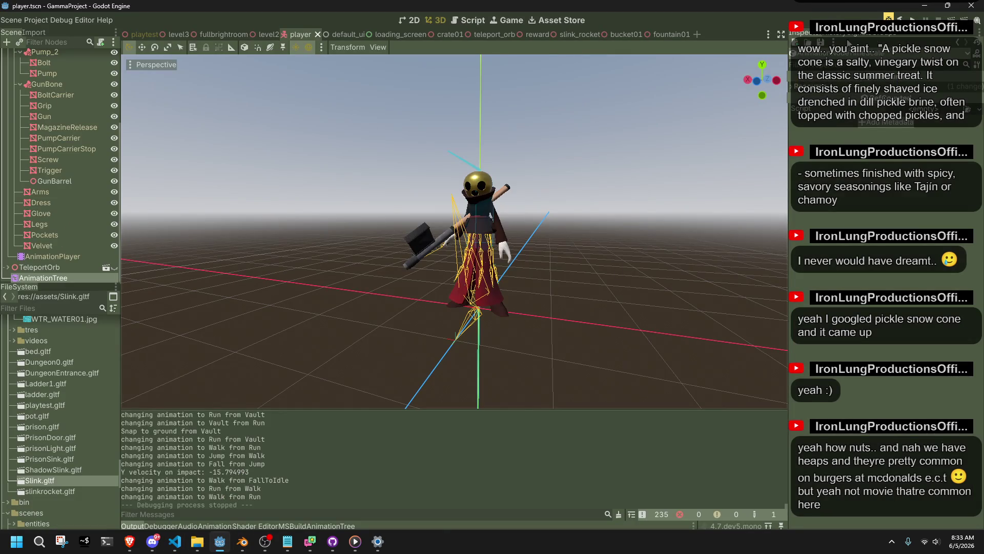
left_click(901, 17)
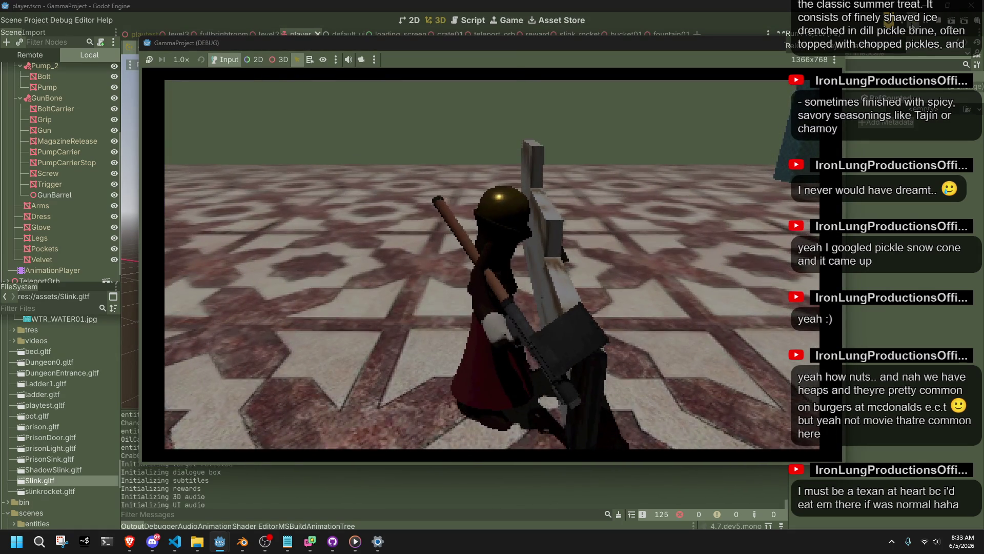
key("space")
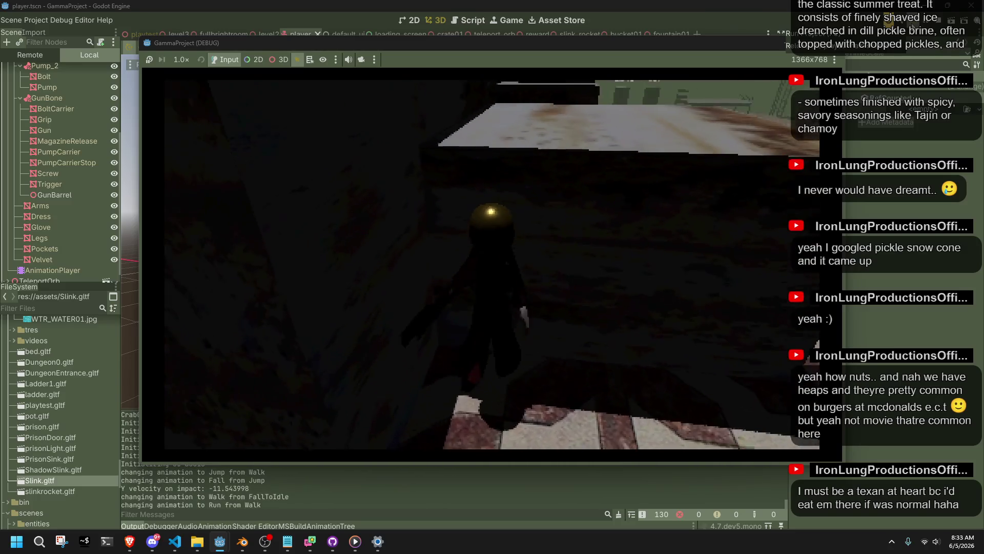
key("space")
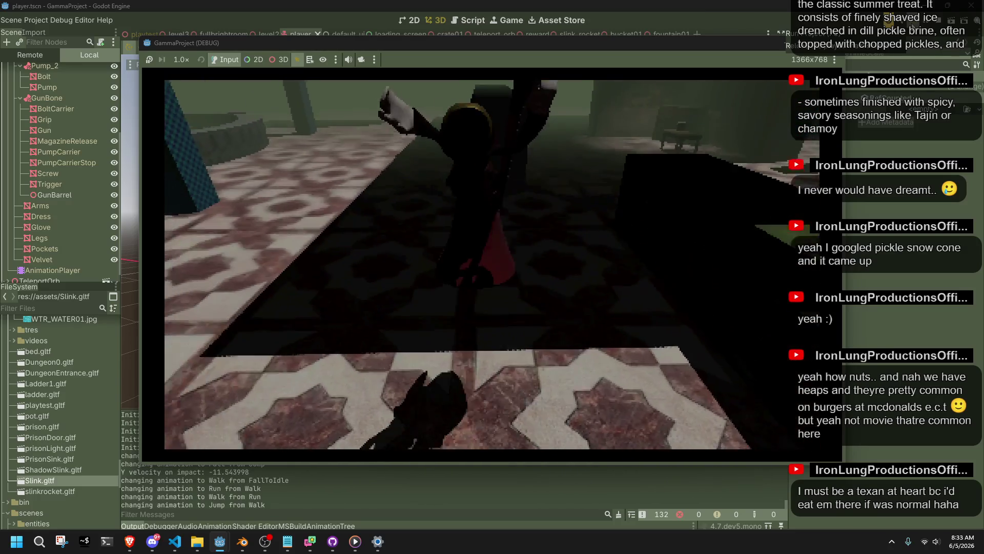
key("w")
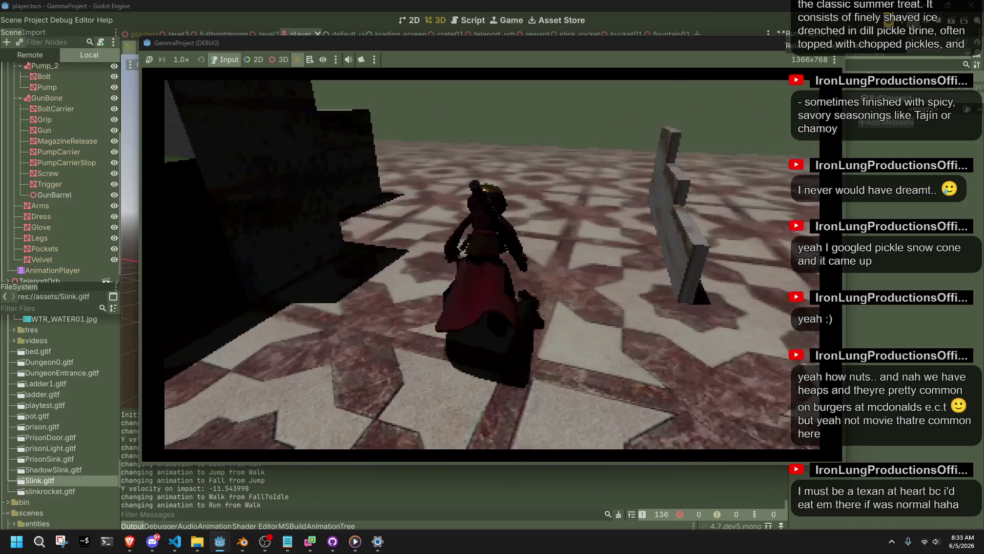
key("space")
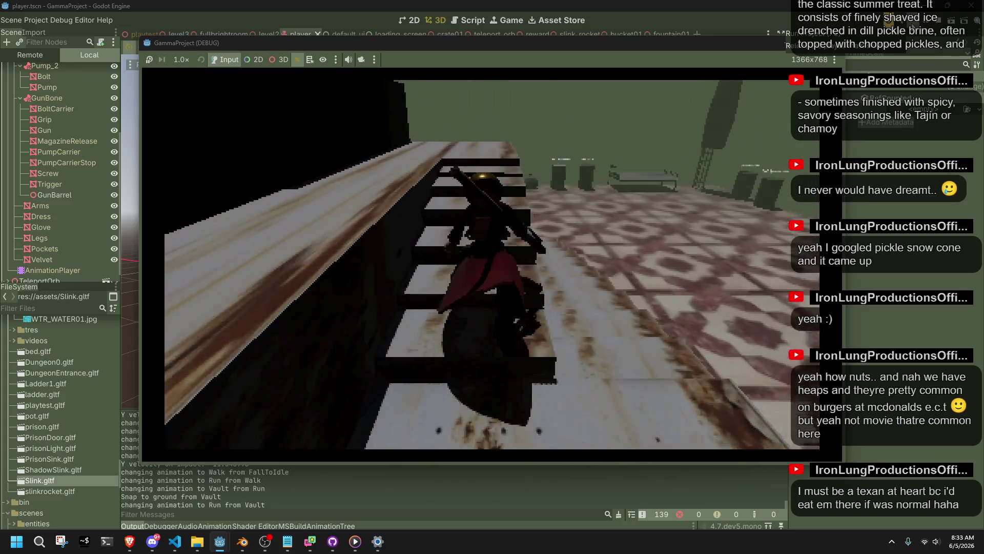
key("space")
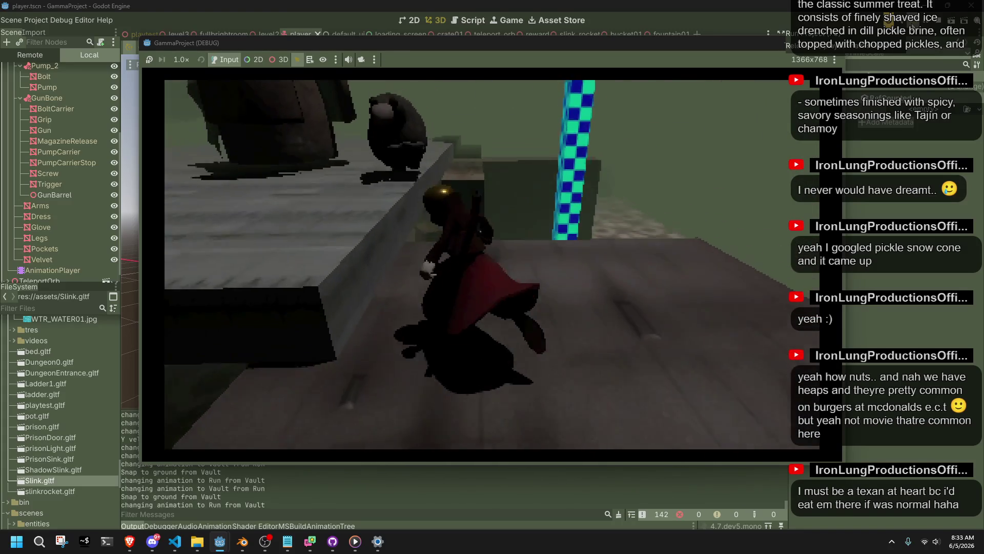
key("space")
- Walk, run and jump across the tiled floor to log landings, then stop with F8
key("space")
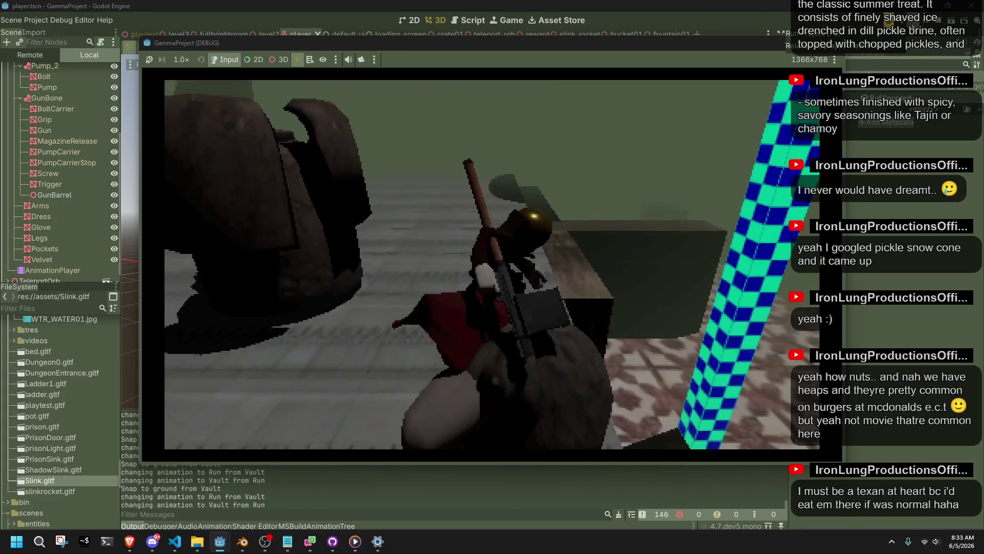
key("space")
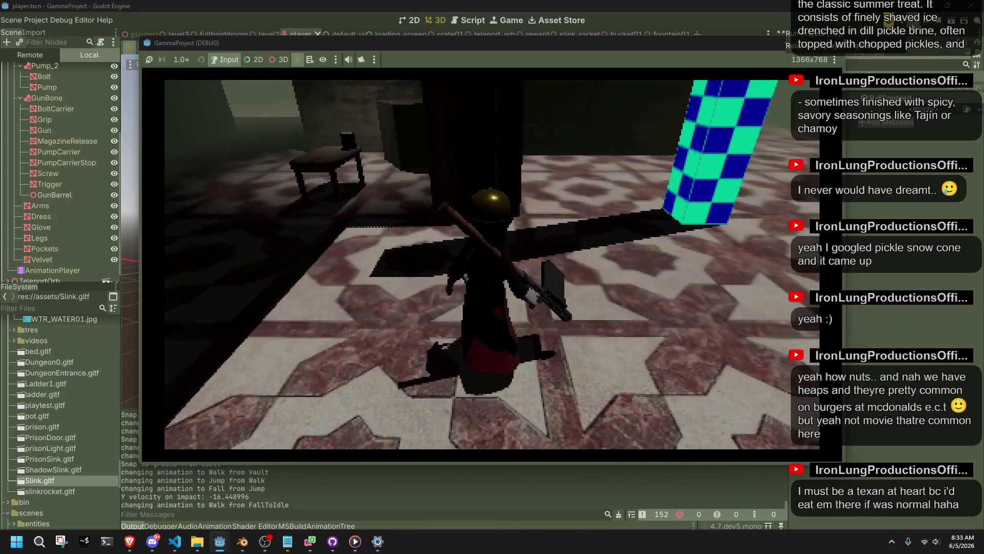
key("space")
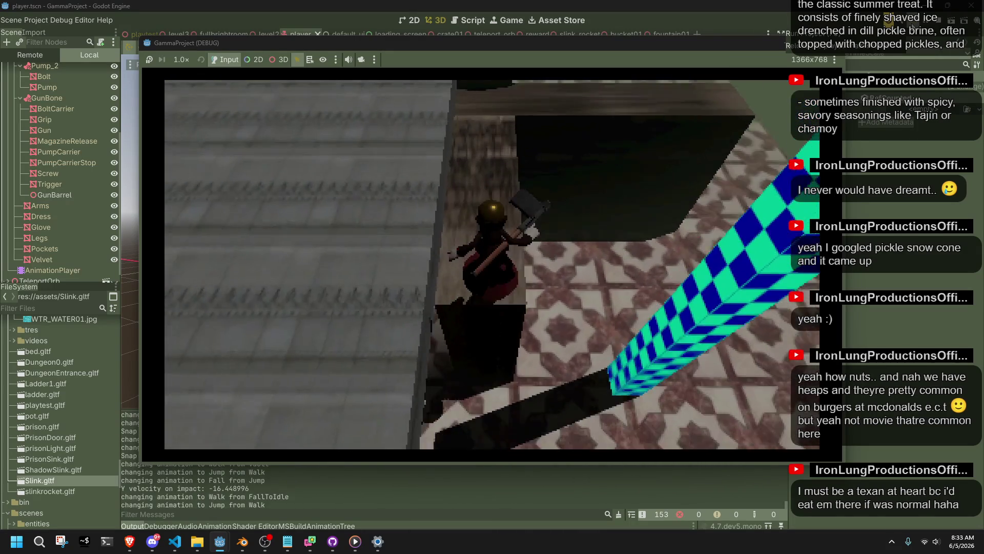
key("w")
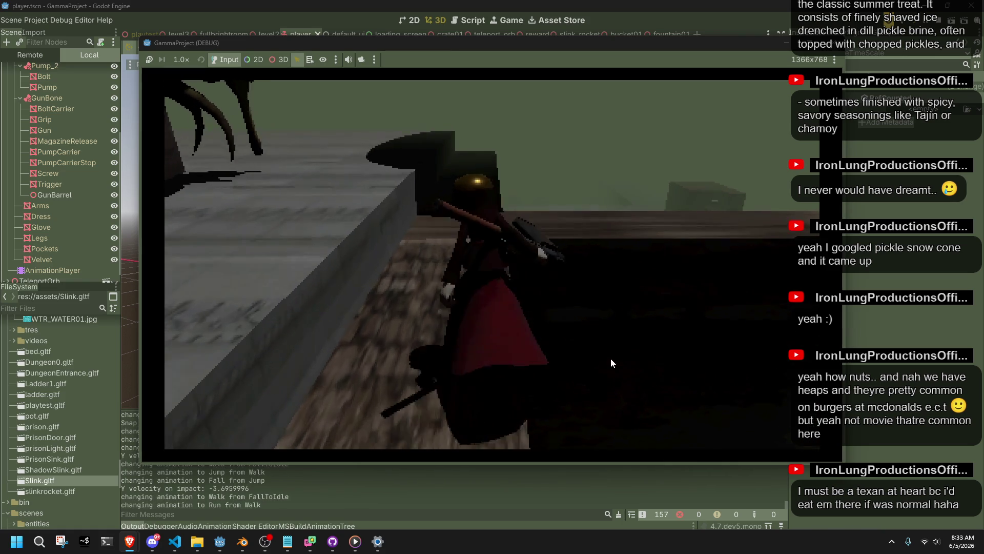
key("shift")
key("space")
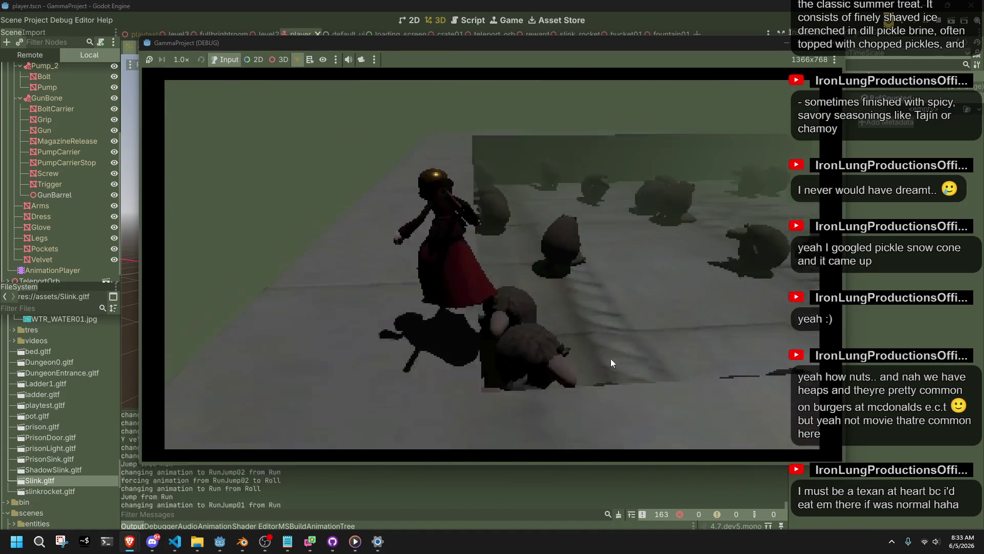
key("space")
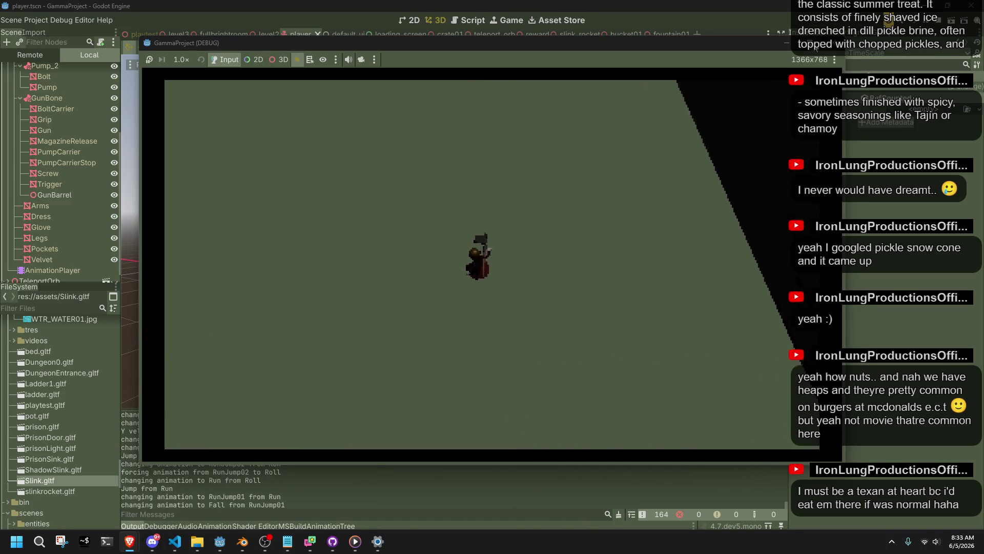
key("F8")
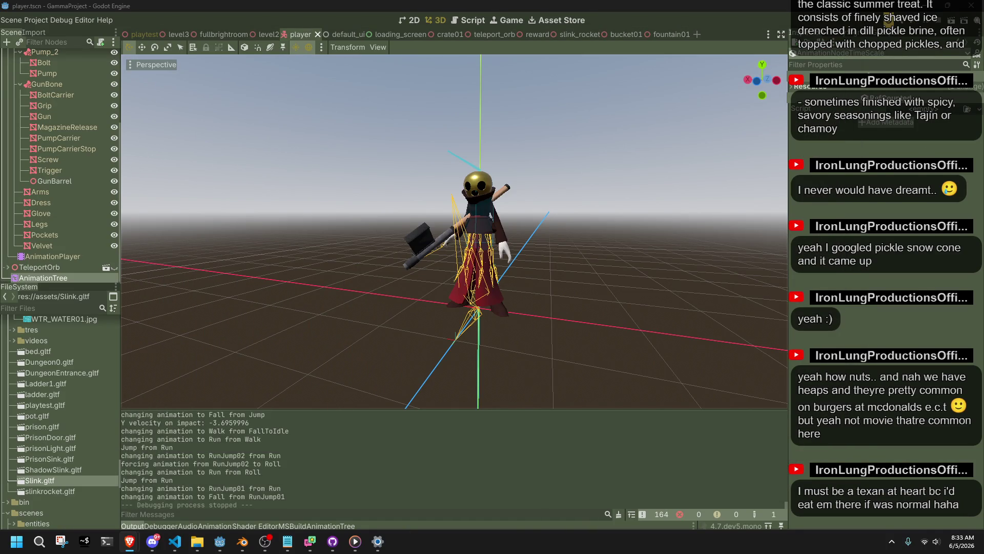
- Change line 573's landing speed to Mathf.Lerp(1.3f, 0.4f, t) and save Player.cs
left_click(175, 541)
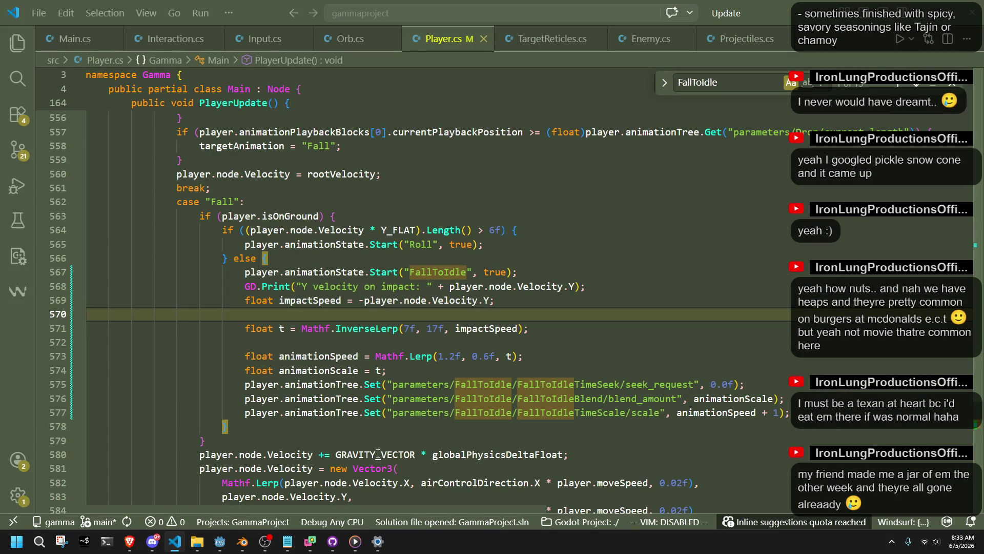
left_click(528, 370)
key("ctrl+z")
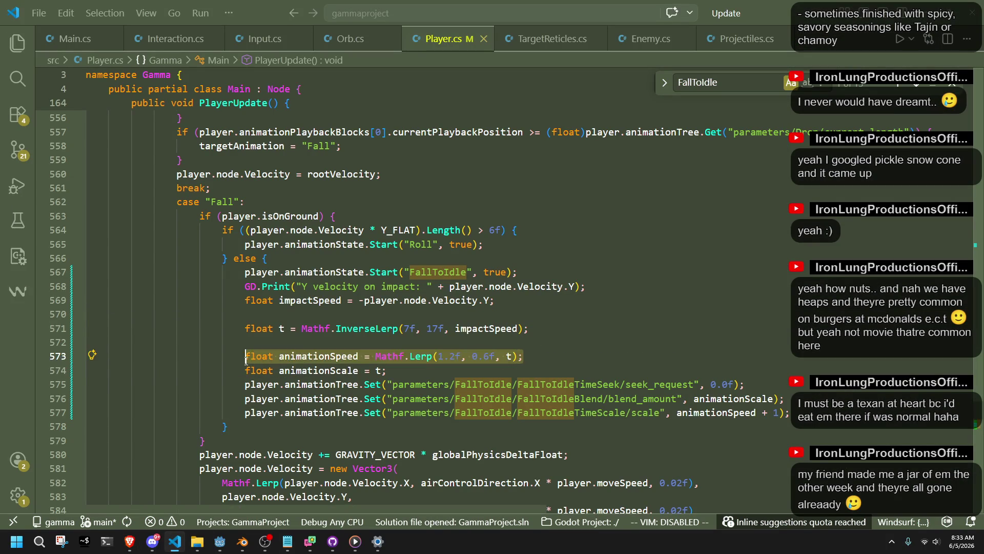
left_click(409, 362)
key("ctrl+s")
- Look over the animationScale and speed calculation lines, then switch to the browser's live chat
left_click(430, 371)
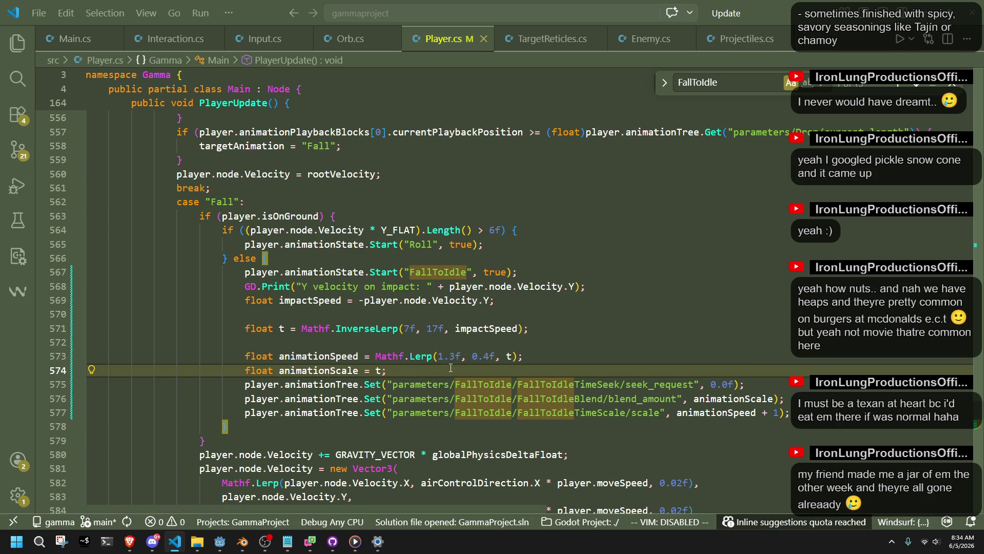
left_click(422, 341)
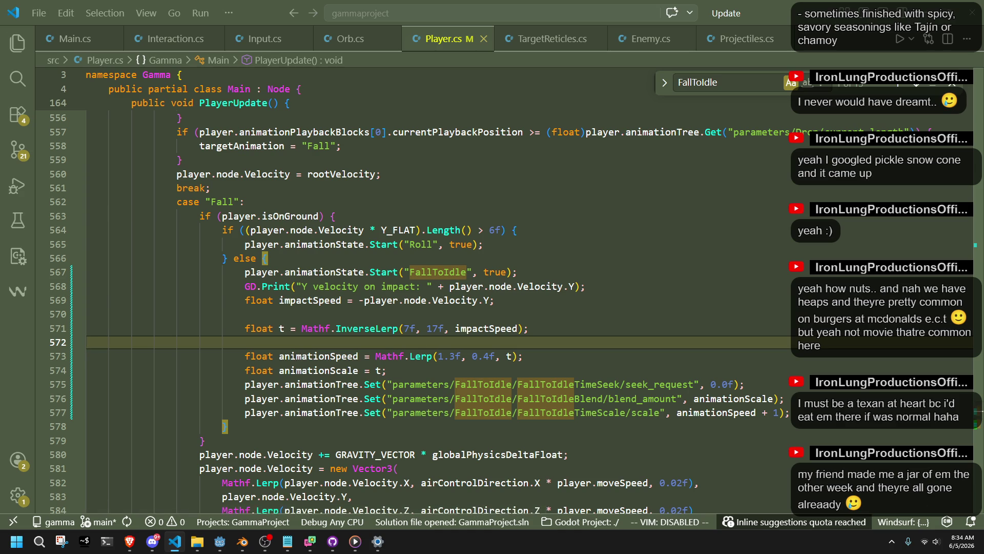
left_click(925, 502)
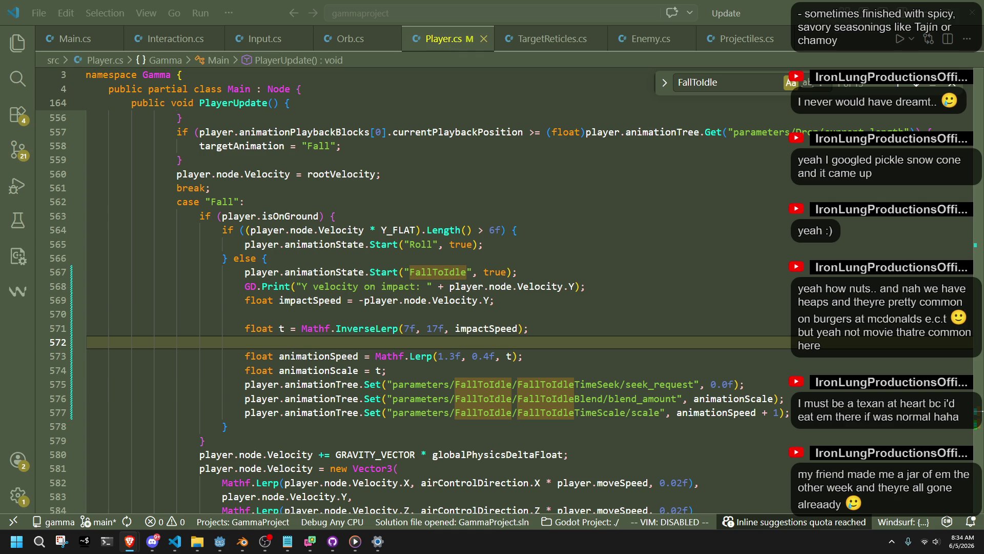
- Replace the t/speed/scale lines with the InverseLerp blend and 0.7–1.3 clamped animationSpeed code, indented
left_click(861, 409)
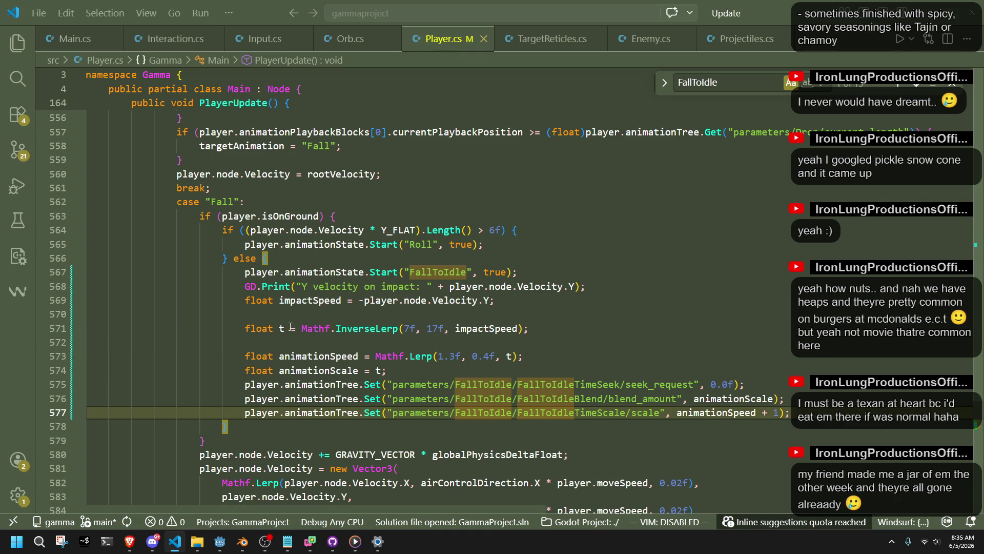
double_click(314, 356)
double_click(319, 370)
left_click_drag(393, 372, 256, 321)
type("float blend =     Mathf.InverseLerp(7.0f, 17.0f, impactSpeed);  float animationSpeed =     Mathf.Clamp(1.0f - ((impactSpeed - 10.0f) * 0.05f), 0.7f, 1.3f);")
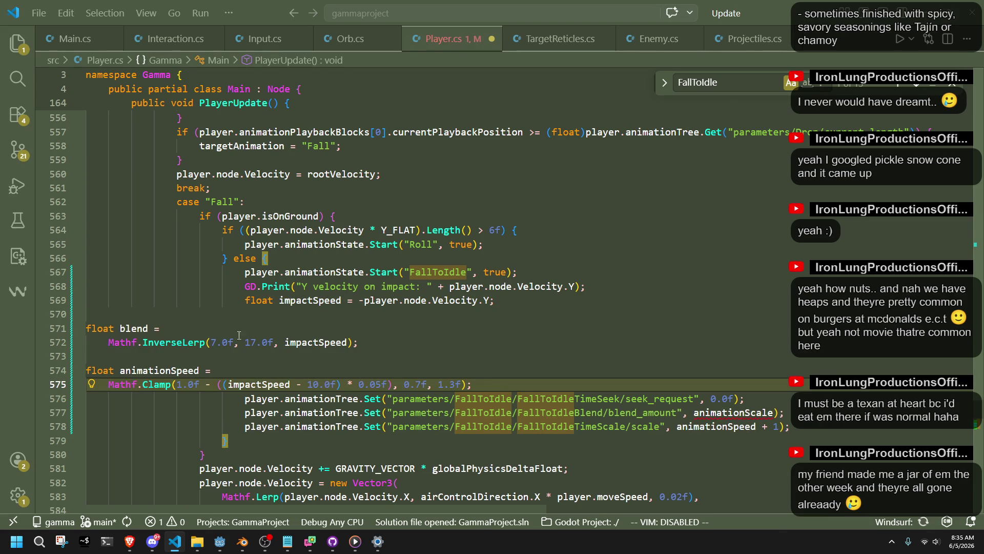
left_click(82, 331, "shift")
key("Tab")
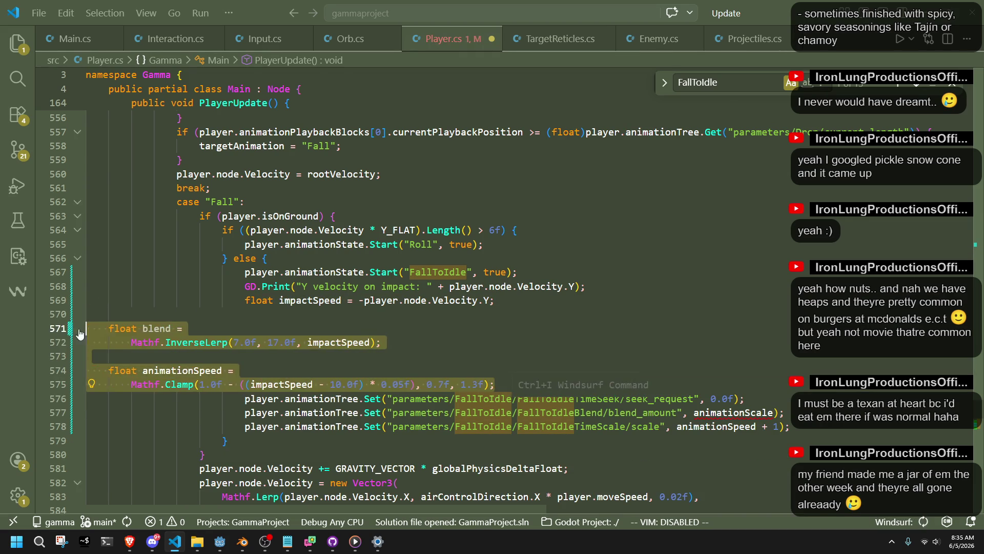
key("Tab")
key("Tab")
key("Tab")
key("Up")
- Use blend instead of animationScale for blend_amount on line 577 and save Player.cs
double_click(299, 330)
key("ctrl+c")
double_click(733, 412)
key("ctrl+v")
key("ctrl+s")
left_click(707, 442)
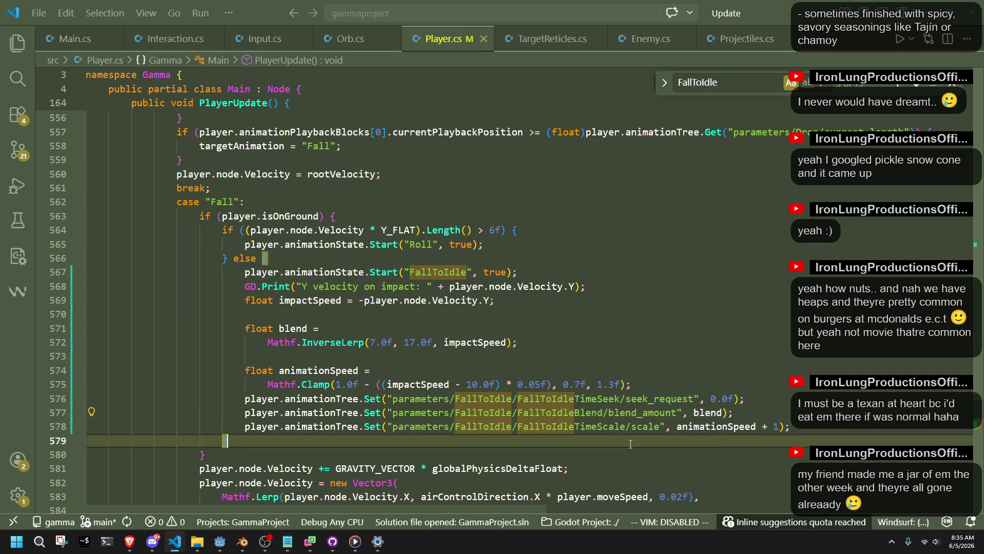
left_click(220, 541)
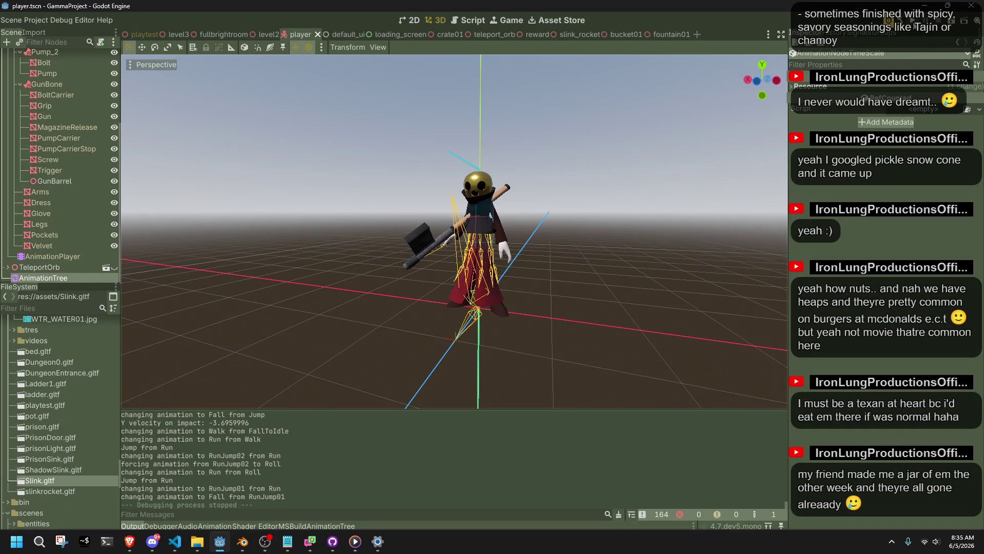
- Playtest walking and two jump landings in Godot, logging impact velocities -9.255 and -13.178996, then stop
key("F5")
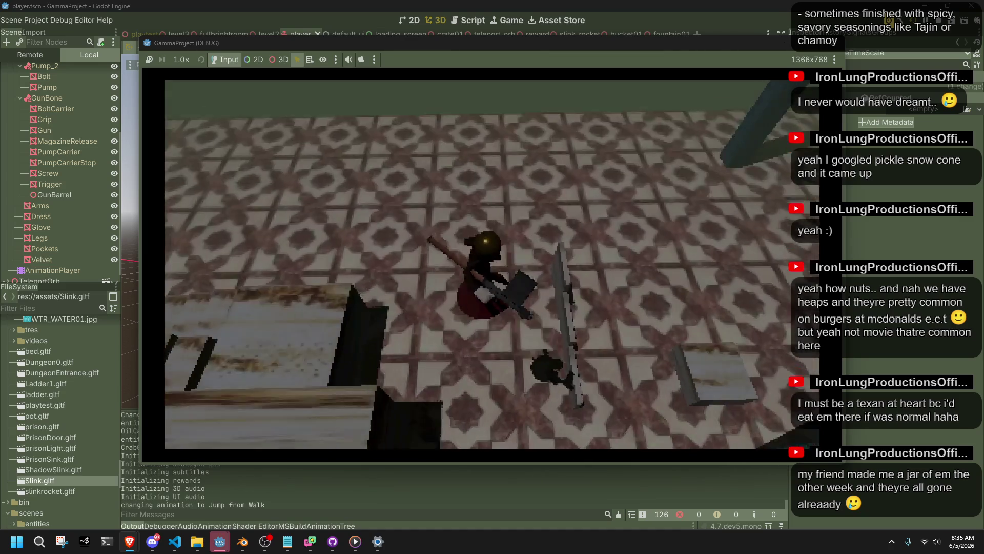
key("w")
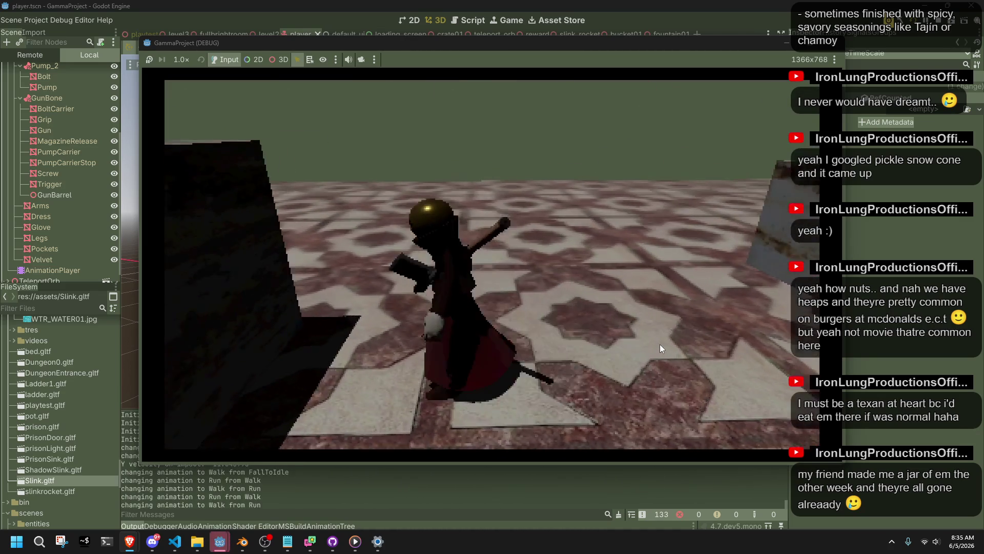
key("space")
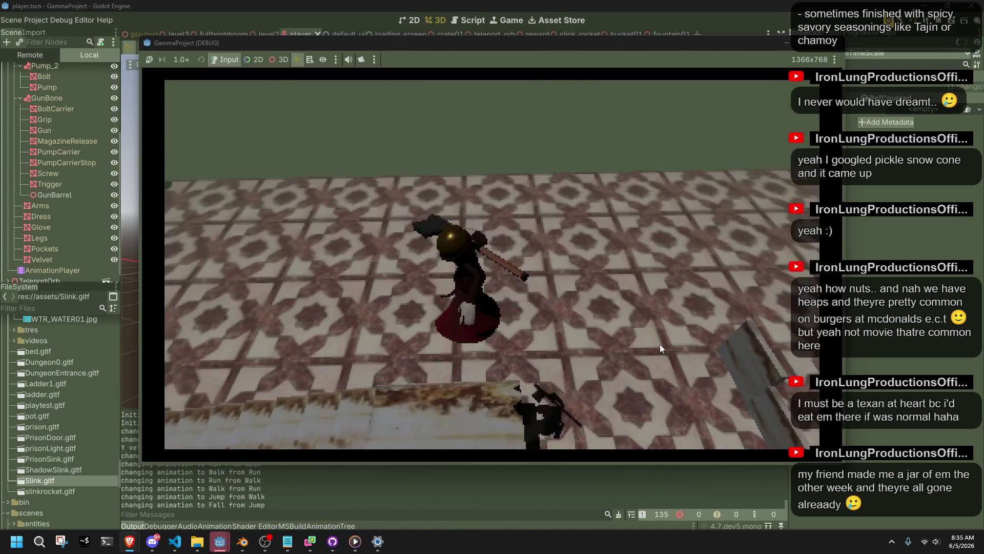
key("w")
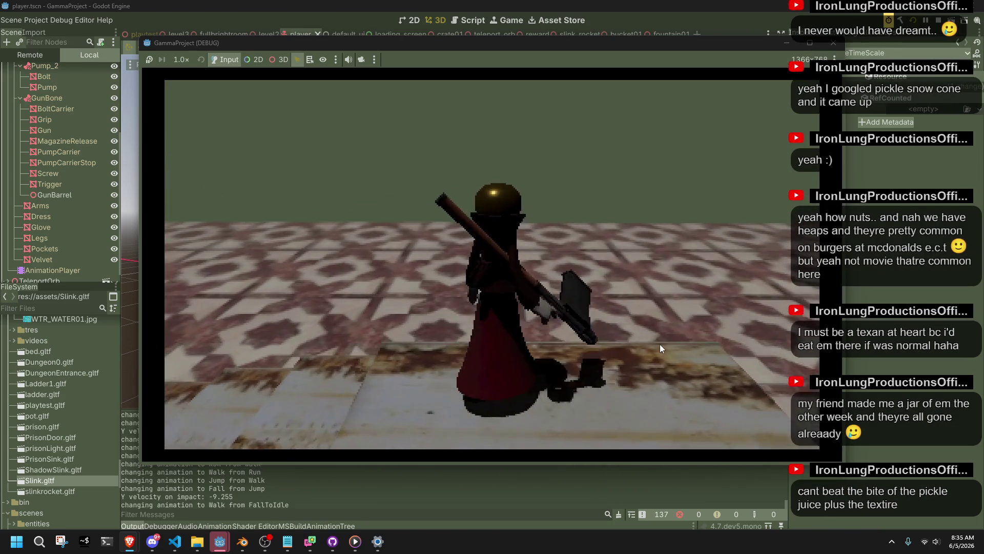
key("space")
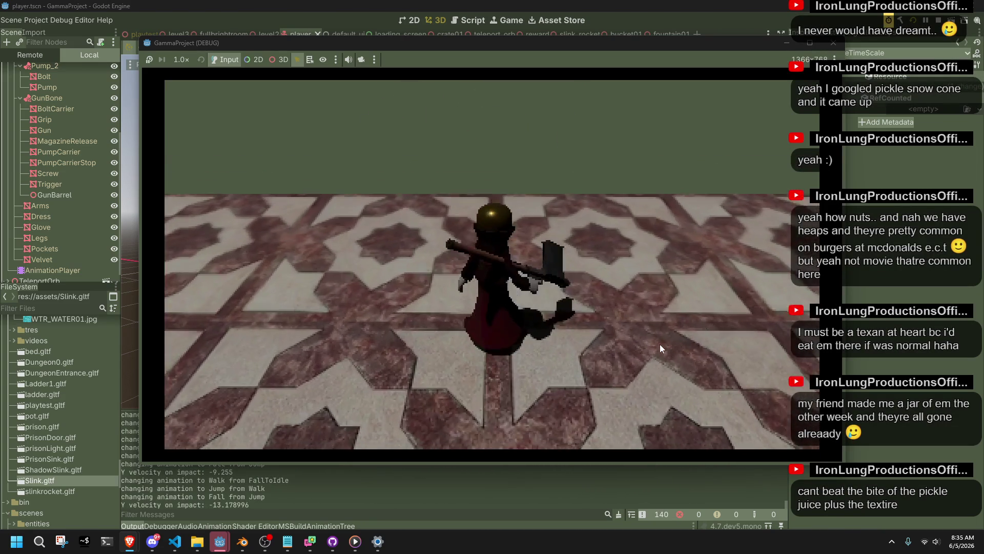
left_click(831, 46)
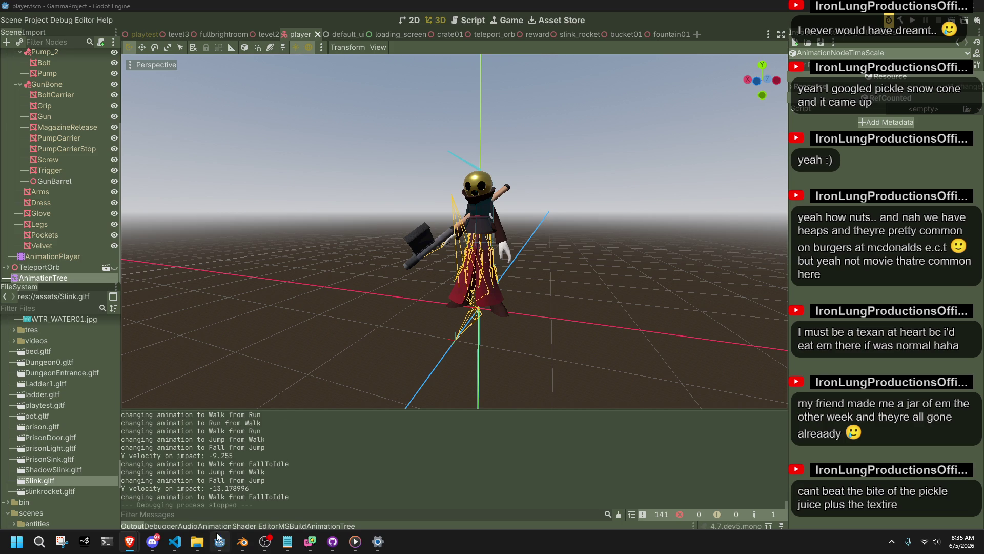
left_click(169, 549)
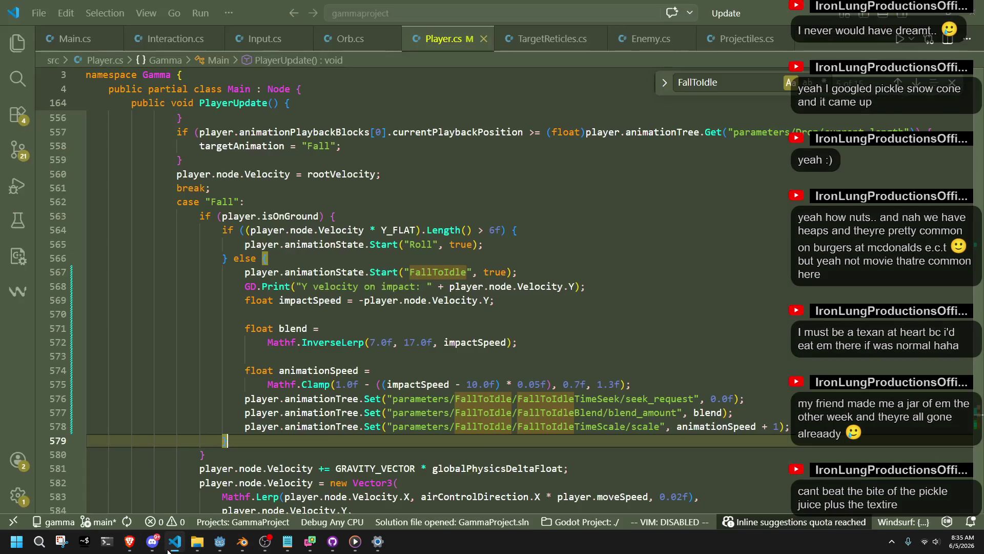
- Go over the blank lines around the impactSpeed and debug print lines of the landing code
left_click(631, 361)
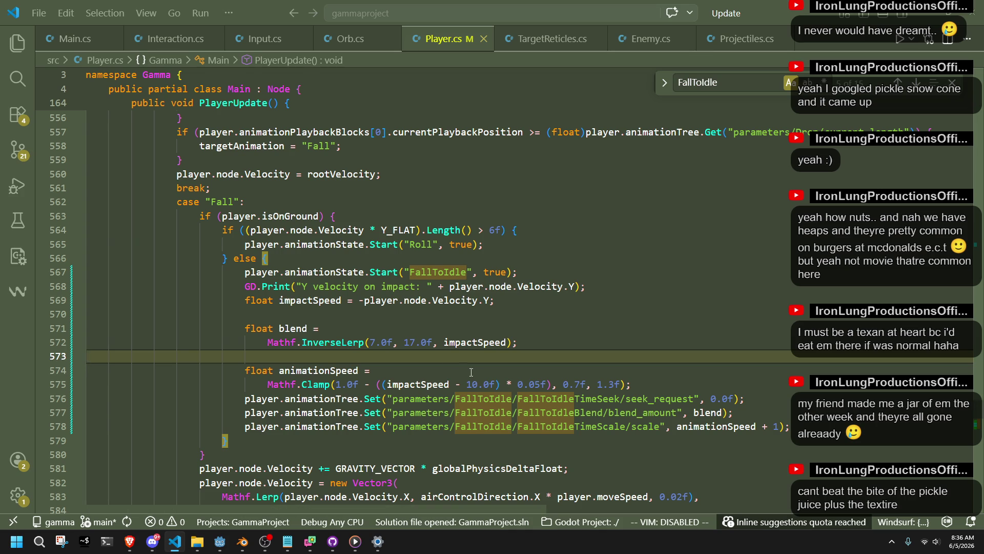
left_click(369, 328)
left_click(368, 313)
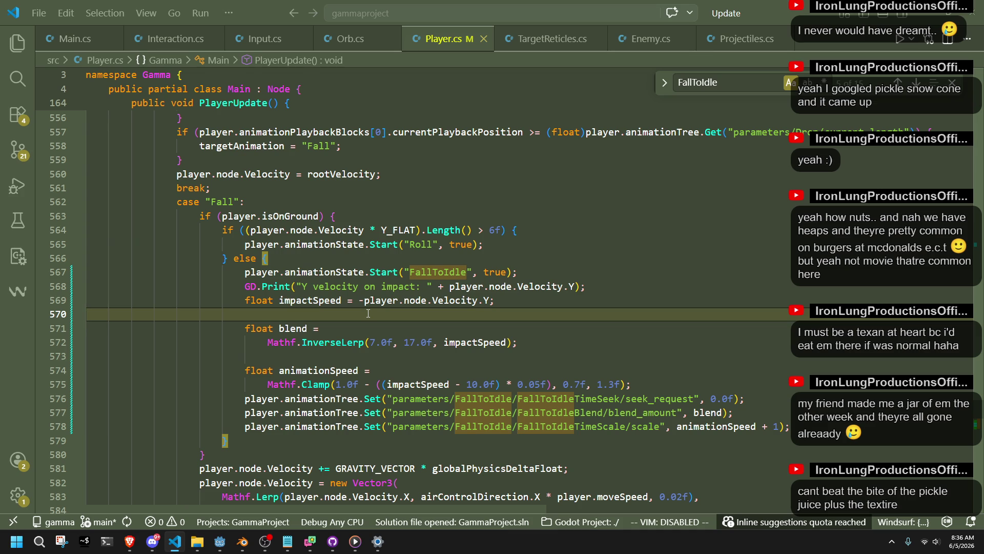
left_click(540, 304)
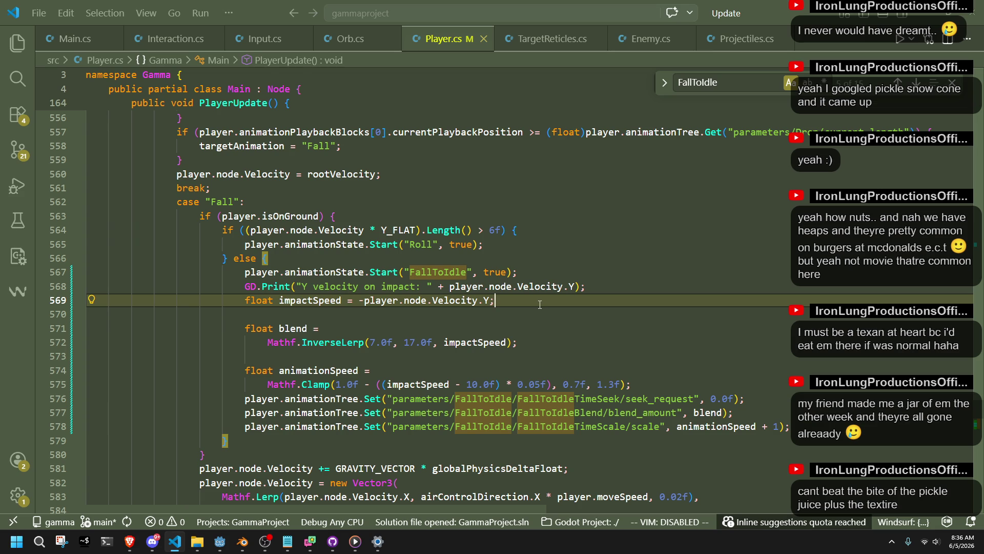
key("Down")
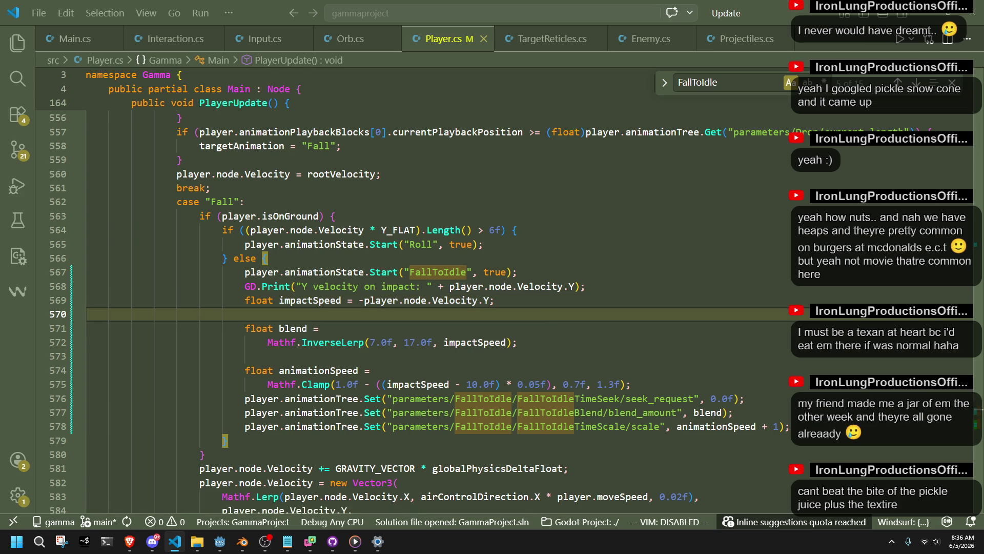
key("alt+Tab")
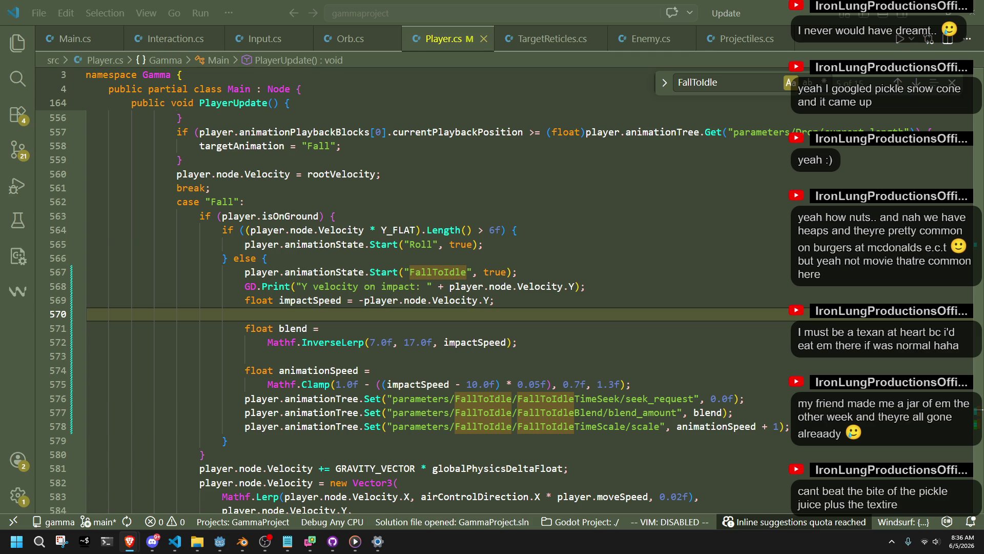
left_click(669, 281)
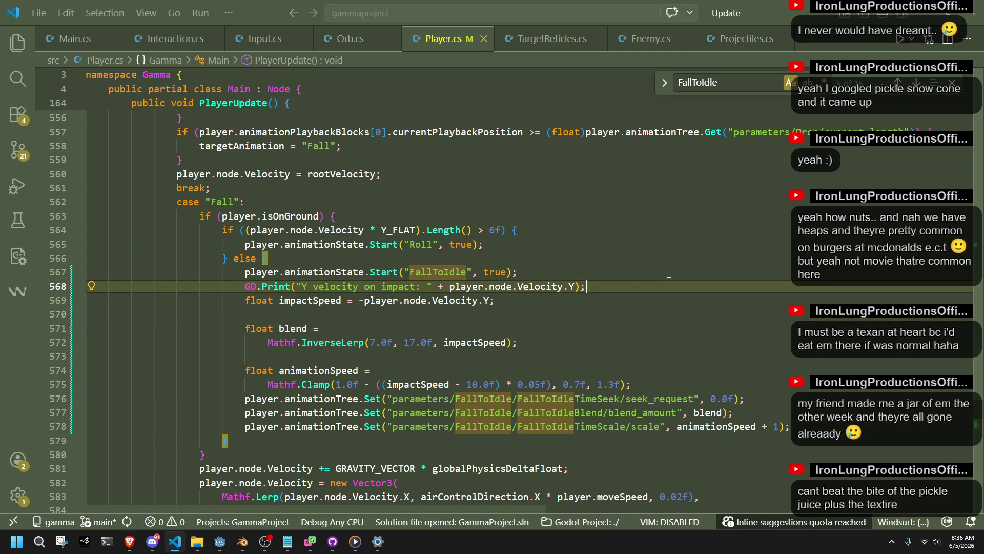
left_click(295, 367)
key("Up")
key("Up")
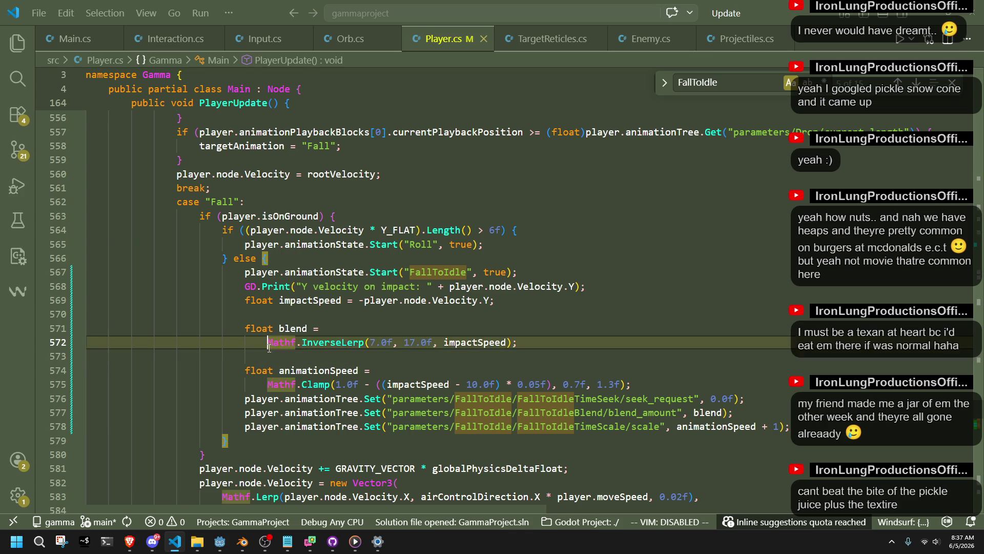
- Join the InverseLerp and Clamp calls onto the blend and animationSpeed lines, removing the blank lines between statements
key("BackSpace")
key("BackSpace")
key("BackSpace")
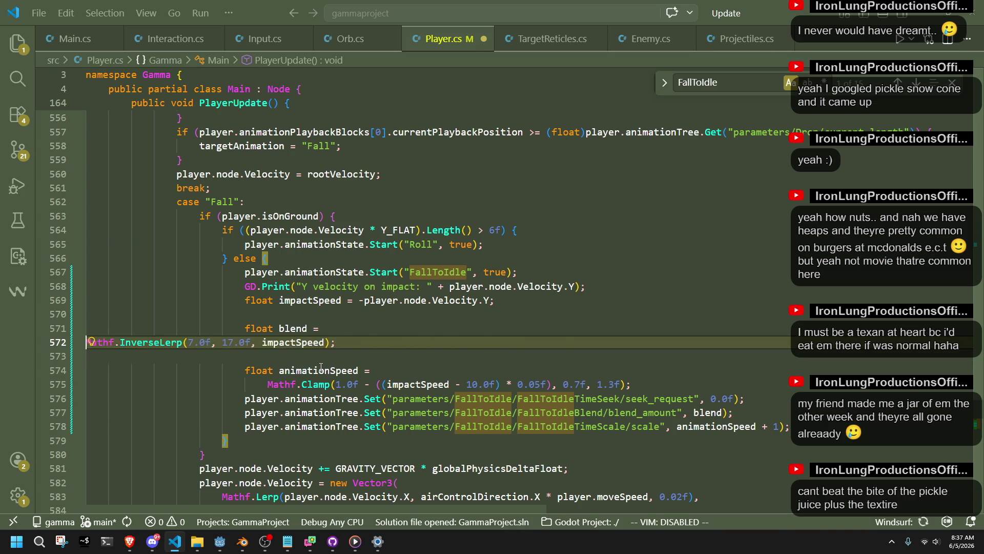
key("Down")
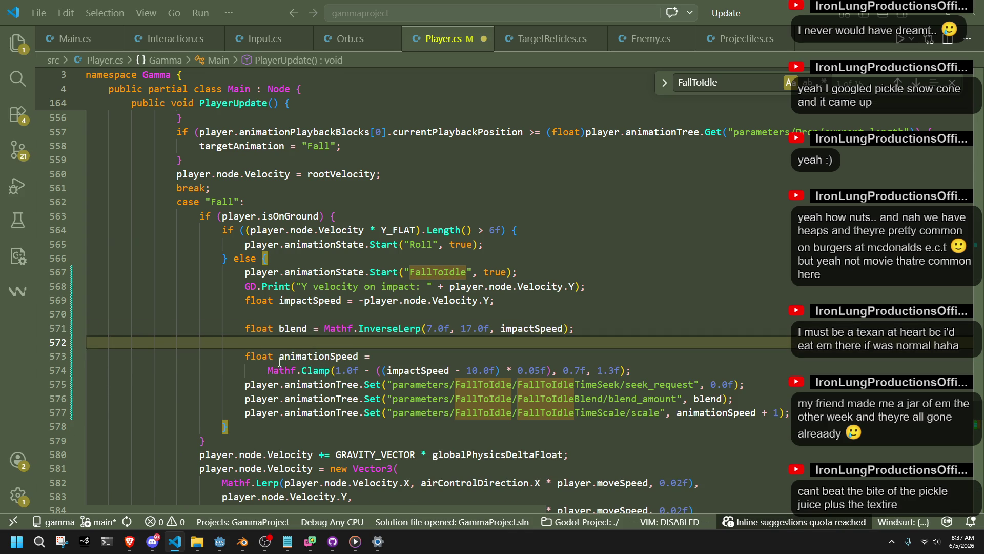
left_click(268, 370)
key("BackSpace")
key("BackSpace")
key("BackSpace")
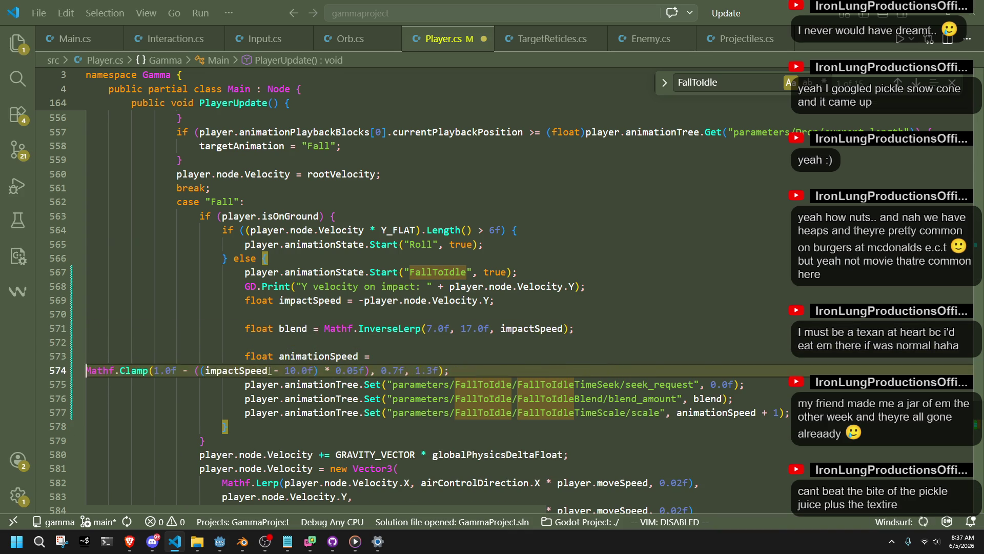
key("Up")
key("BackSpace")
key("Up")
key("Up")
key("BackSpace")
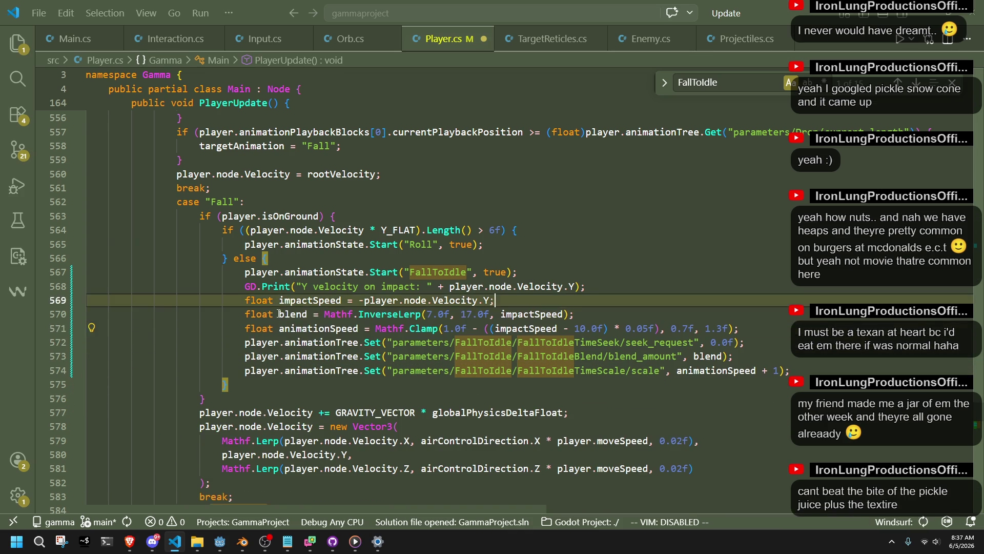
- Restore the blank lines after the impactSpeed and blend statements
left_click(540, 385)
left_click(694, 328)
key("shift+Up")
key("shift+Up")
key("shift+Up")
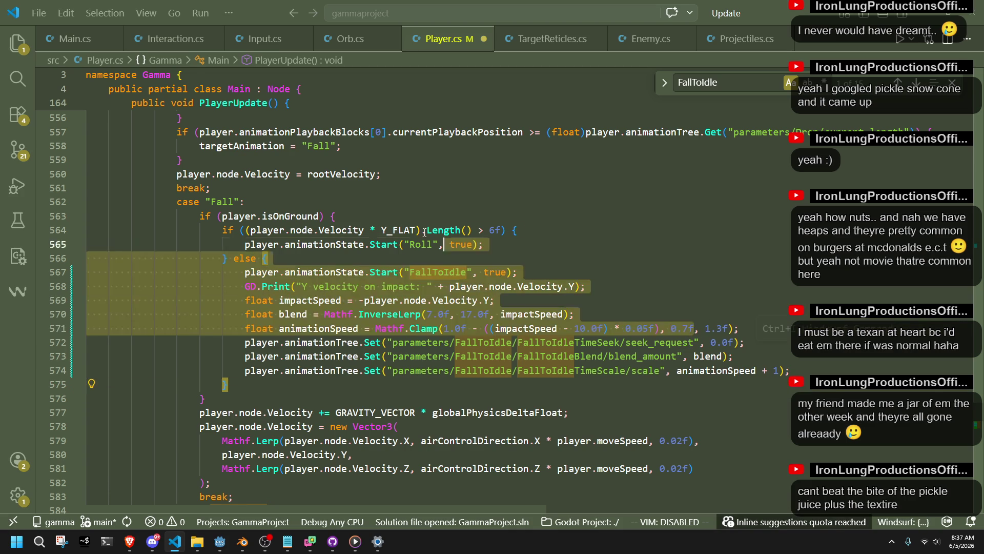
left_click(683, 304)
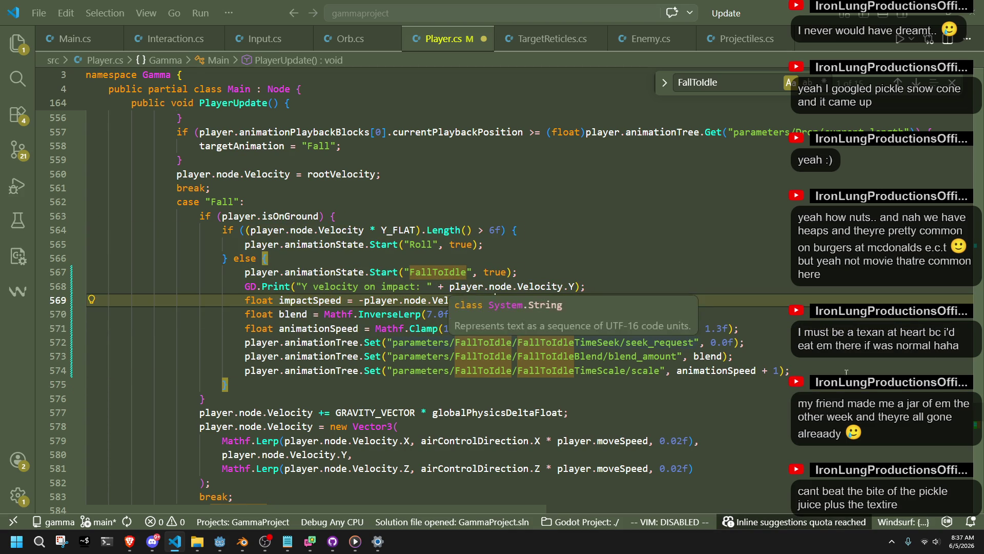
key("alt+Tab")
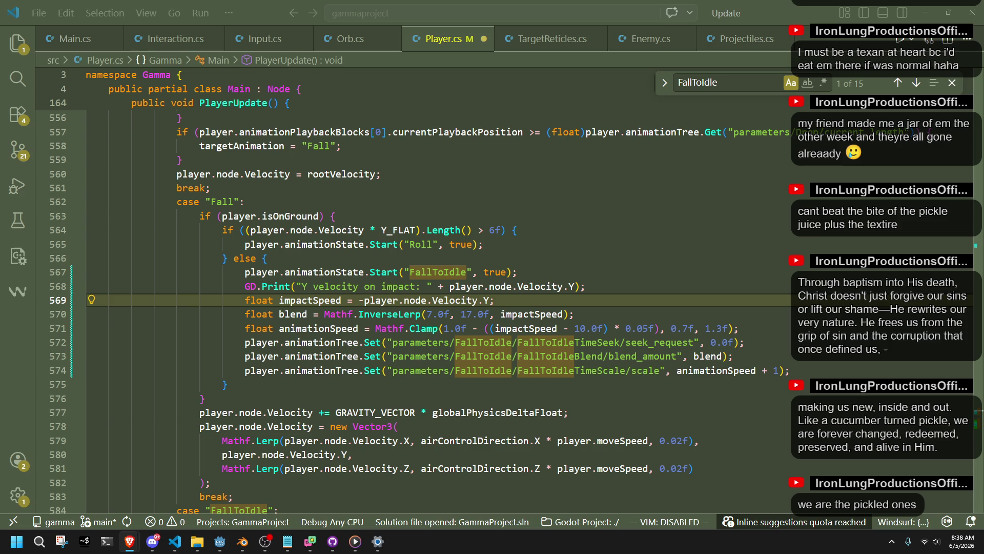
key("Return")
key("Down")
key("End")
key("Return")
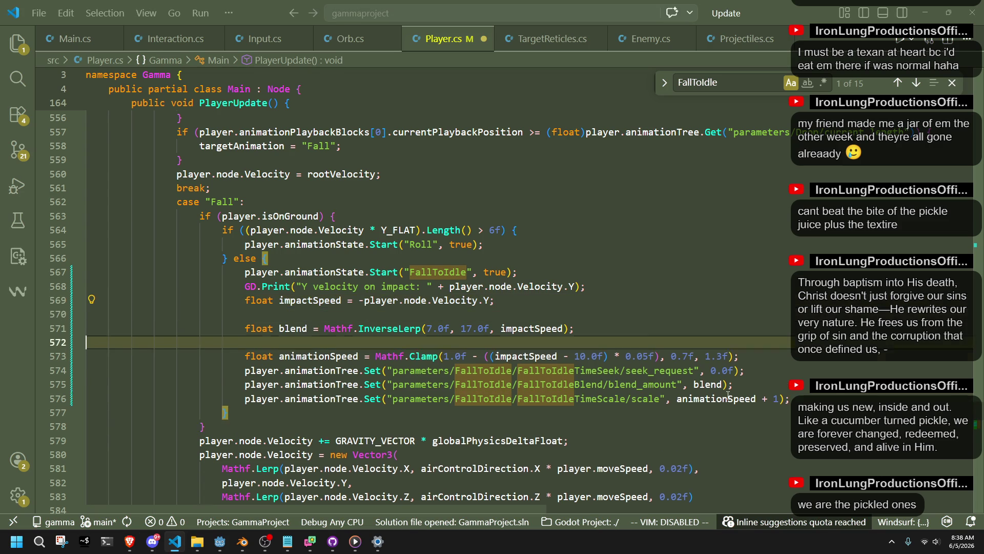
- Have Windsurf rewrite the landing lines: t from InverseLerp(7f, 17f), animationSpeed = Lerp(1.2f, 0.6f, t)
key("Down")
key("Return")
key("Tab")
key("shift+Up")
key("shift+Up")
key("shift+Up")
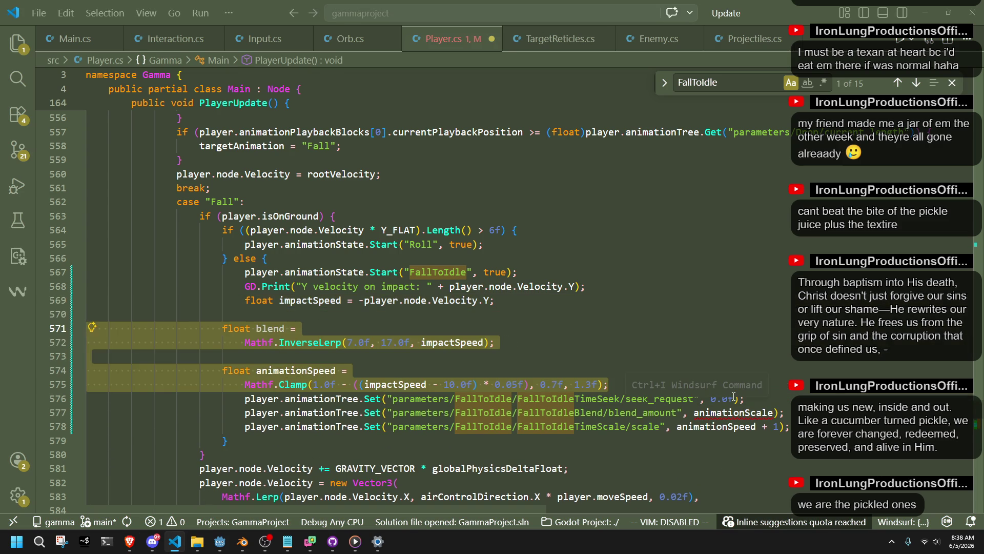
key("shift+Tab")
key("shift+Tab")
key("shift+Tab")
key("Tab")
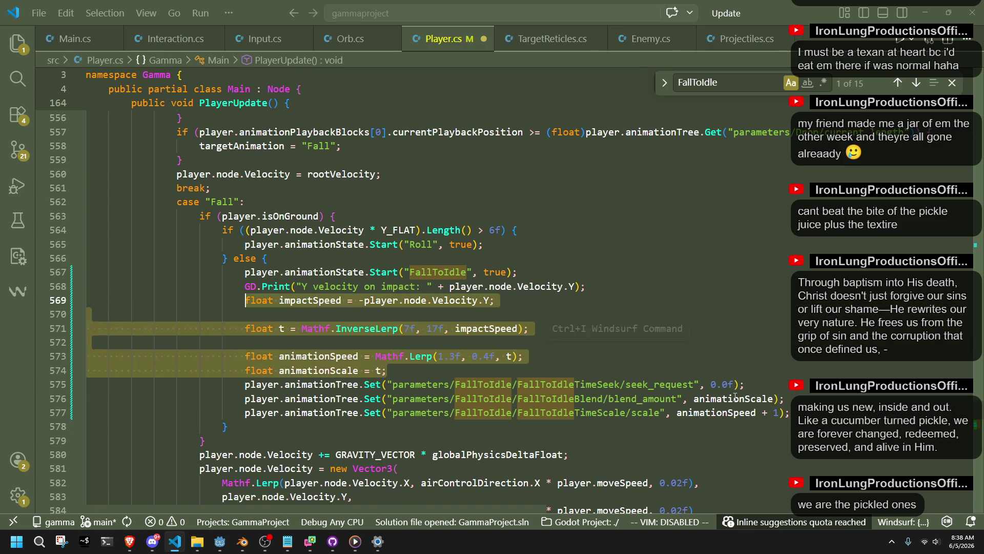
key("Down")
key("Down")
key("Down")
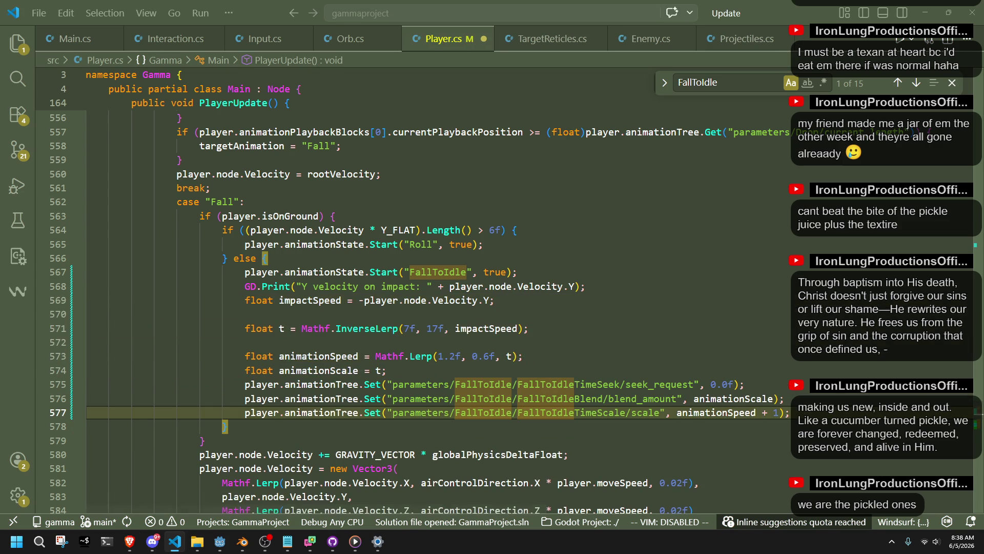
key("alt+Tab")
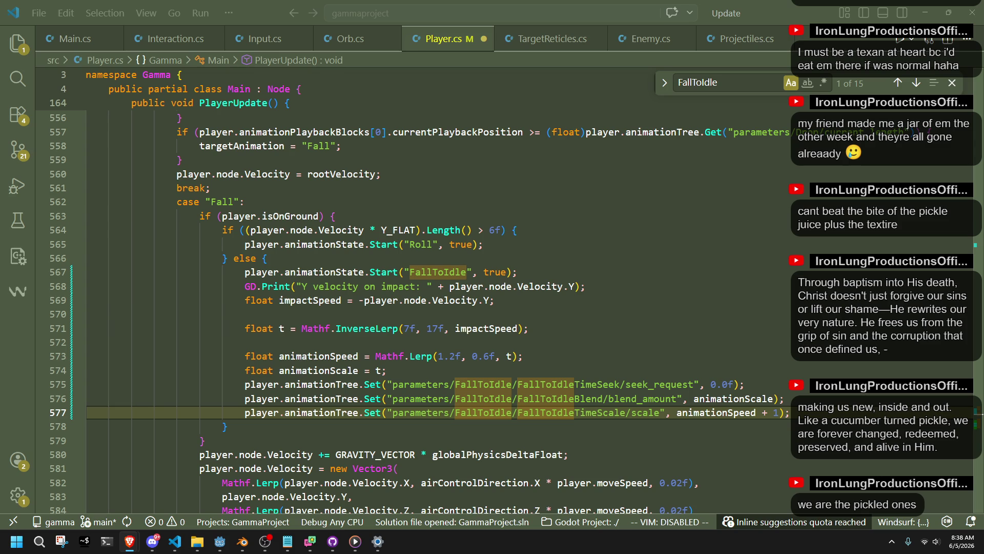
- Close the Find widget for the FallToIdle search
left_click(953, 83)
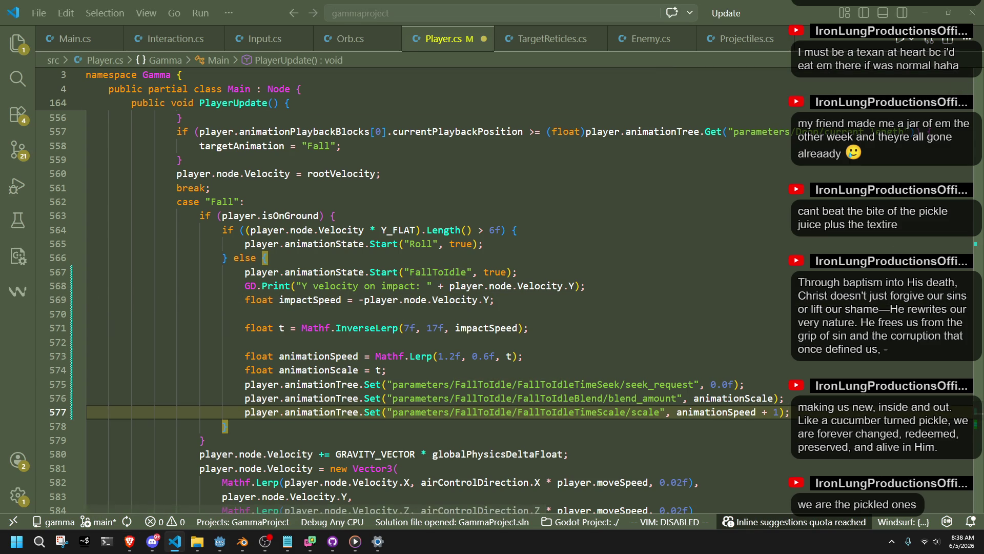
key("alt+Tab")
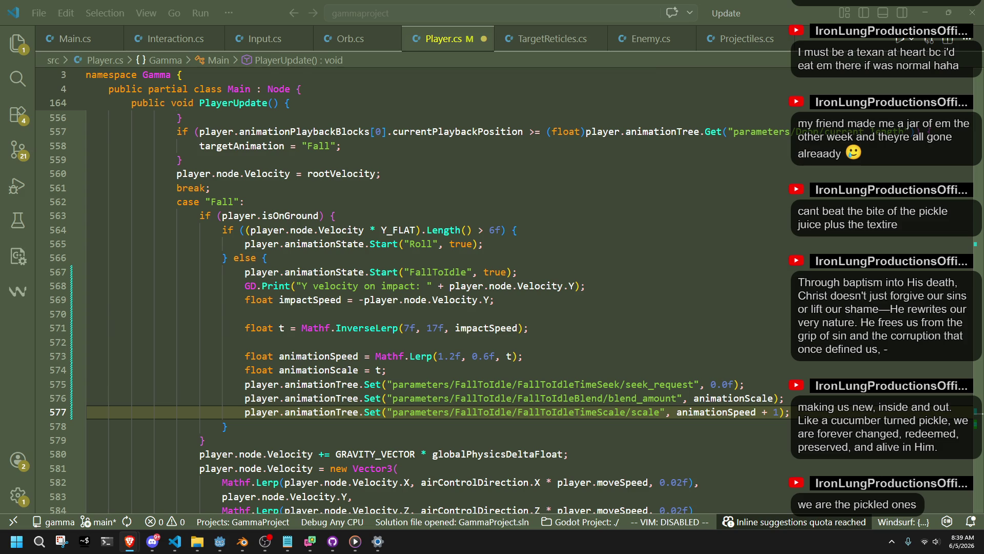
- Review the Fall case's Roll and FallToIdle lines and save the reworked Player.cs
left_click(797, 230)
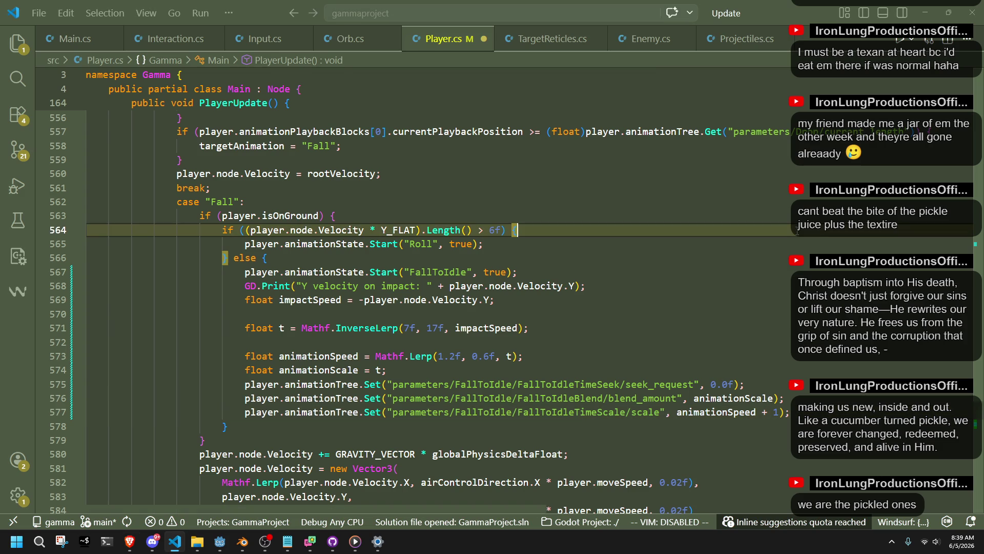
type("{")
right_click(782, 320)
key("Escape")
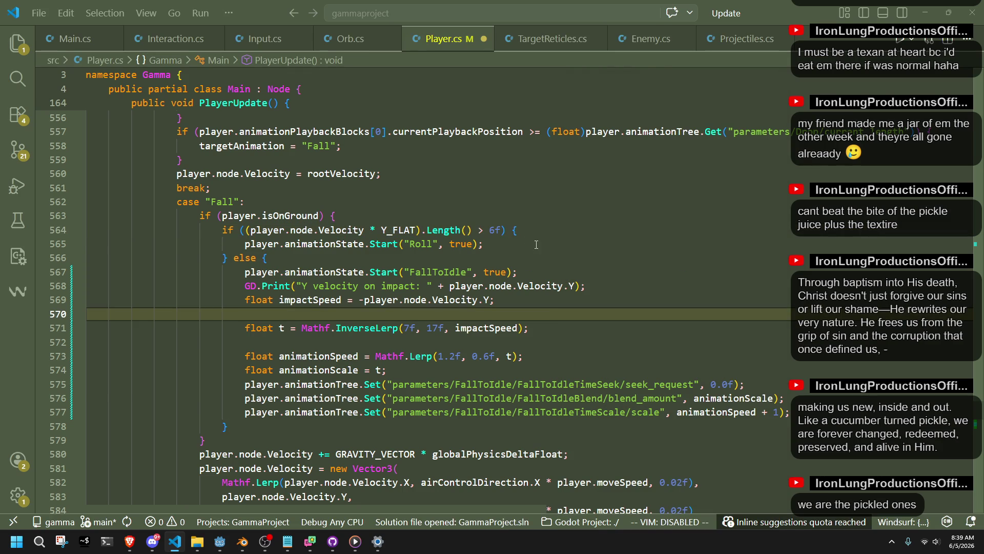
left_click(536, 245)
left_click(538, 273)
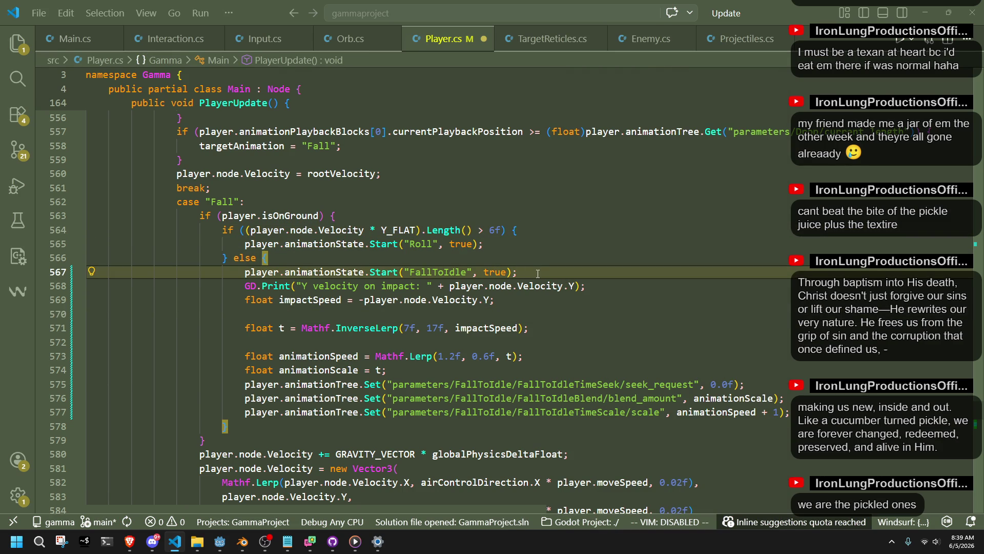
left_click(512, 246)
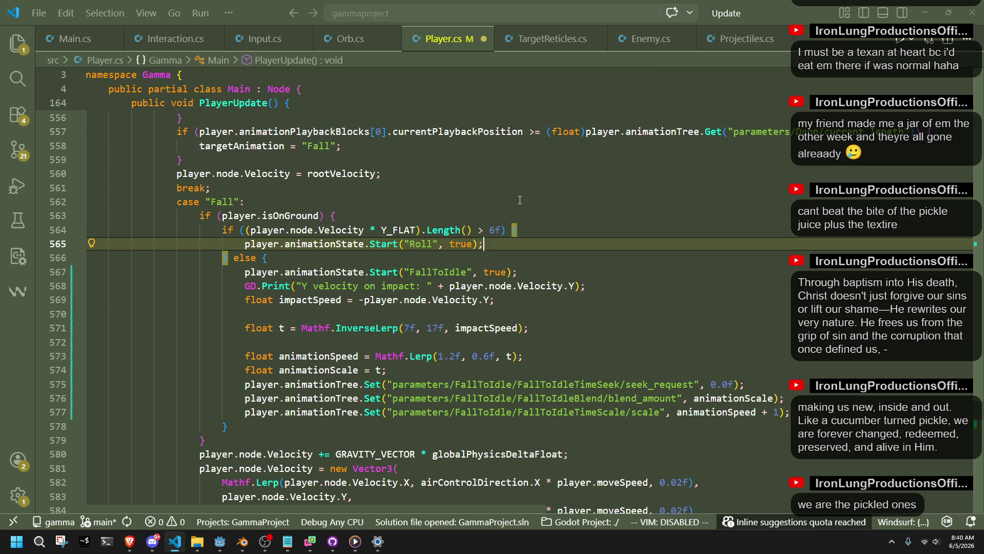
key("ctrl+s")
left_click(523, 200)
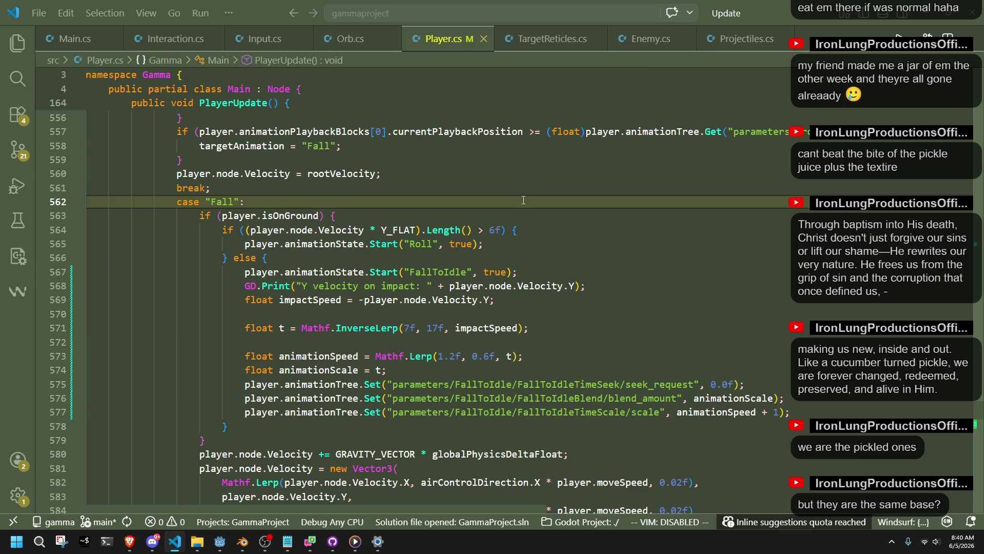
left_click(563, 252)
left_click(533, 230)
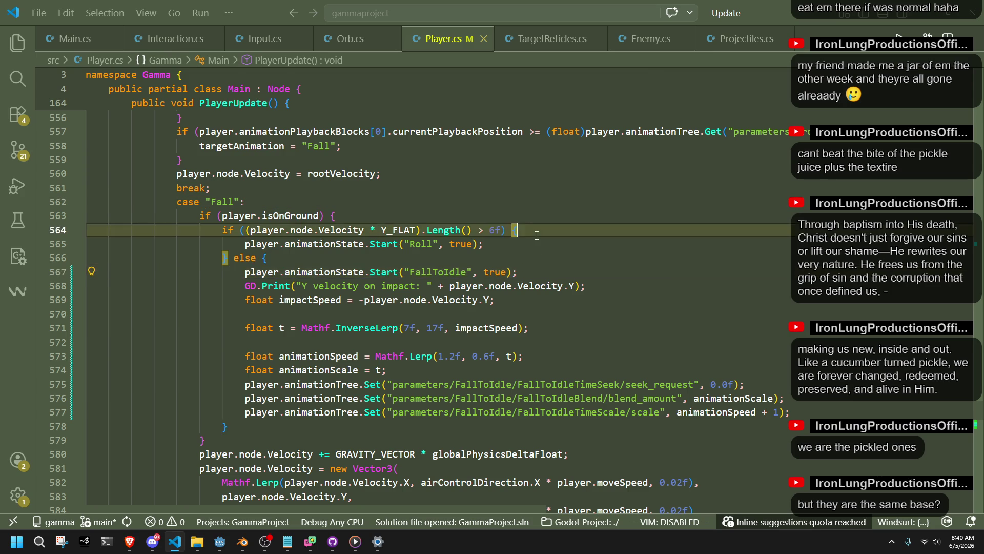
left_click(528, 242)
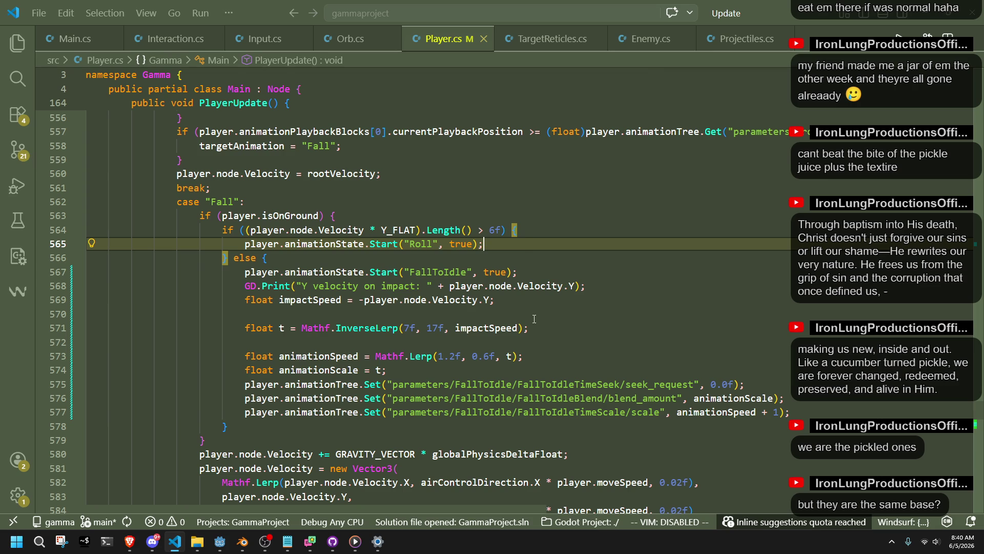
key("alt+Tab")
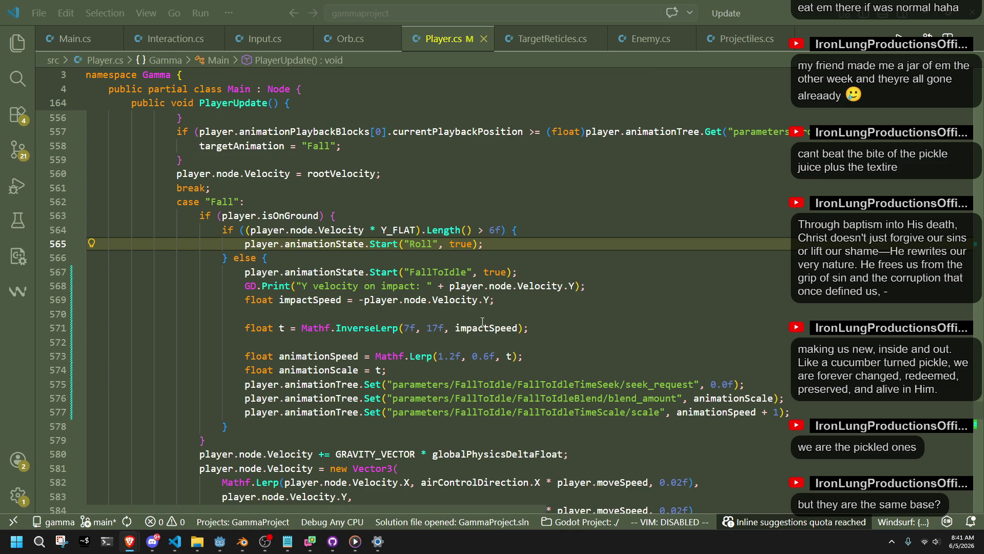
- Replace lines 567–574 with the clamp-based impactSpeed scale and speed code, indent it, and save
left_click_drag(404, 368, 245, 272)
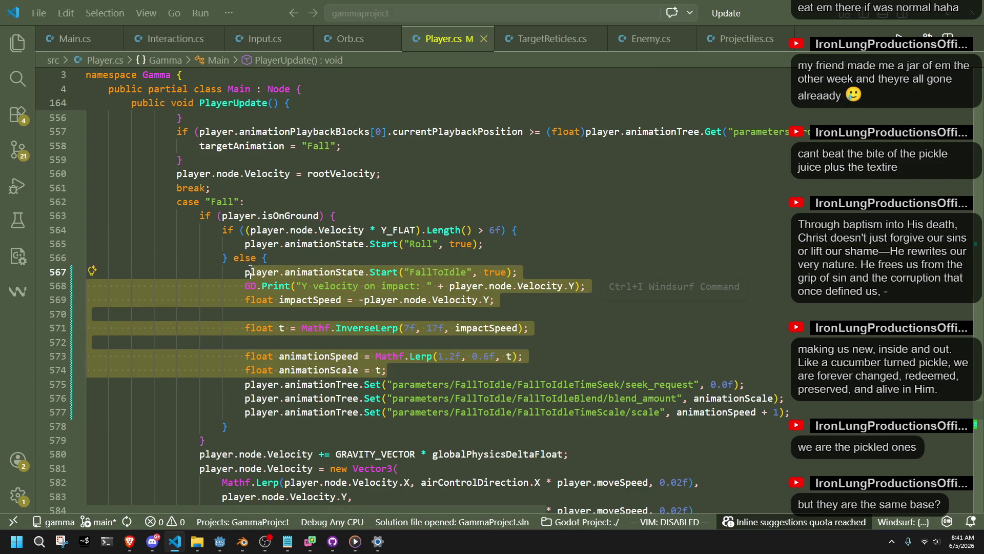
type("float impactSpeed = -player.node.Velocity.Y;  float animationScale =     Mathf.Clamp(impactSpeed / 10.0f, 0.5f, 2.0f);  float animationSpeed =     Mathf.Clamp(2.0f - (impactSpeed / 10.0f), 0.5f, 1.5f);")
left_click_drag(418, 356, 62, 301)
key("Tab")
key("Tab")
key("Tab")
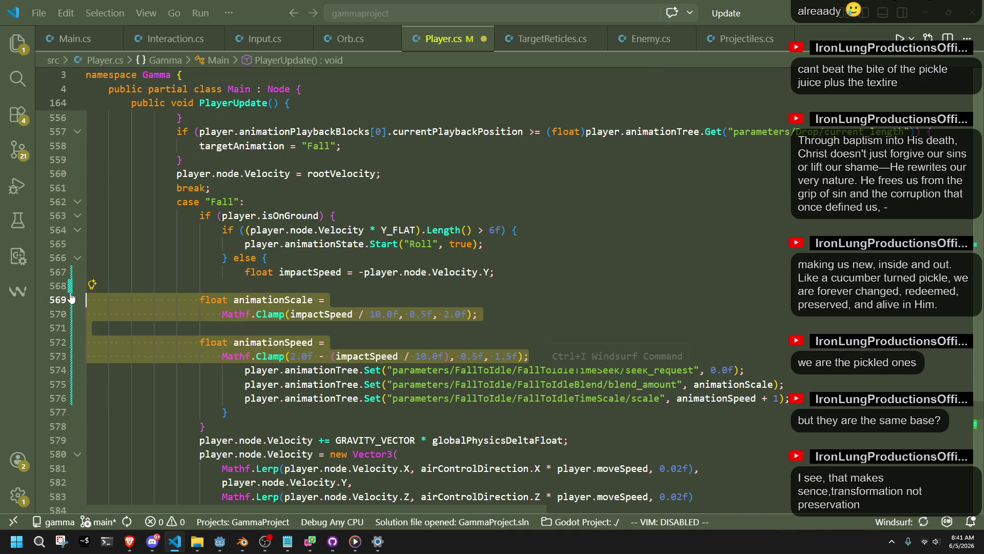
left_click(524, 313)
key("ctrl+s")
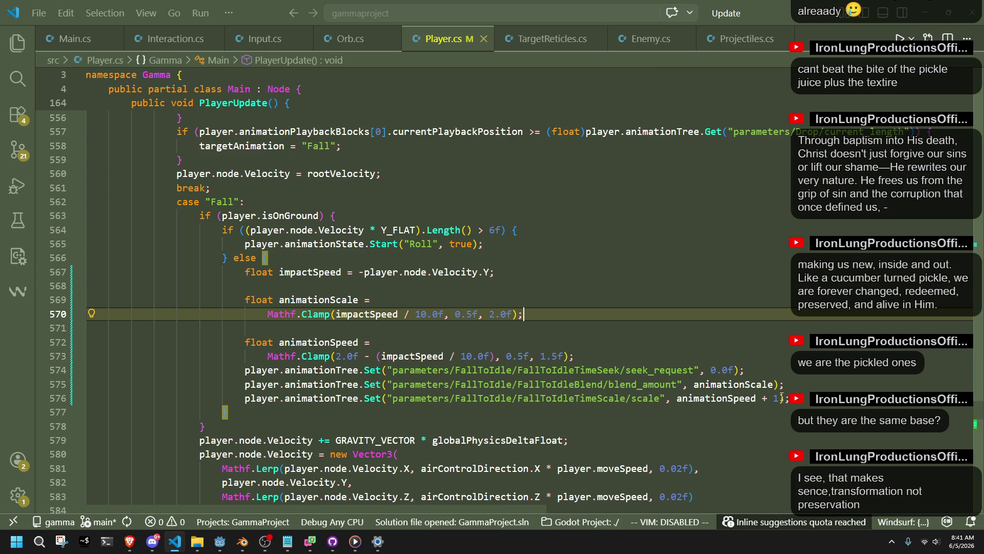
- Remove the + 1 after animationSpeed in the scale line and run the game in Godot
left_click_drag(780, 398, 757, 398)
key("BackSpace")
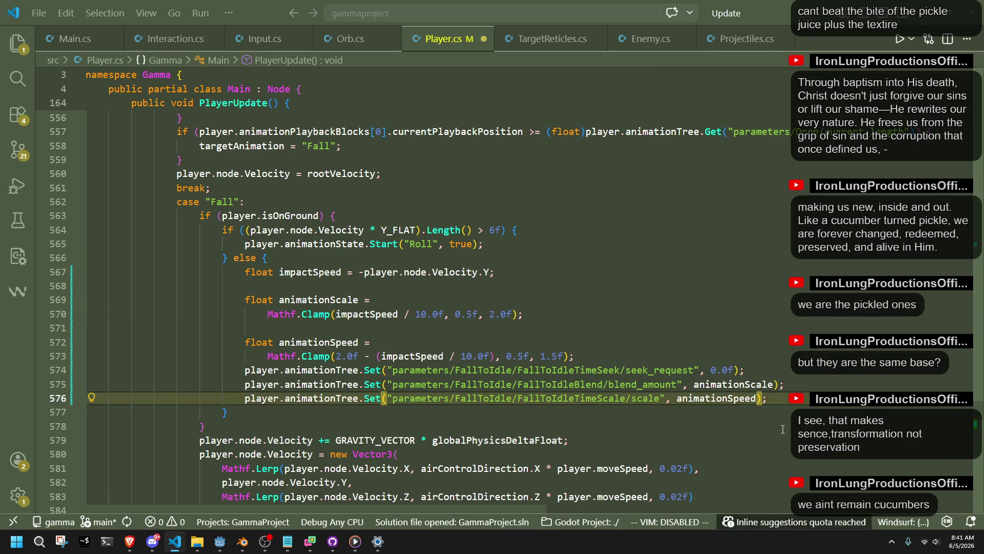
key("Down")
key("Down")
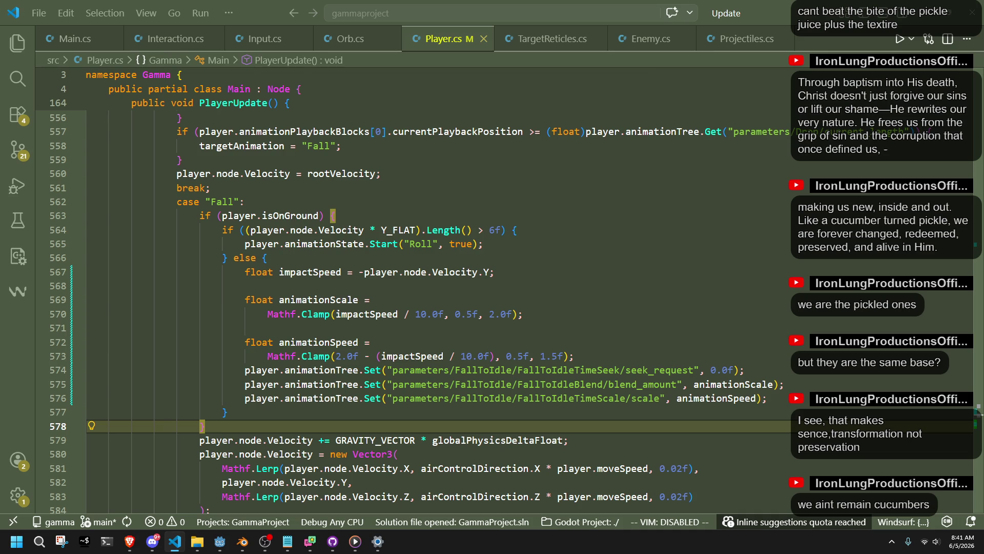
left_click(370, 342)
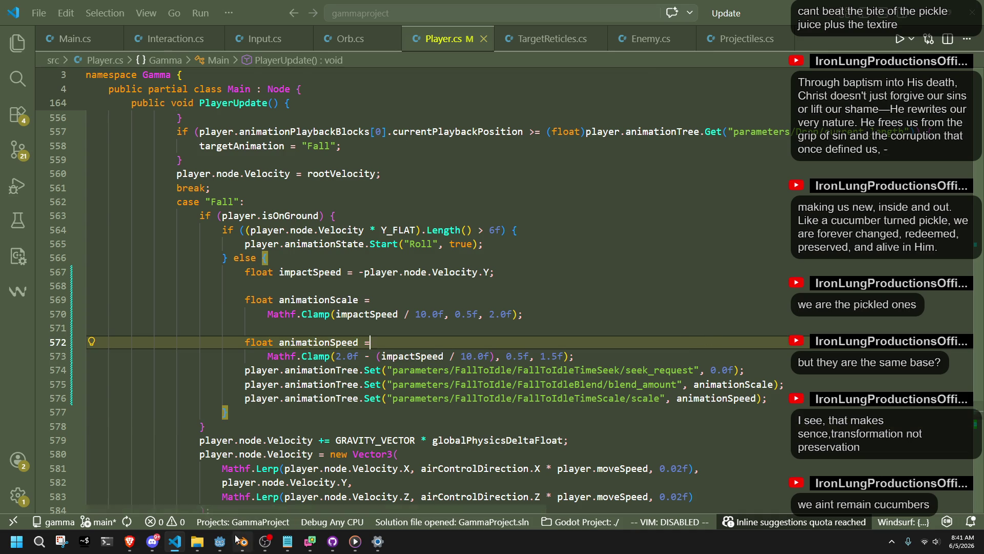
left_click(220, 540)
left_click(910, 23)
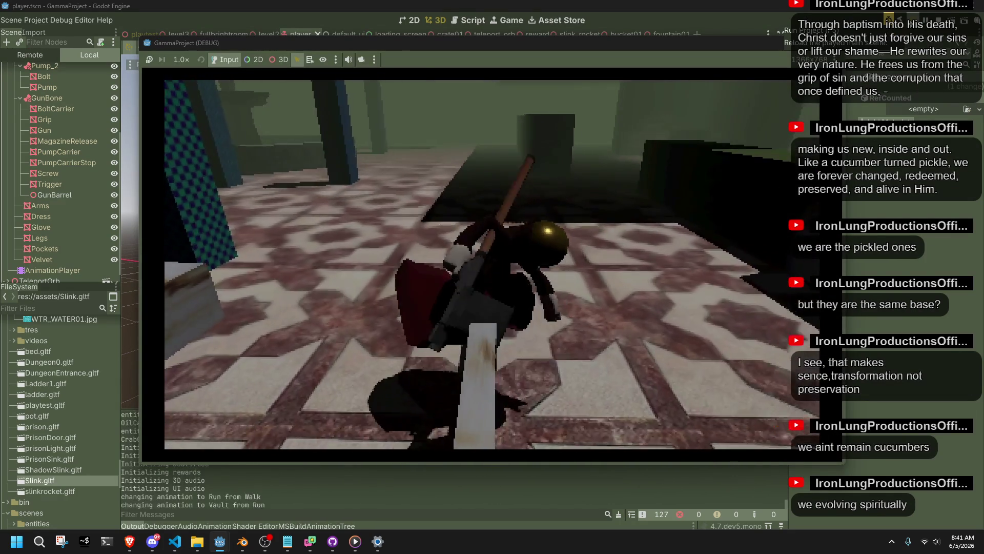
- Playtest running, vaulting onto the ledge and jumping near the fountain, then stop the game
key("space")
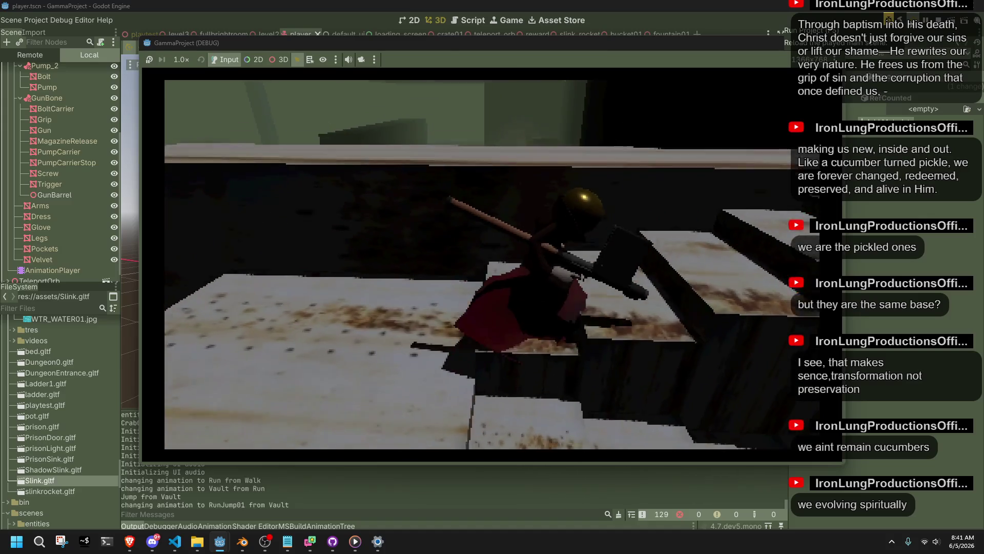
key("space")
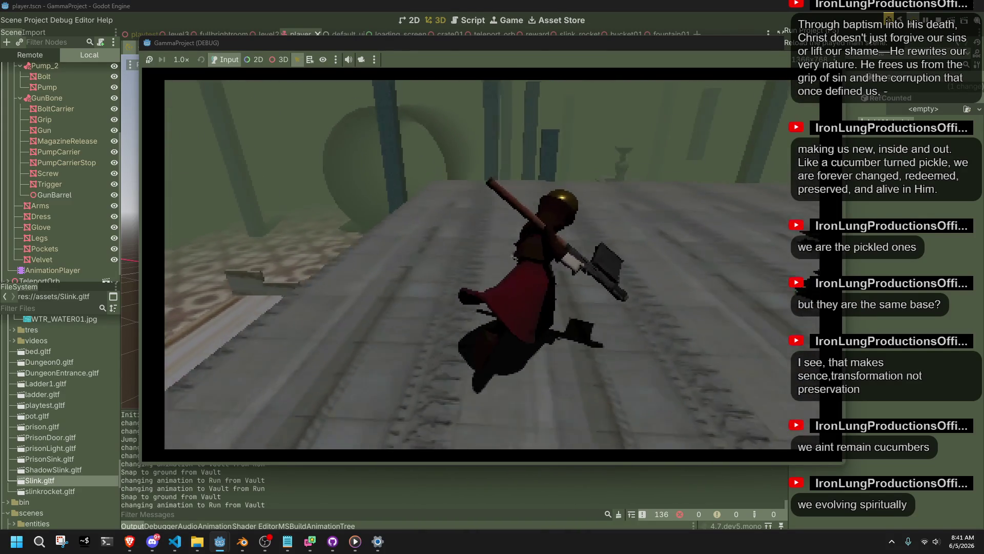
key("space")
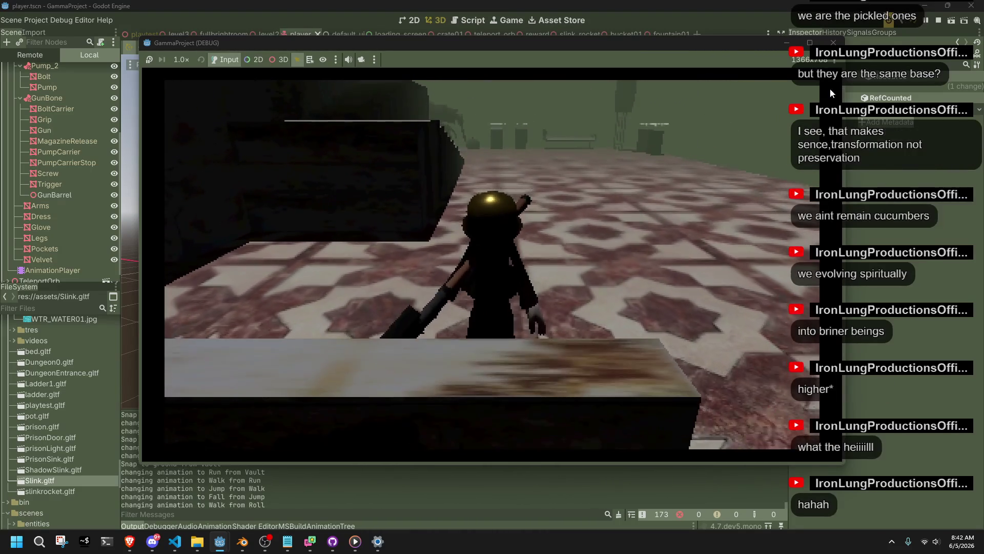
left_click(833, 43)
key("alt+Tab")
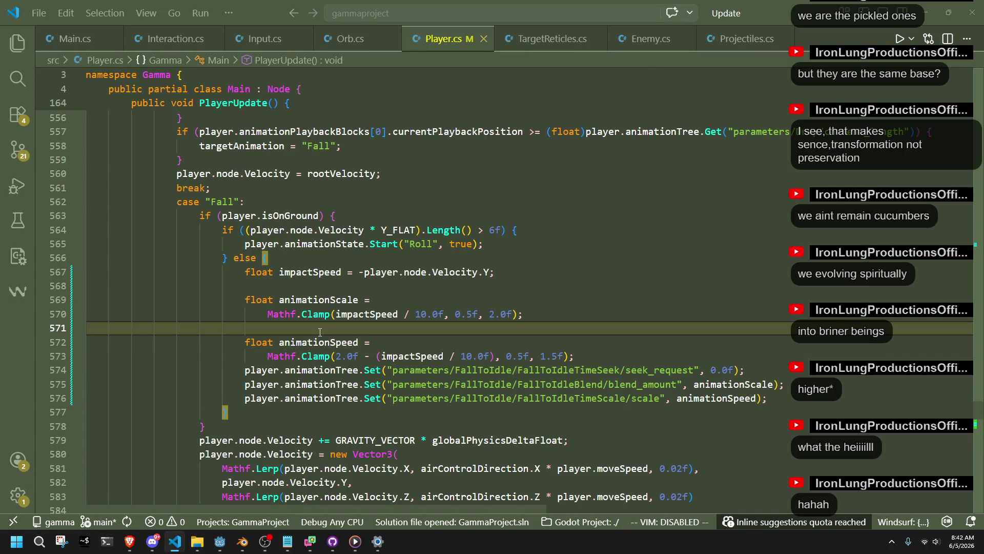
- Undo and redo back to the clamped landing version, then relaunch and close the game in Godot
key("ctrl+z")
key("ctrl+z")
key("ctrl+z")
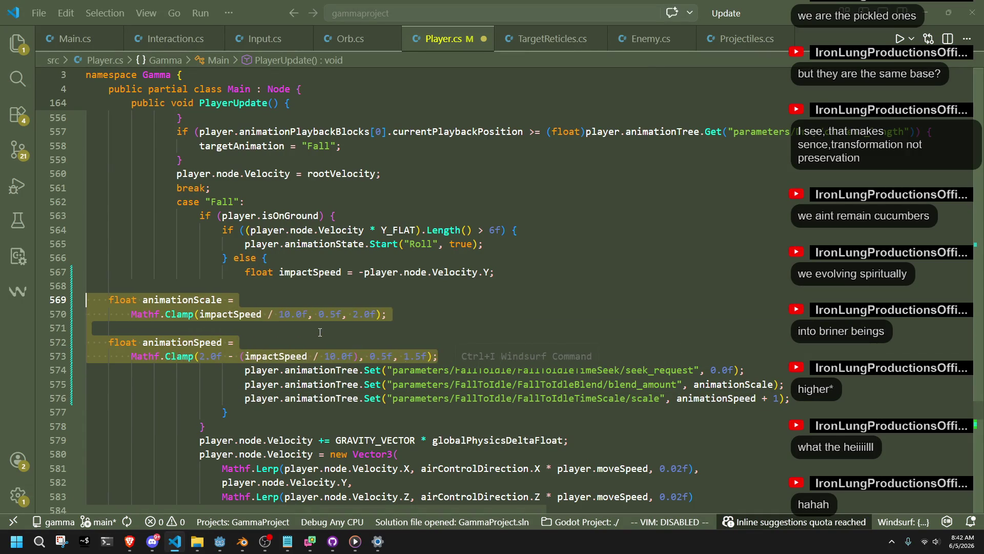
key("ctrl+z")
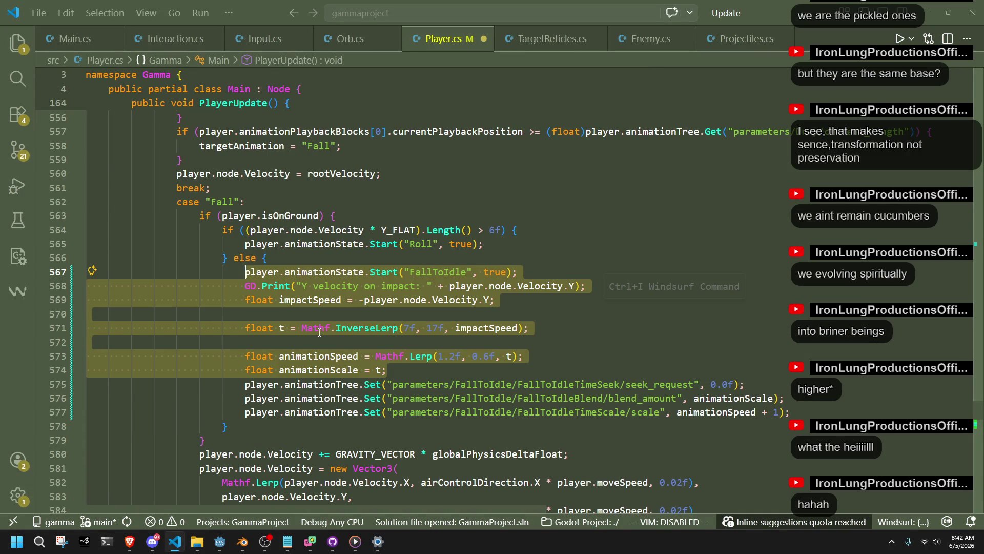
key("ctrl+y")
key("ctrl+y")
key("ctrl+y")
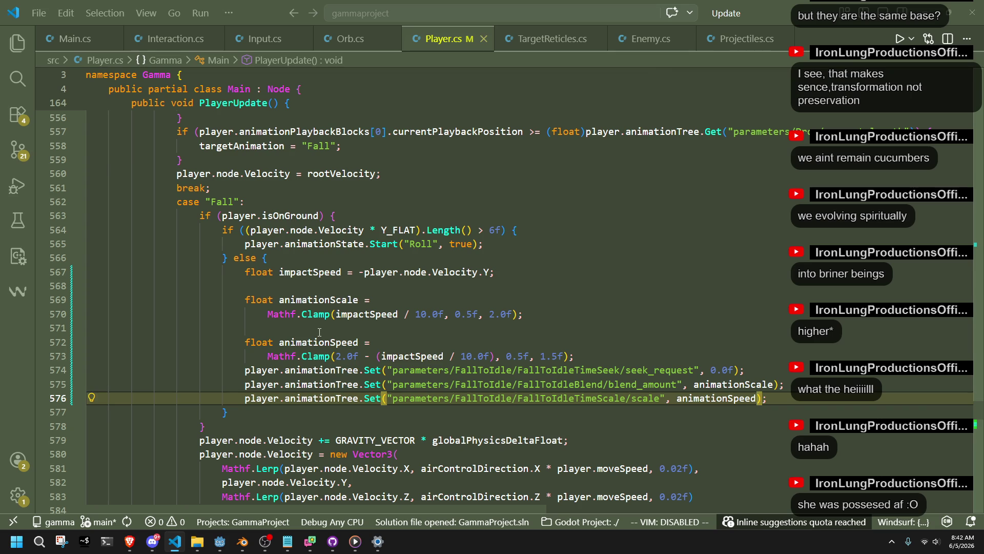
key("alt+Tab")
key("alt+Tab")
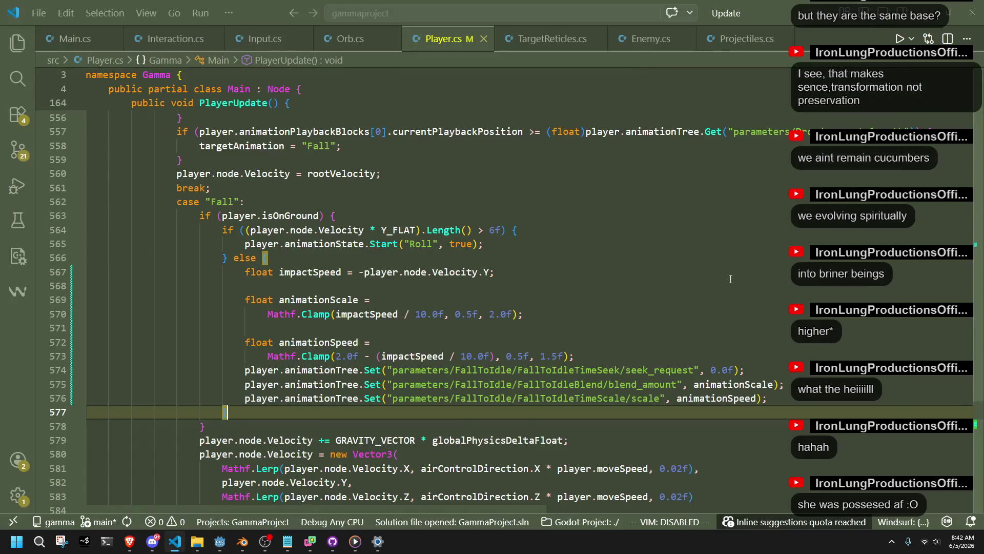
key("alt+Tab")
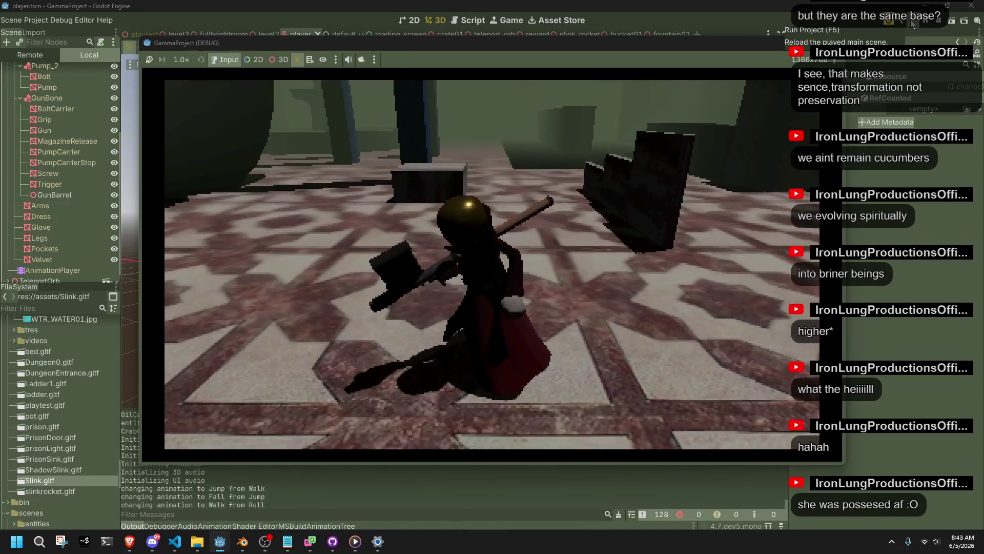
key("F8")
key("alt+Tab")
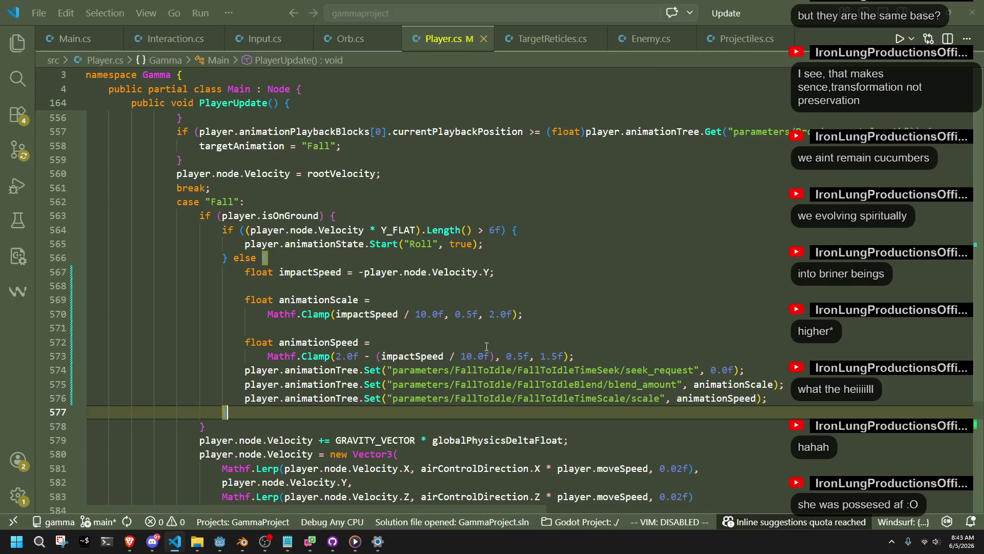
- Restore the + 1 on the scale line and reapply the clamp lines' indentation
left_click(456, 332)
key("Down")
key("Down")
key("Down")
key("End")
type("+ 1")
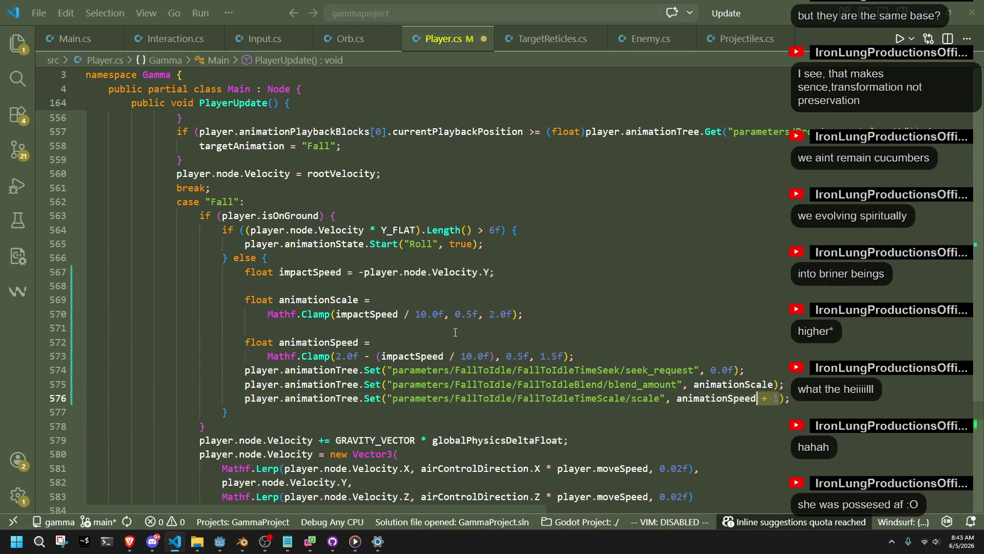
key("Up")
key("Up")
key("Up")
key("shift+Up")
key("shift+Up")
key("shift+Up")
key("shift+Home")
key("shift+Tab")
key("shift+Tab")
key("shift+Tab")
key("ctrl+z")
key("ctrl+z")
key("ctrl+z")
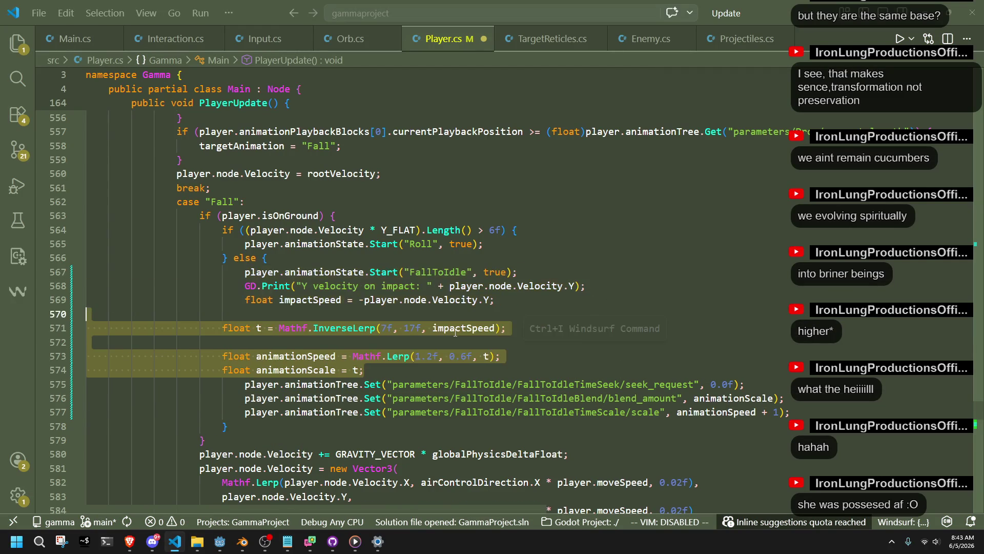
key("ctrl+shift+z")
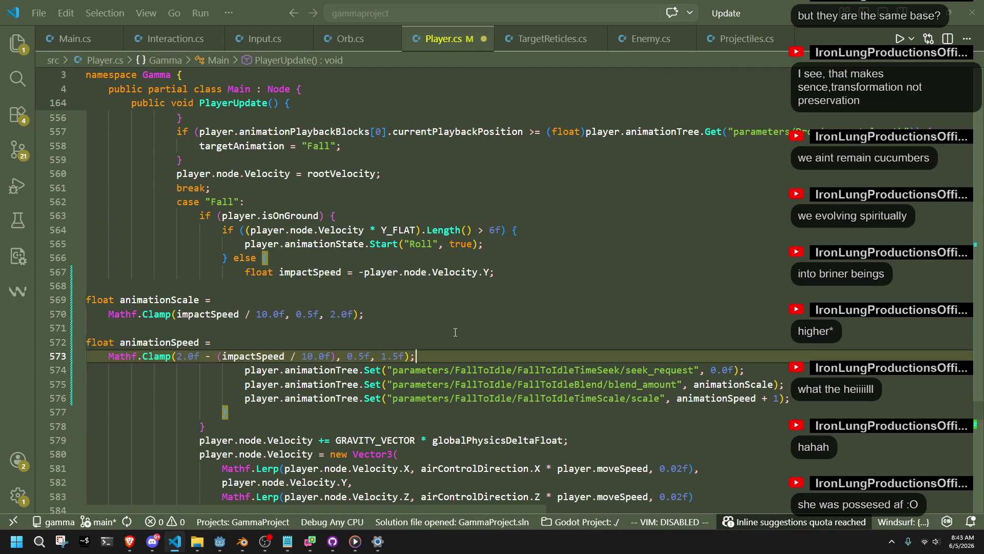
key("Tab")
key("Tab")
key("Tab")
key("Tab")
key("Tab")
key("Tab")
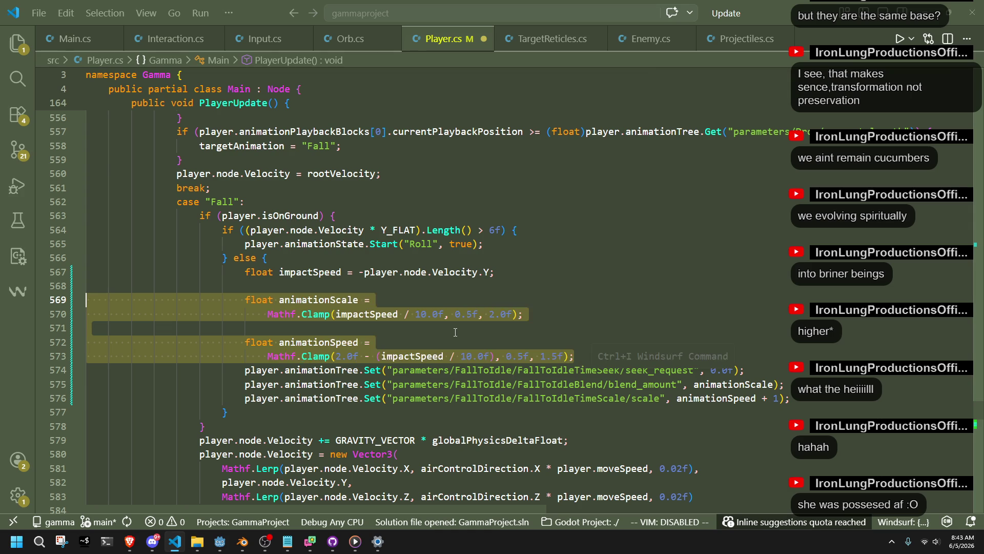
- Start the FallToIdle animation first in the landing else-branch, copied from the Roll Start line
left_click(522, 244)
key("shift+Home")
key("ctrl+c")
key("Down")
key("Return")
key("ctrl+v")
double_click(424, 272)
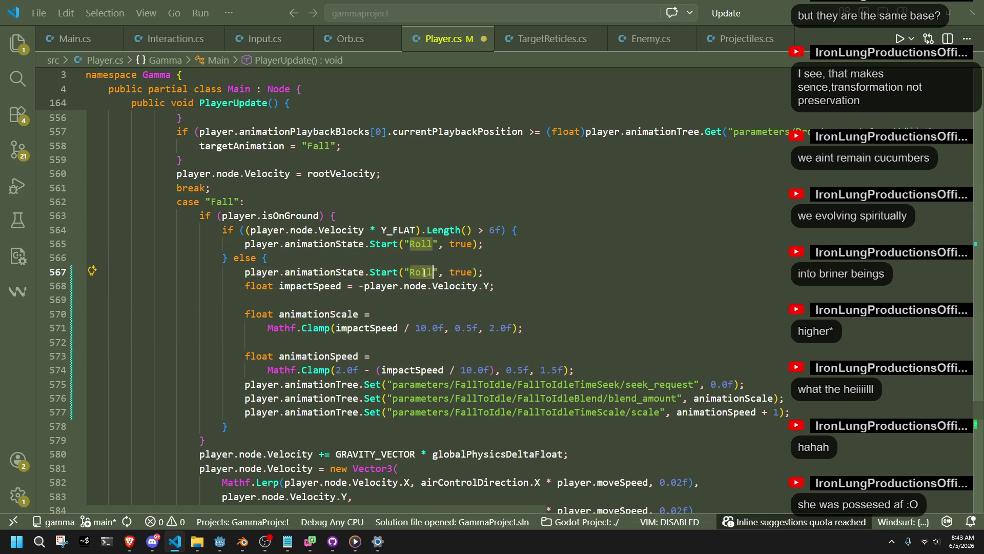
type("FallToIdle")
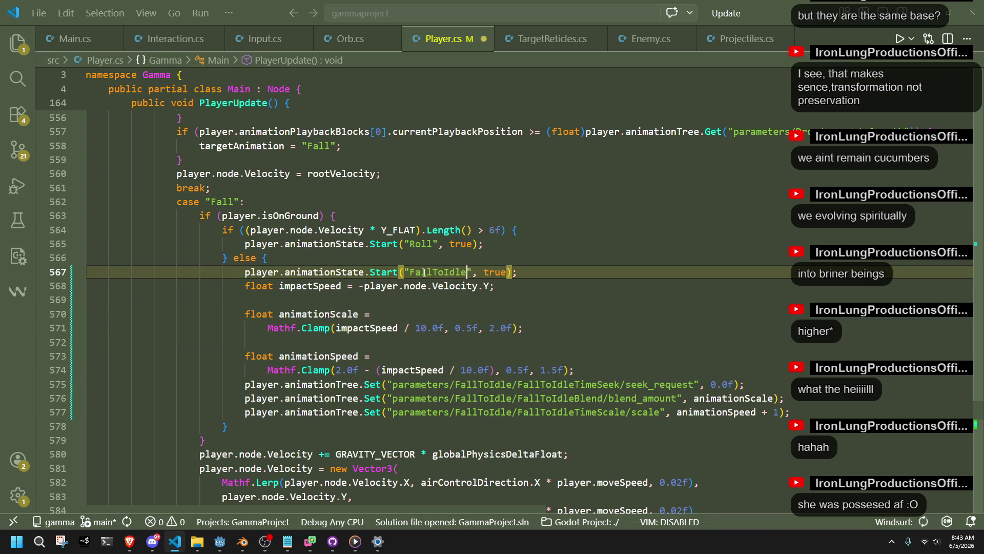
key("Down")
key("Down")
left_click(229, 543)
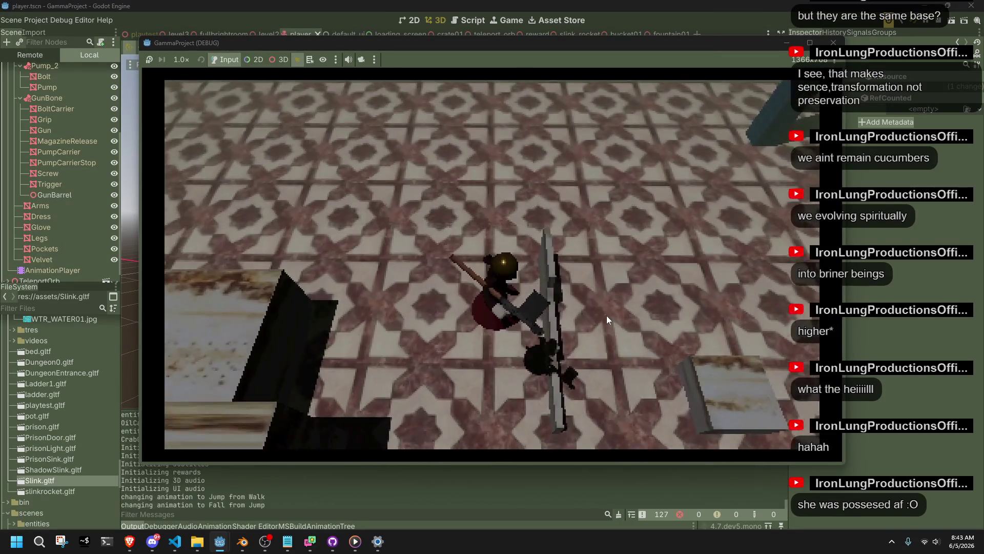
- Playtest landing into FallToIdle, walking, vaulting onto the stone steps and jumping, then return to Player.cs
key("w")
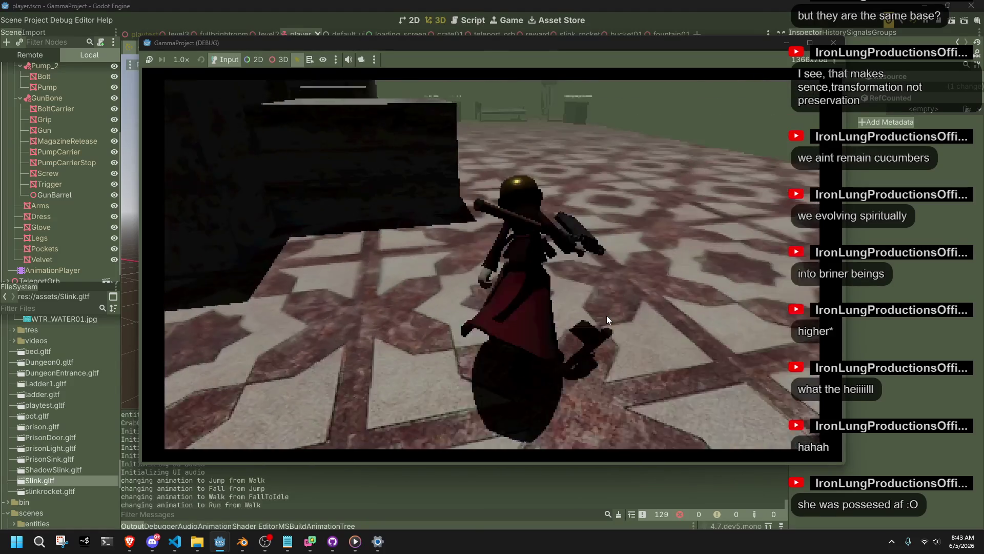
key("space")
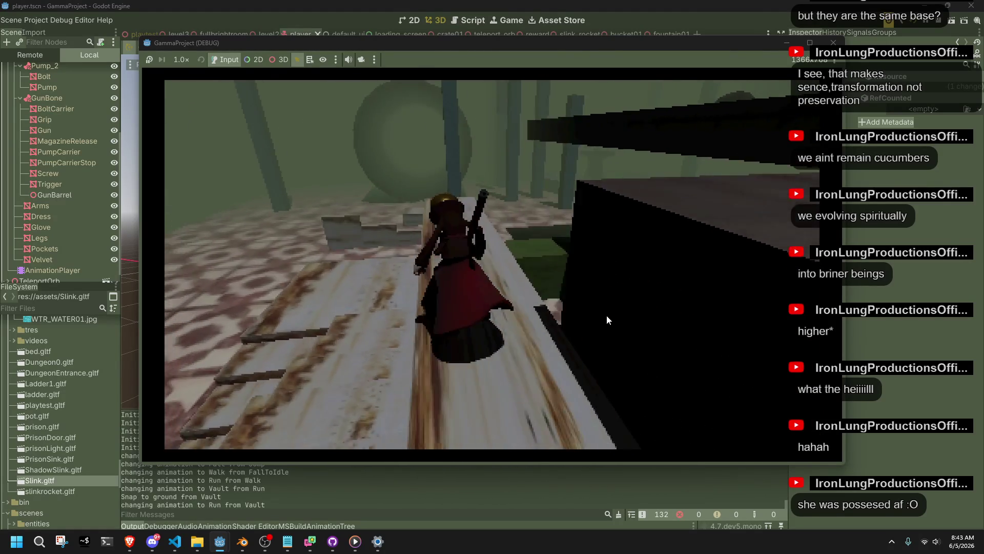
key("space")
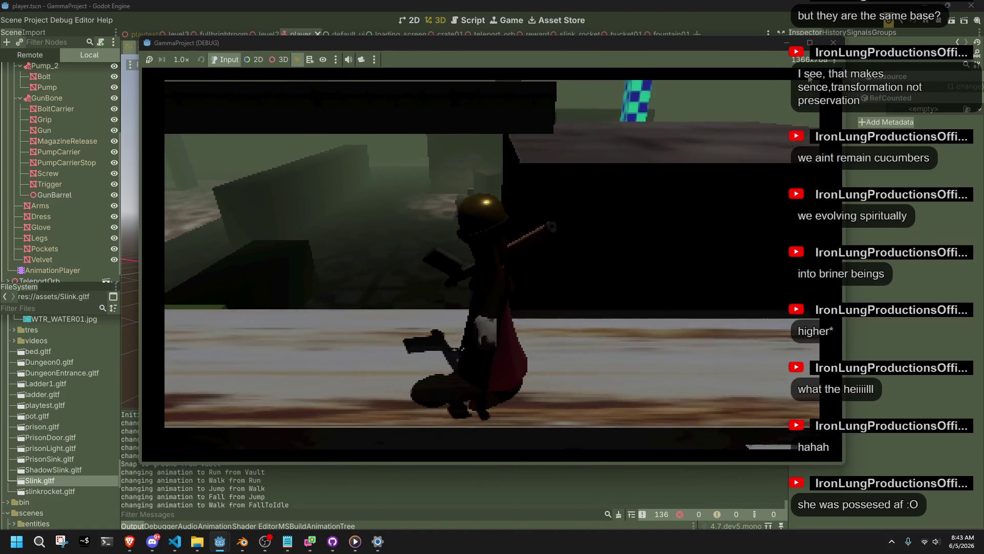
key("alt+Tab")
left_click(417, 338)
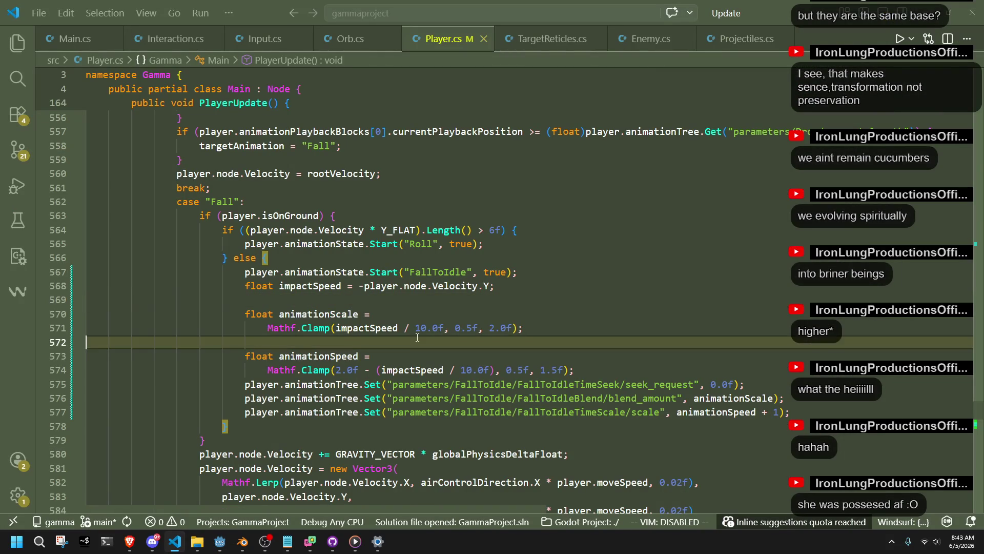
- Remove the two blank lines and join the scale and speed Clamp calls onto single lines
key("BackSpace")
left_click(471, 295)
key("BackSpace")
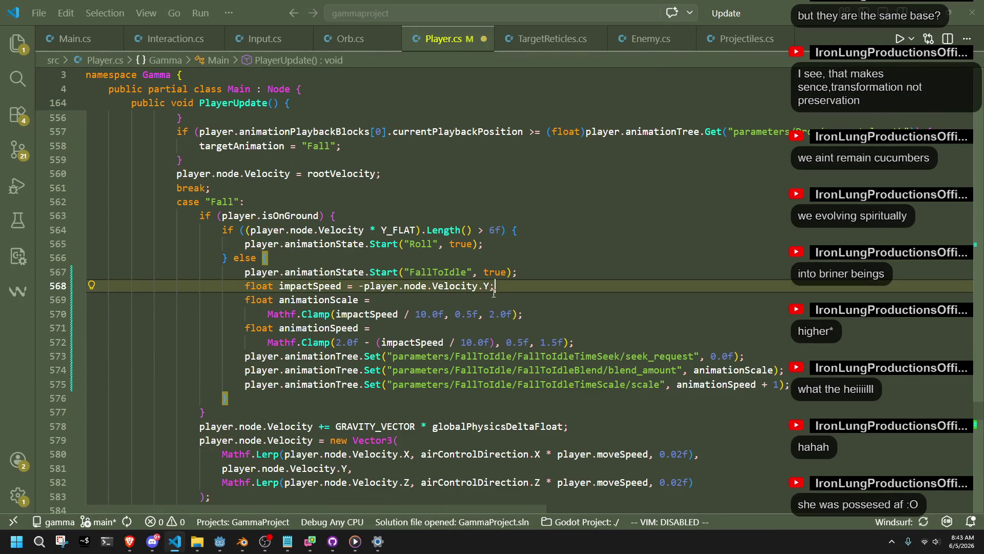
left_click(268, 314)
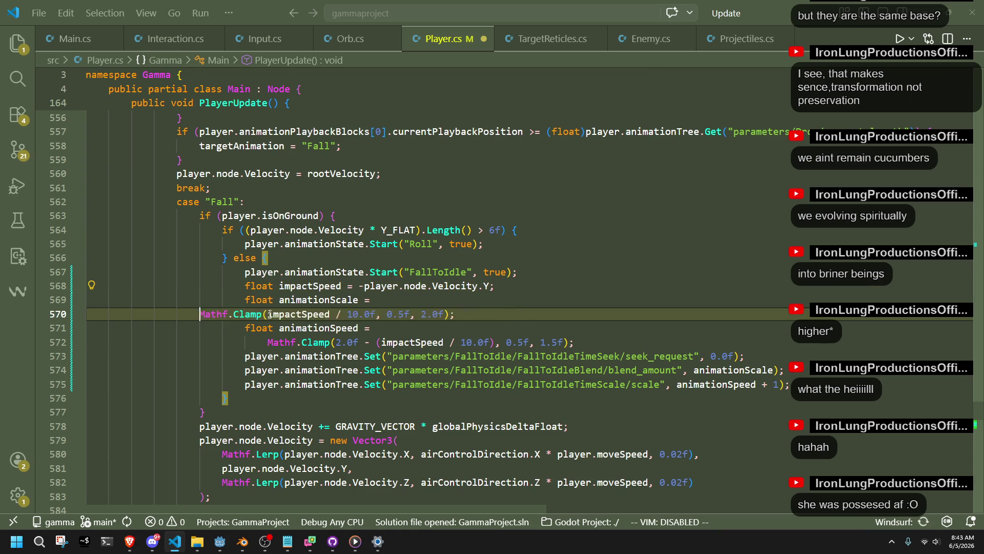
key("BackSpace")
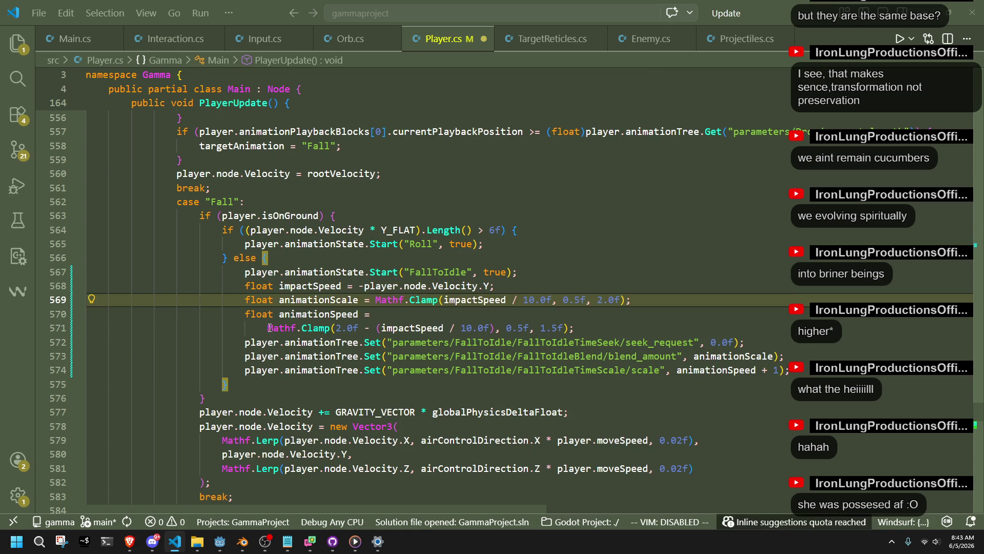
left_click(269, 328)
key("BackSpace")
key("BackSpace")
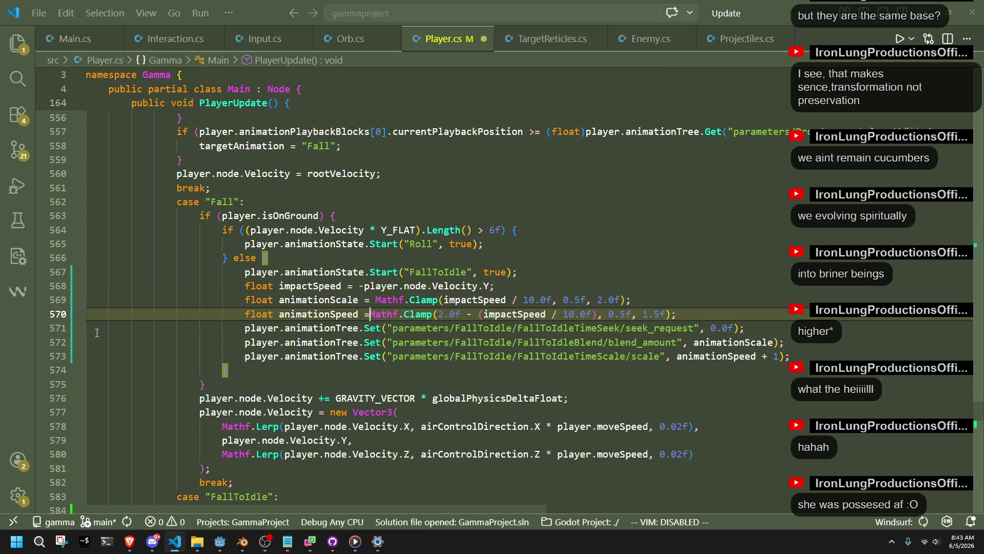
left_click(652, 406)
- Add a GD.Print logging impactSpeed, animationScale and animationSpeed below the animationSpeed line, and save Player.cs
left_click(699, 320)
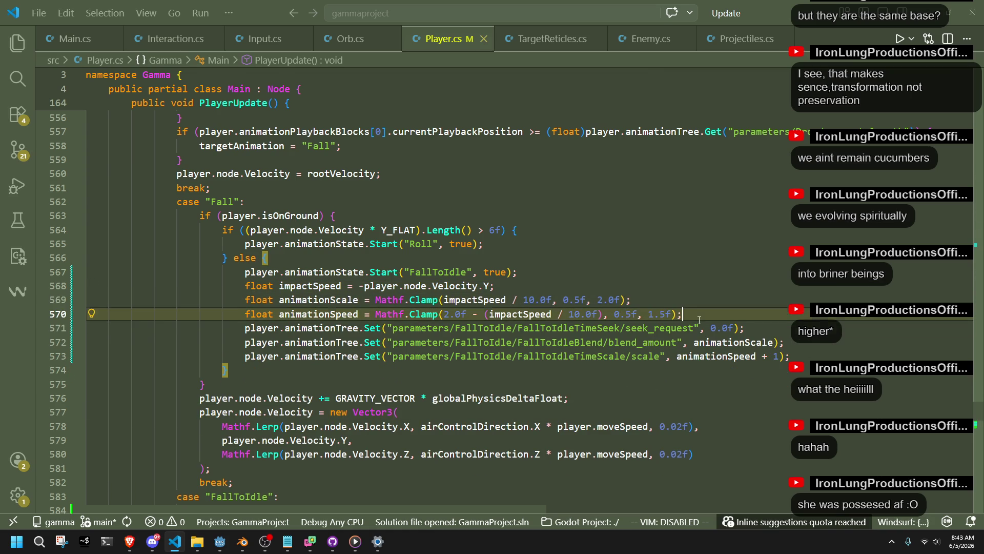
key("Return")
type("GD.pri")
key("Tab")
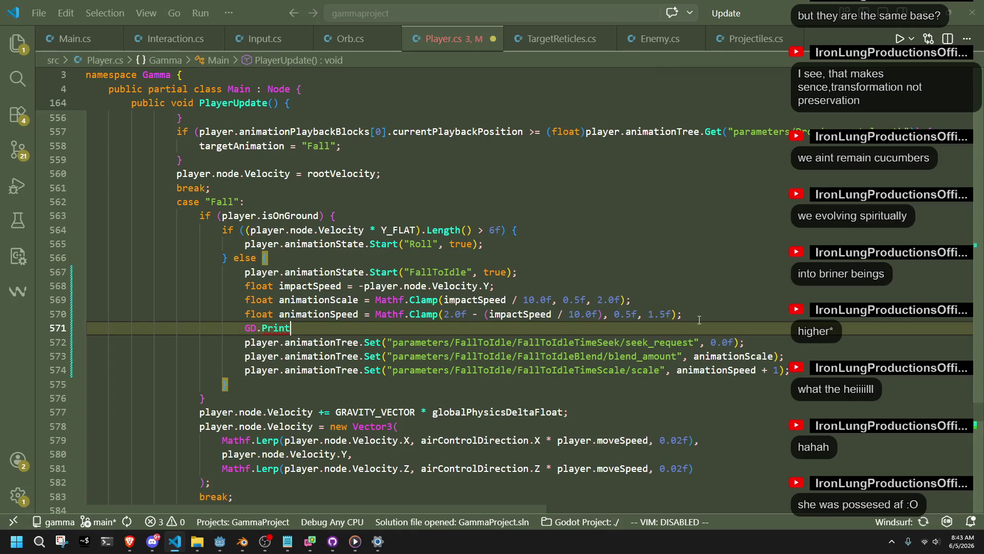
key("ctrl+space")
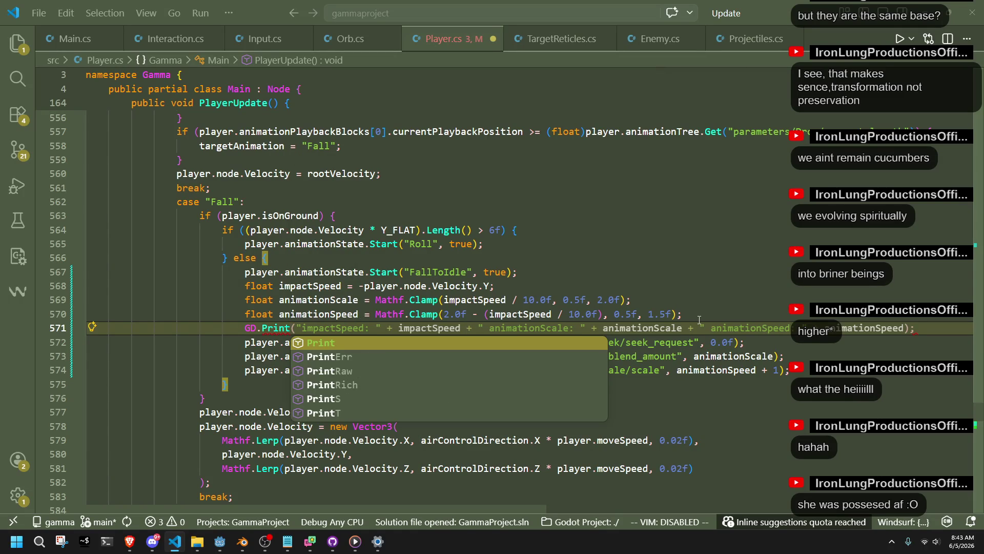
key("Escape")
key("ctrl+s")
left_click(696, 401)
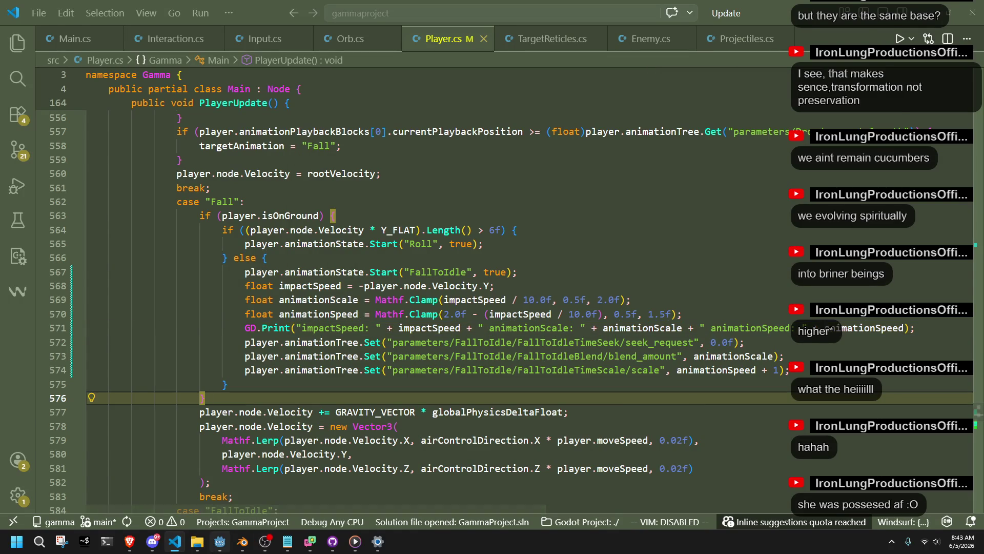
key("alt+Tab")
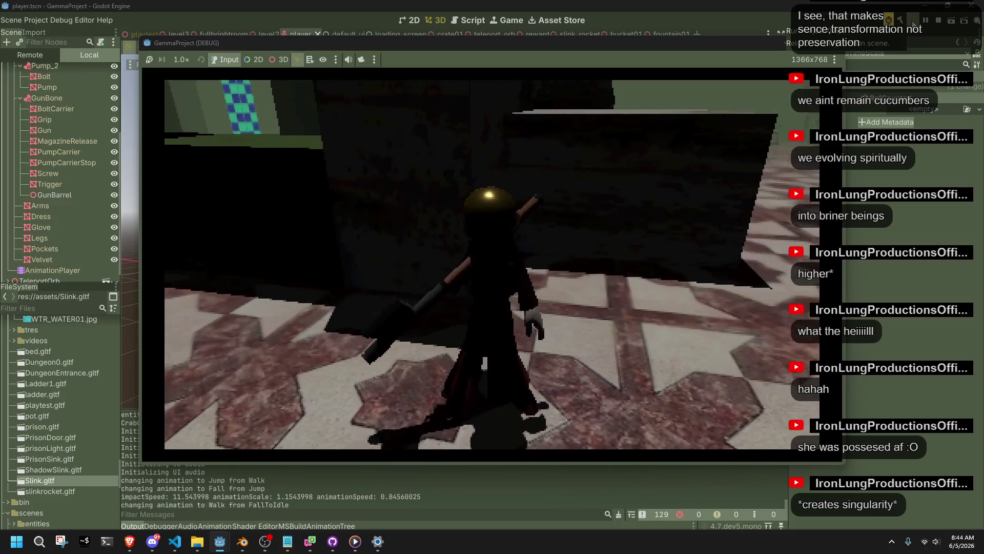
- Jump and land in the game, logging impactSpeed 8.829001, scale 0.8829001, speed 1.1170999, then stop it
key("space")
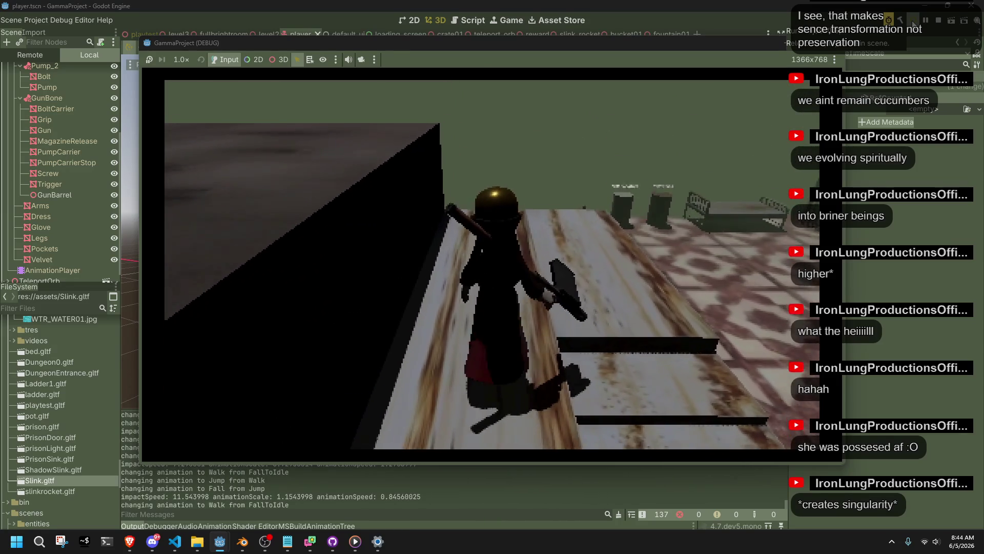
key("space")
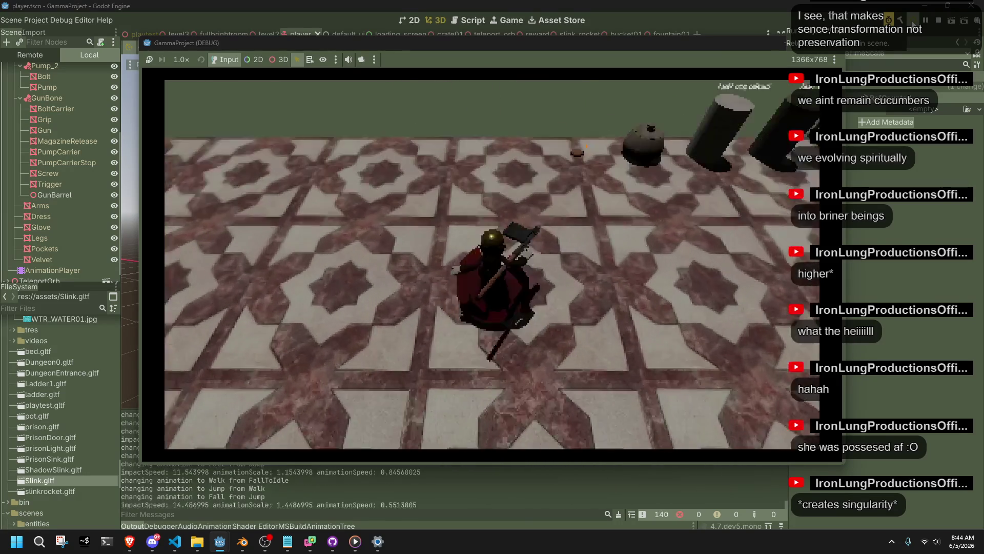
key("w")
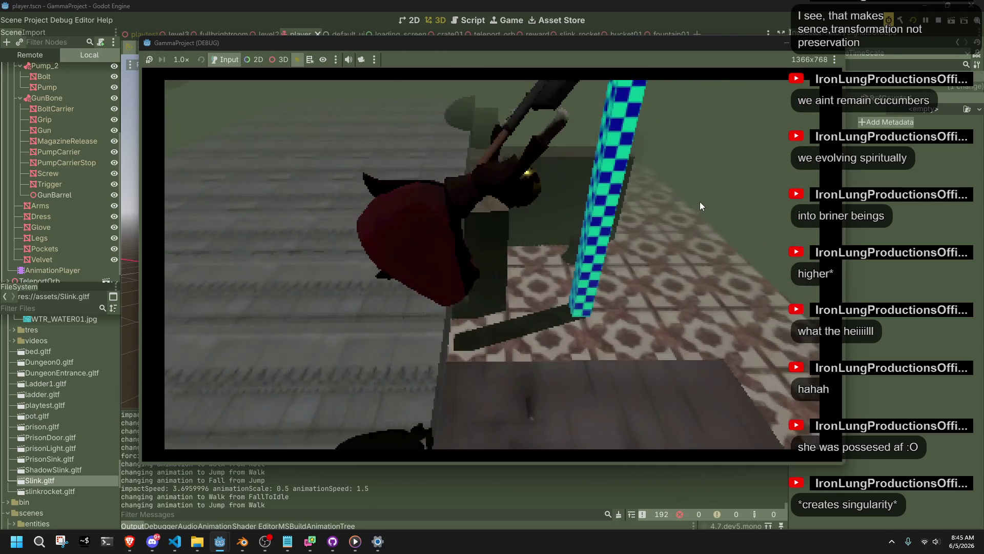
key("F8")
left_click(175, 542)
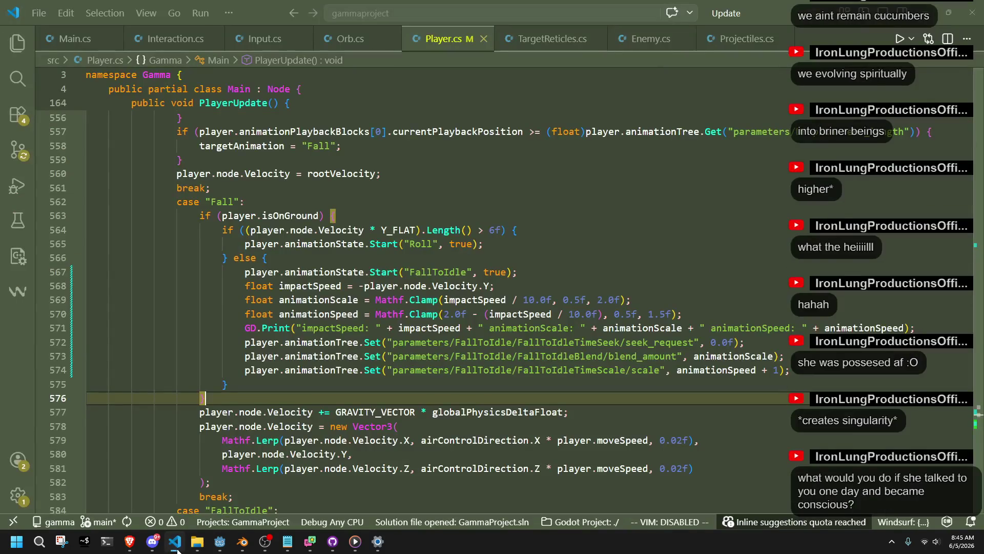
- Change the animationScale divisor on impactSpeed from 10.0f to 12.0f on line 569
left_click(544, 284)
left_click(530, 298)
type("2")
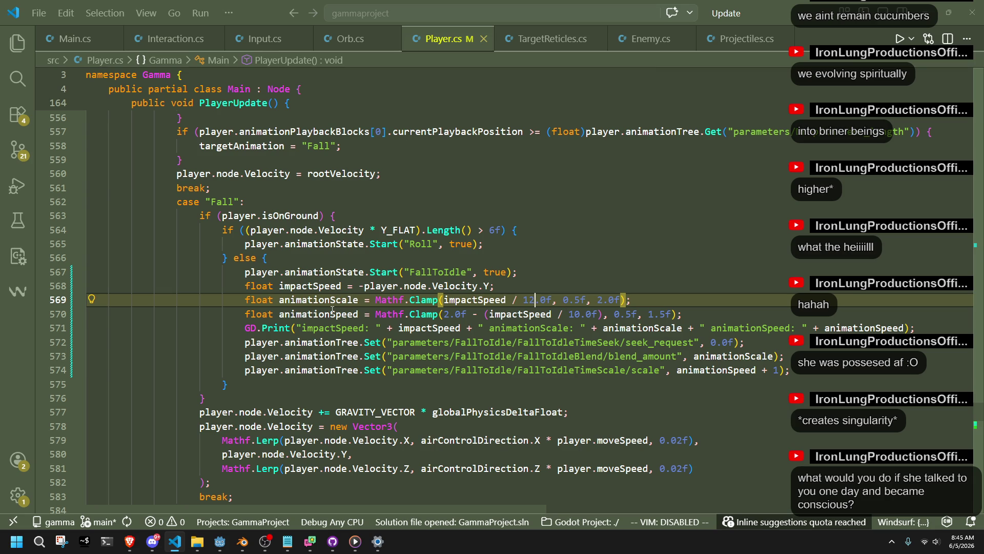
left_click(303, 299)
left_click(712, 423)
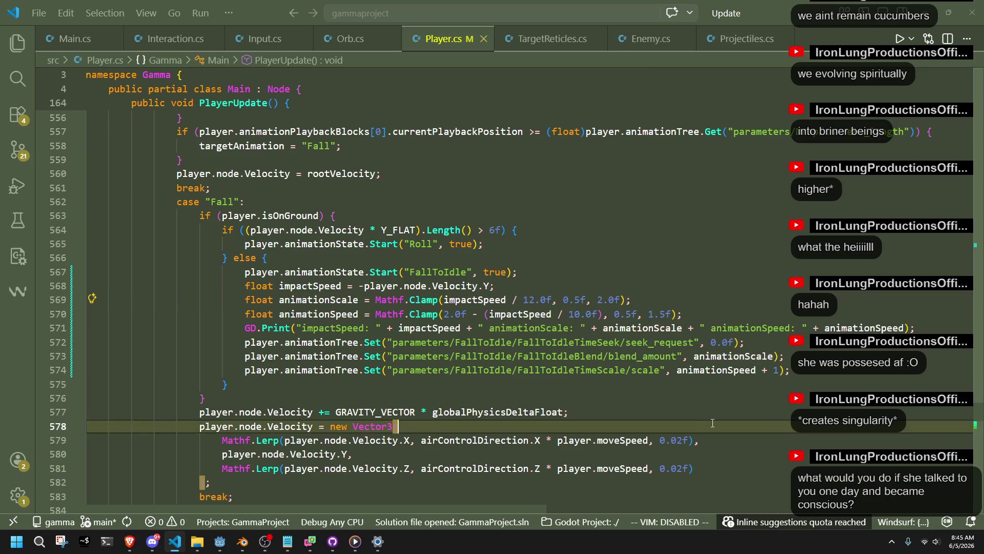
left_click(224, 547)
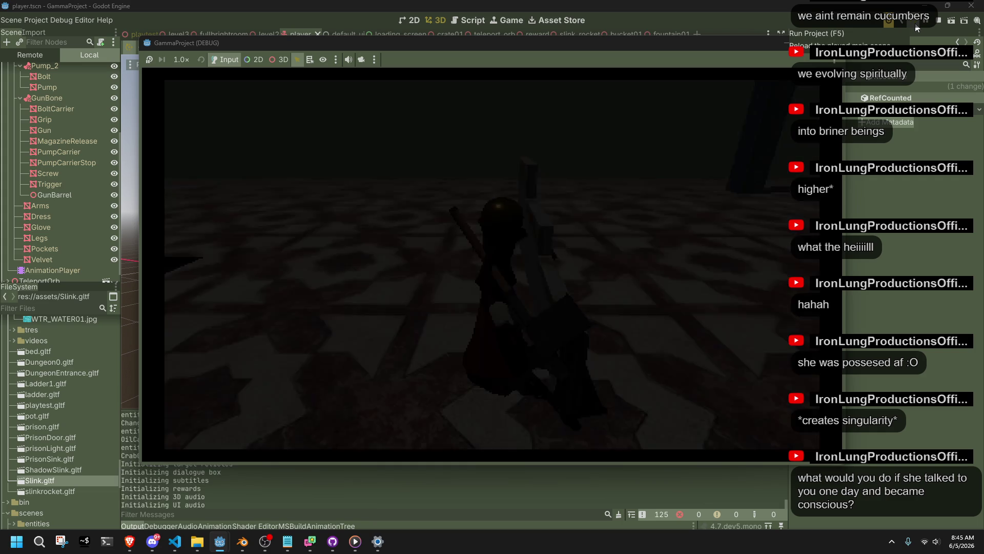
- Walk, vault, jump and roll along the ledges, logging impactSpeed 2.3950005, scale 0.5, speed 1.5
key("w")
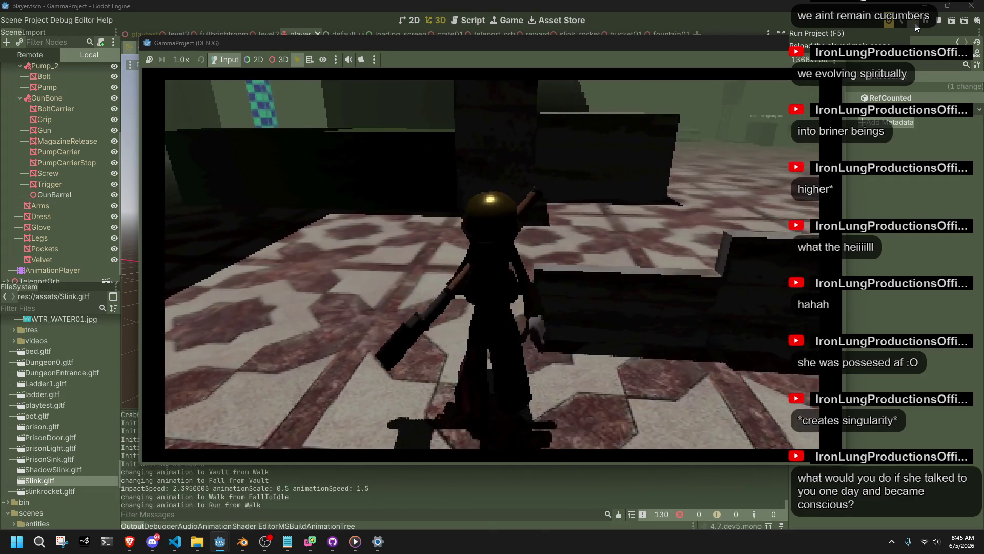
key("space")
key("w")
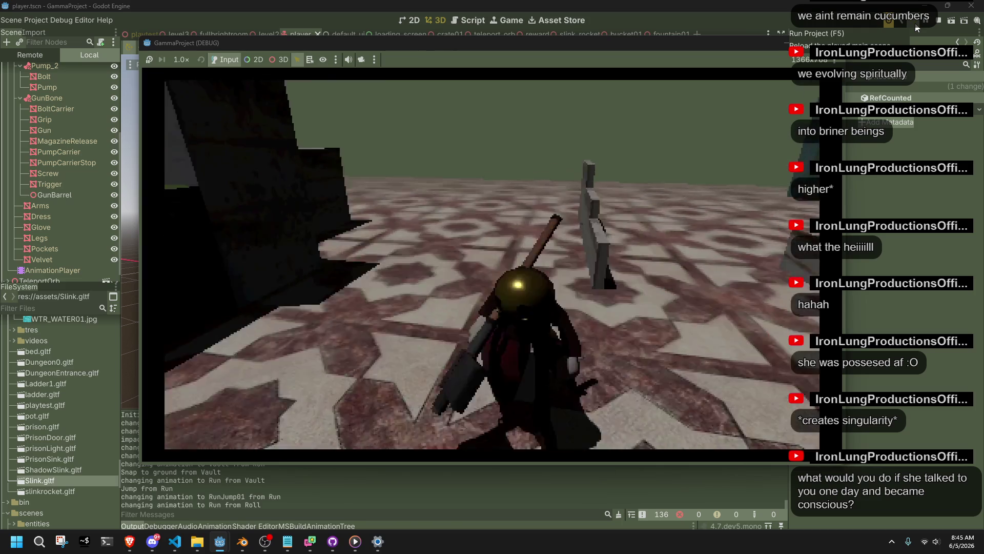
key("w")
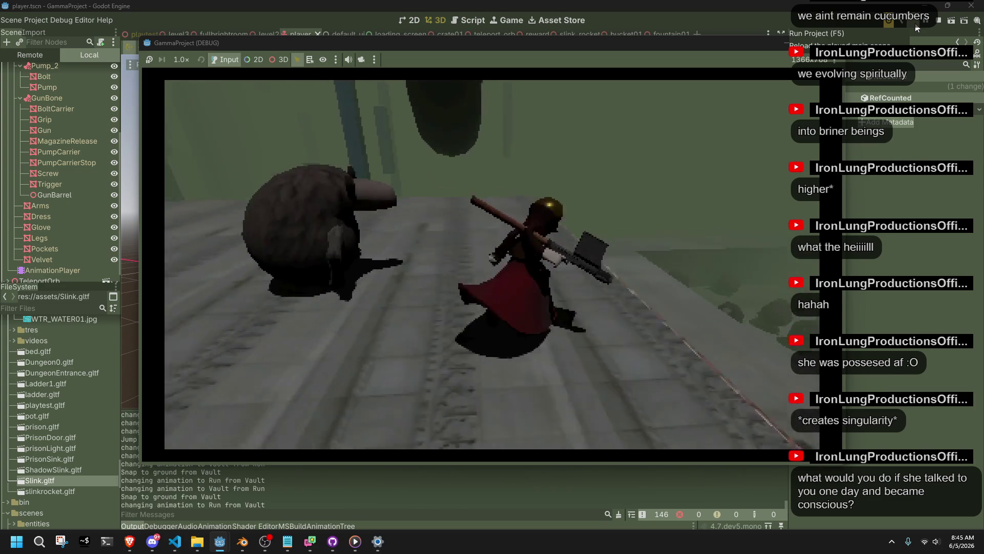
key("w")
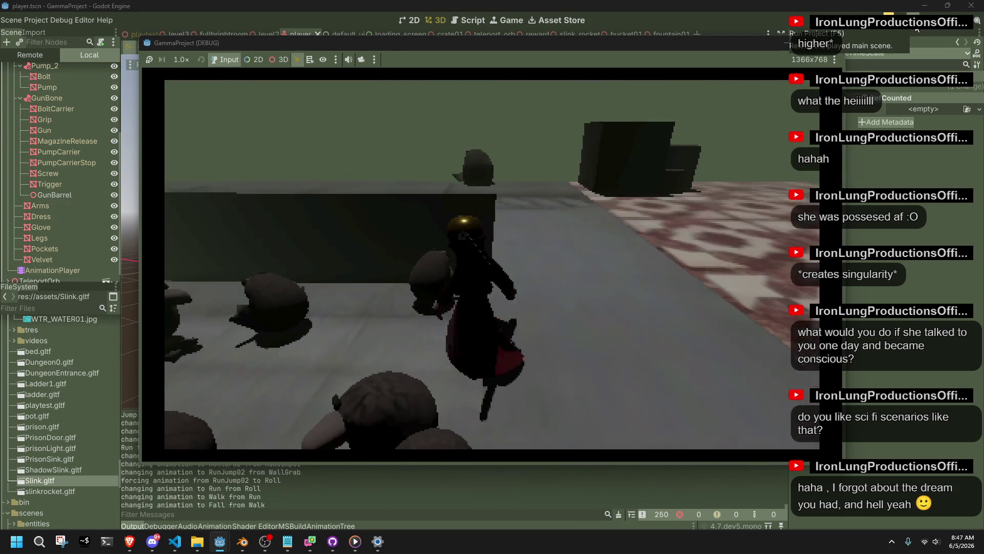
- Stop the game and scroll Player.cs to locate the WallGrab case
key("F8")
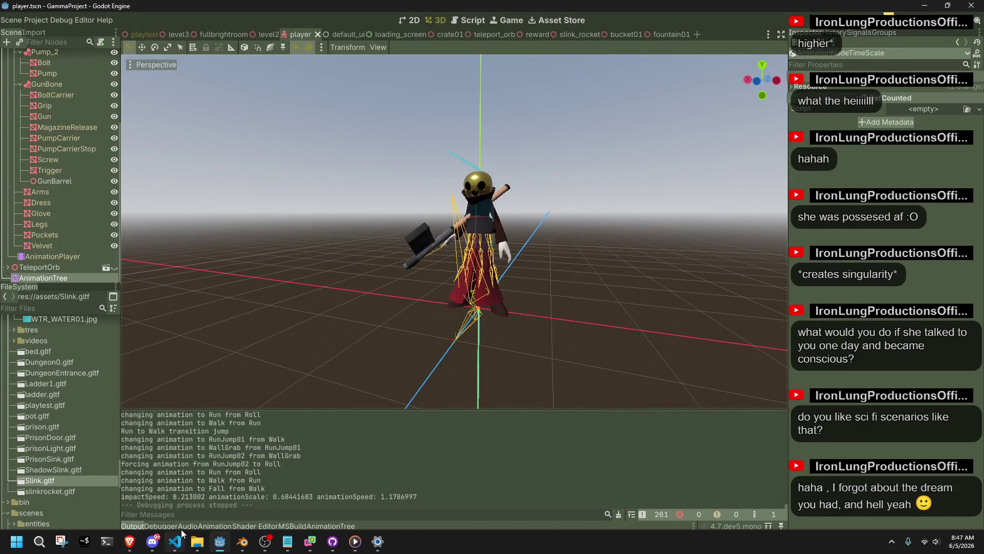
left_click(176, 541)
scroll(385, 406, "up", 10)
scroll(385, 405, "down", 20)
scroll(382, 406, "down", 9)
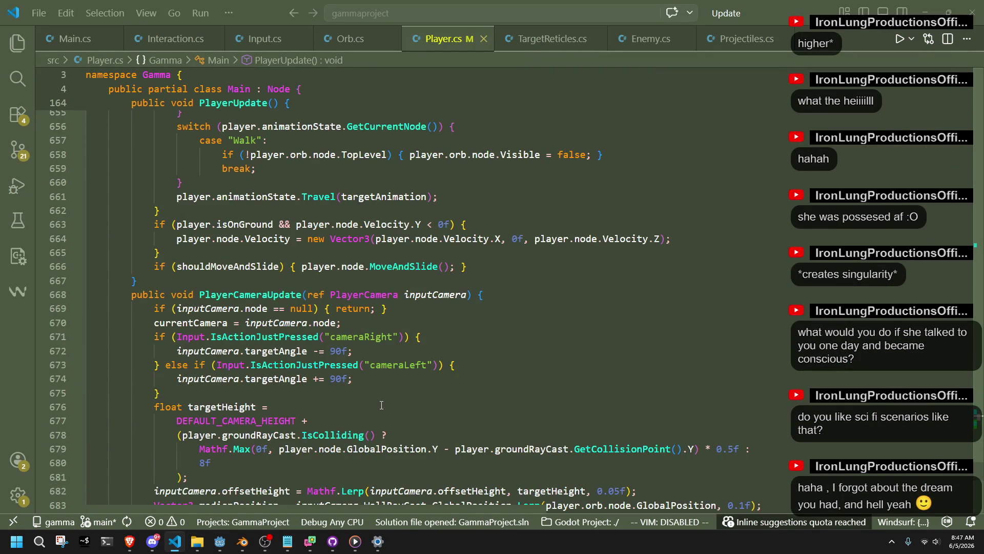
scroll(382, 406, "up", 20)
scroll(385, 405, "up", 16)
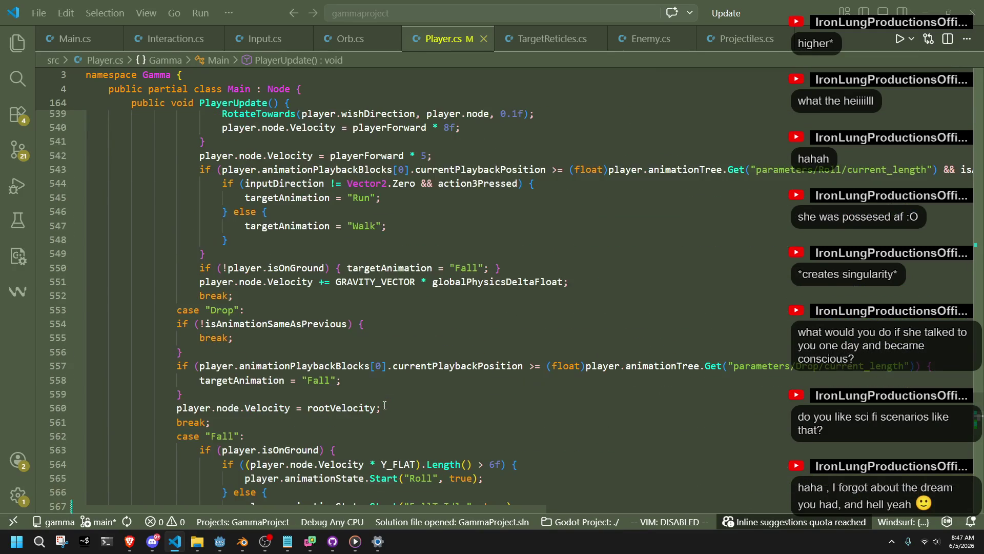
scroll(384, 406, "up", 19)
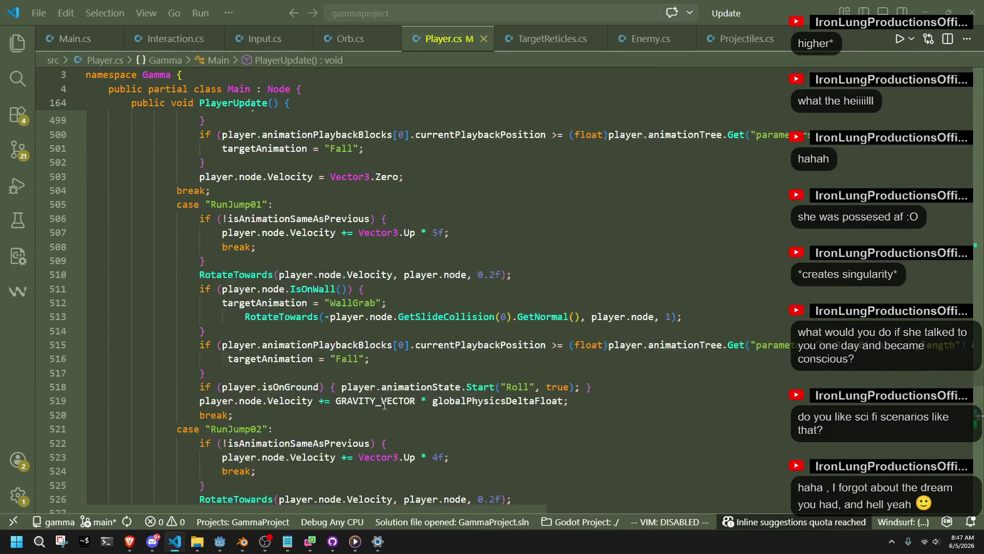
- Edit the Vector3.Up multiplier on the WallGrab jump velocity line (line 497) and save
left_click(236, 254)
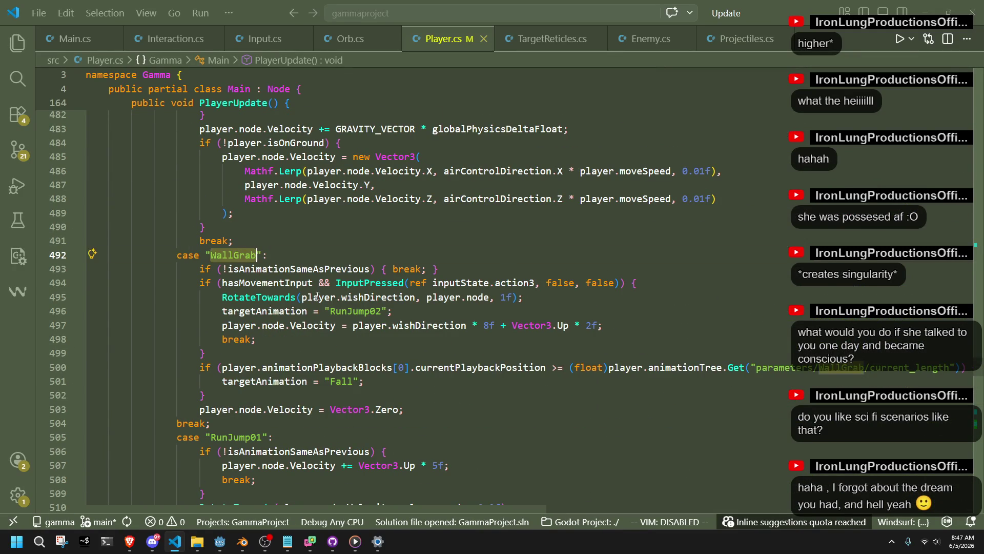
left_click(461, 353)
left_click(591, 327)
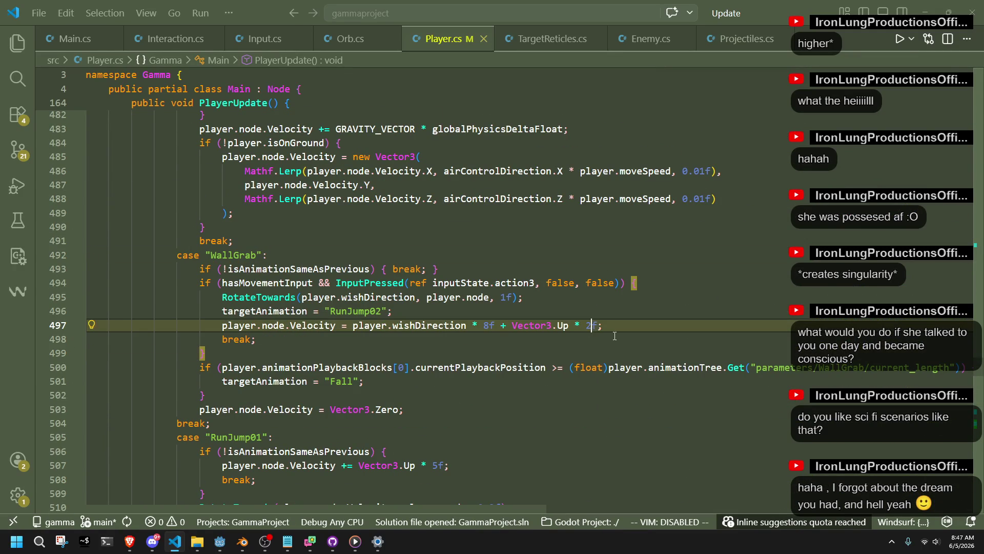
type("4")
key("alt+Tab")
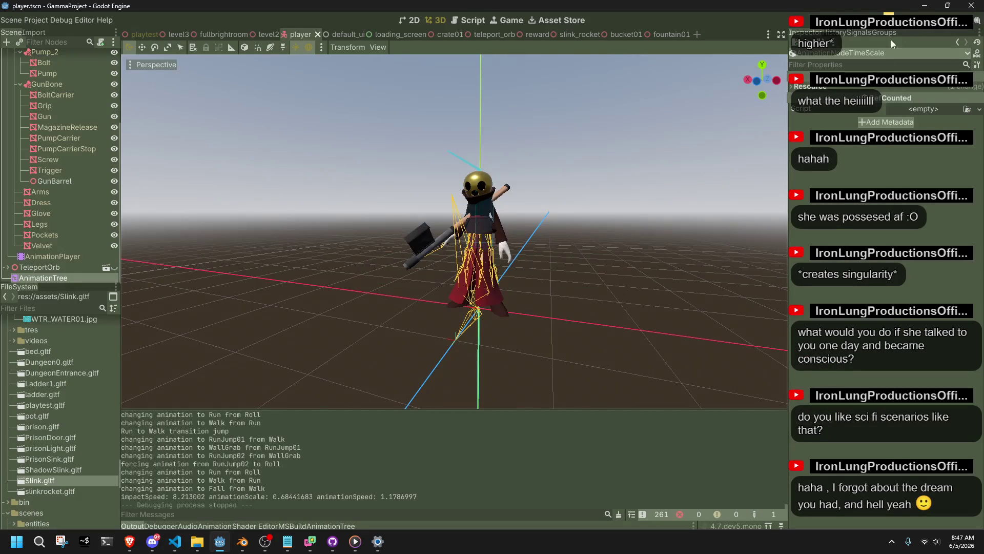
- Build and launch the game, then wall-grab and wall-jump off the walls and checkered pillar
left_click(914, 25)
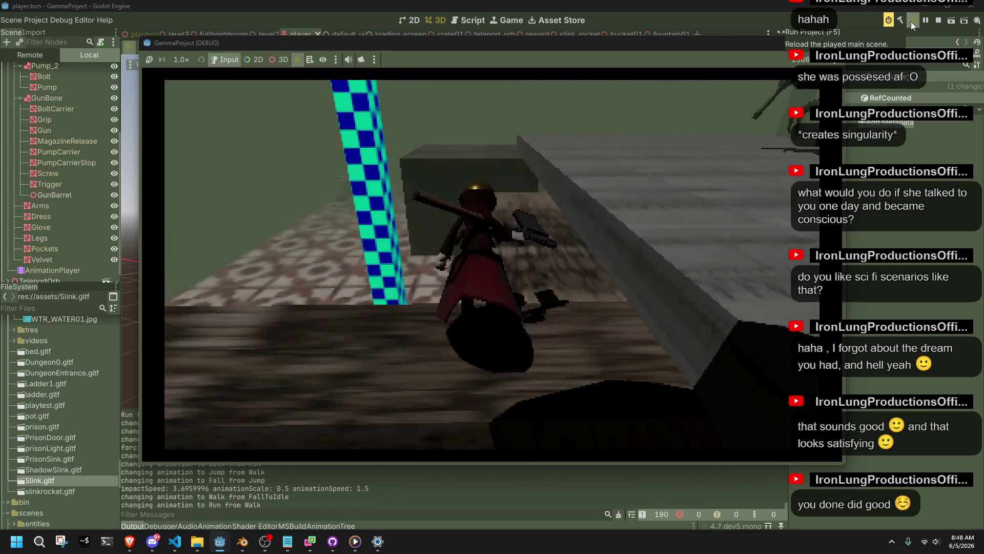
key("space")
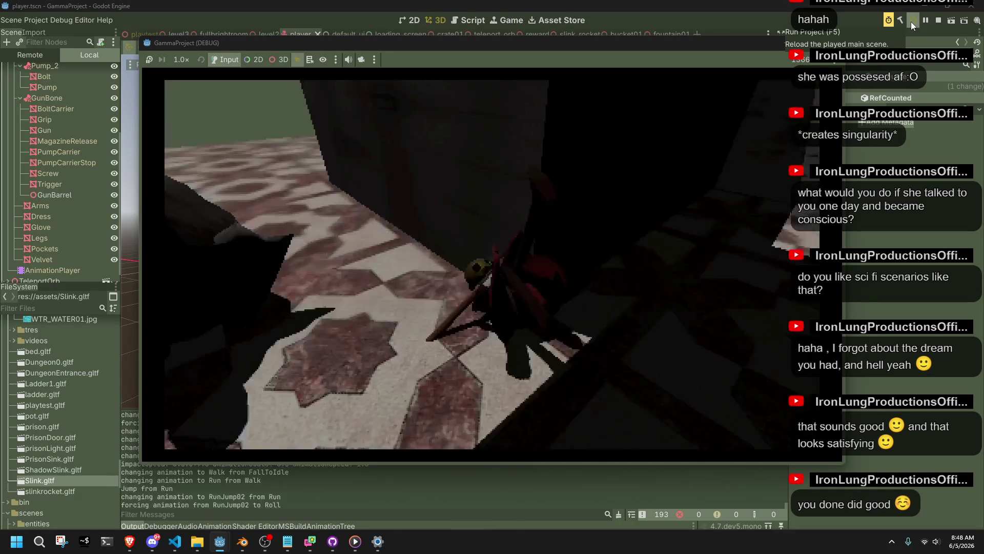
key("space")
key("space")
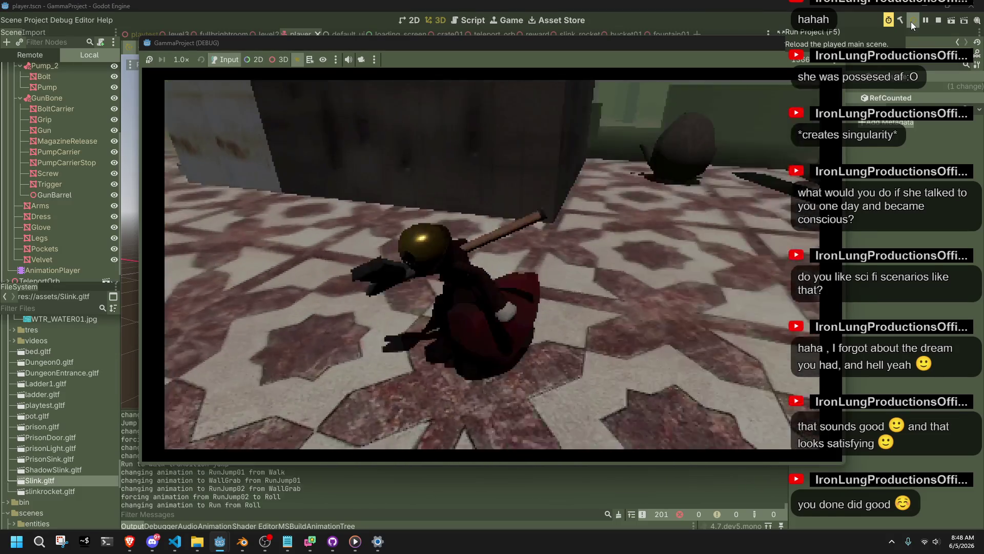
key("space")
key("space")
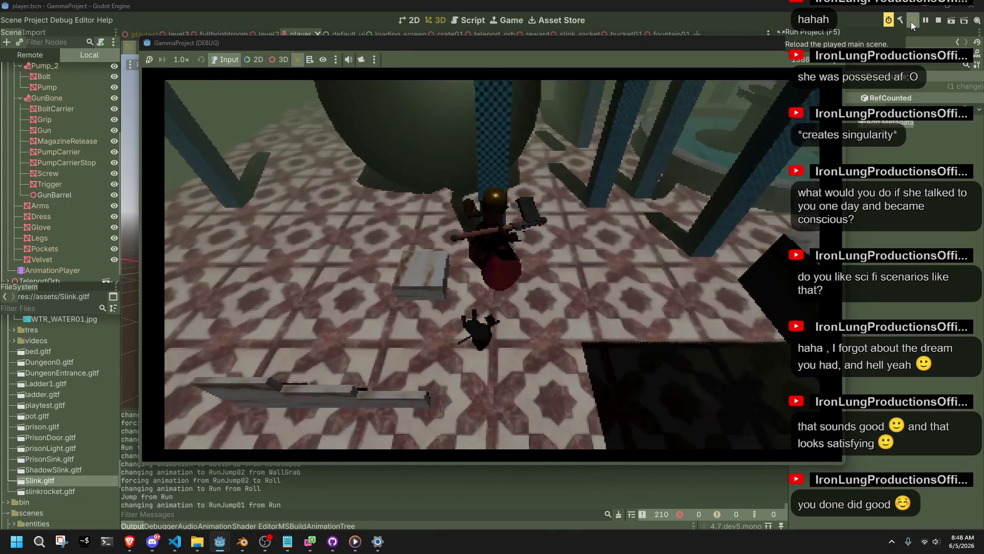
key("space")
key("space")
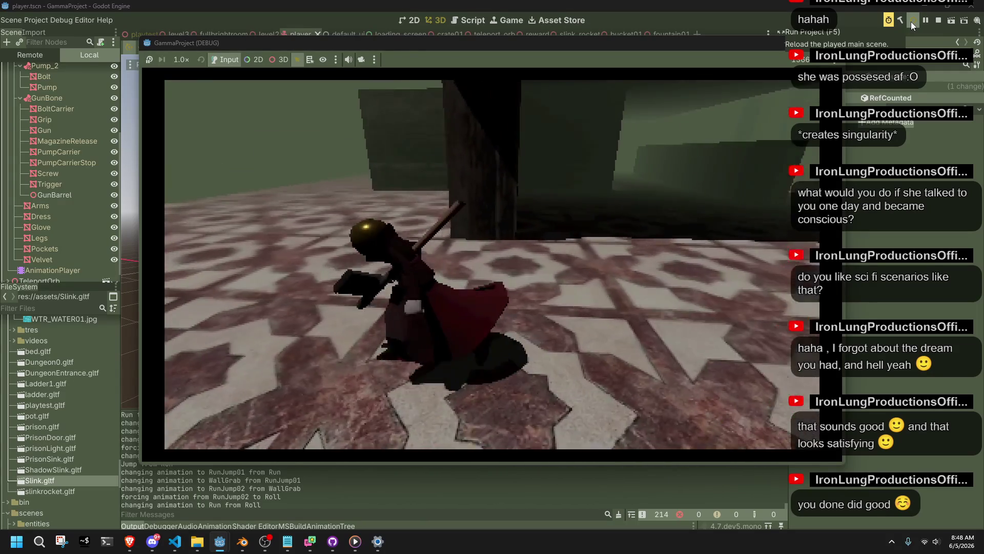
key("space")
key("space")
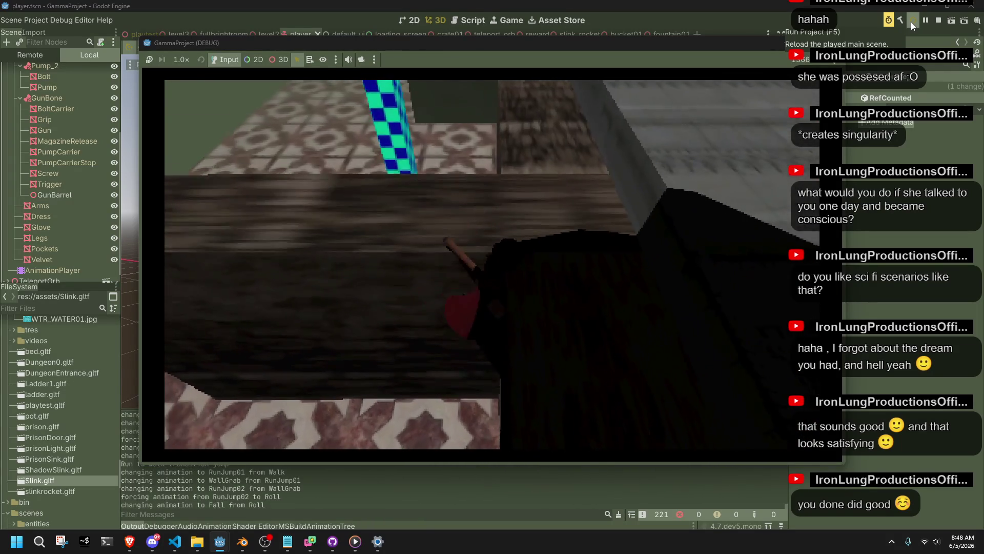
key("w")
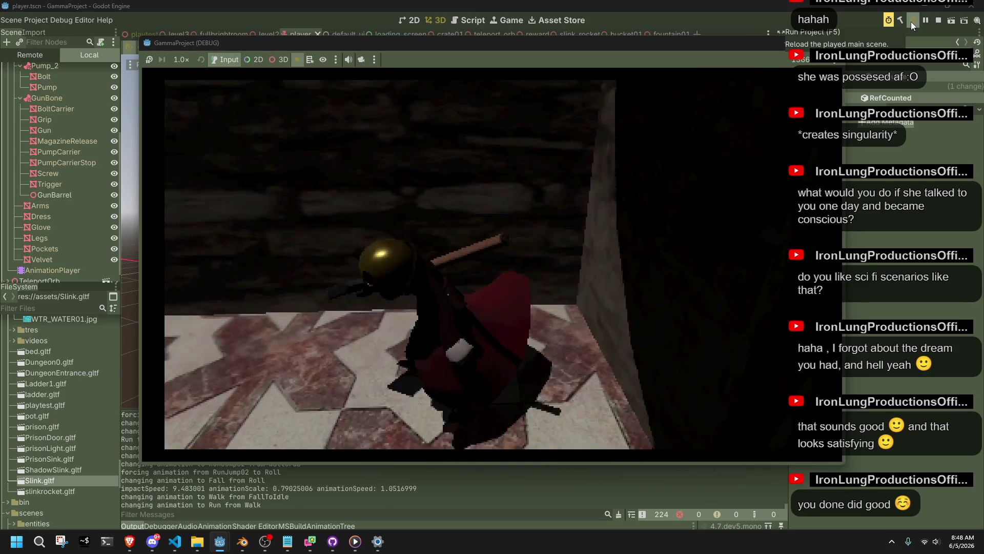
key("a")
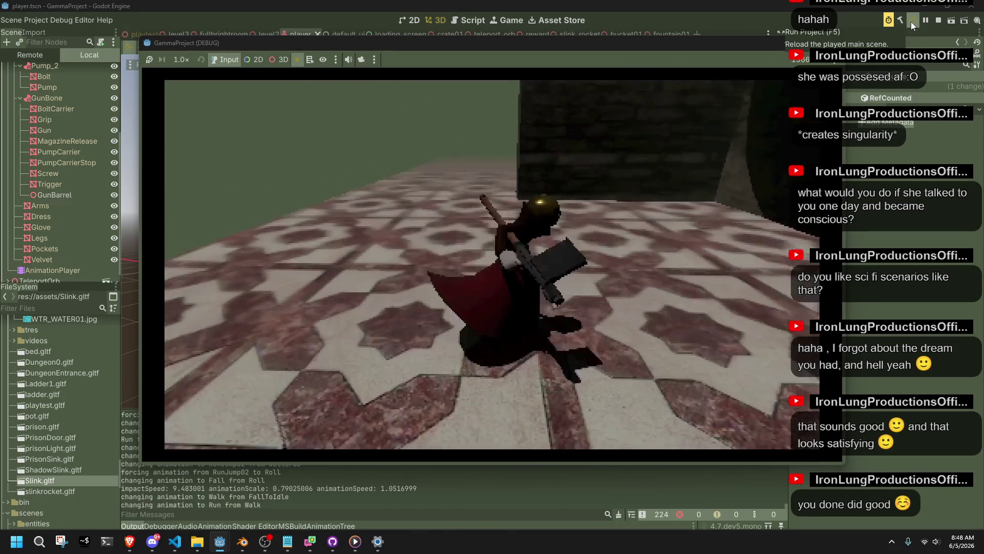
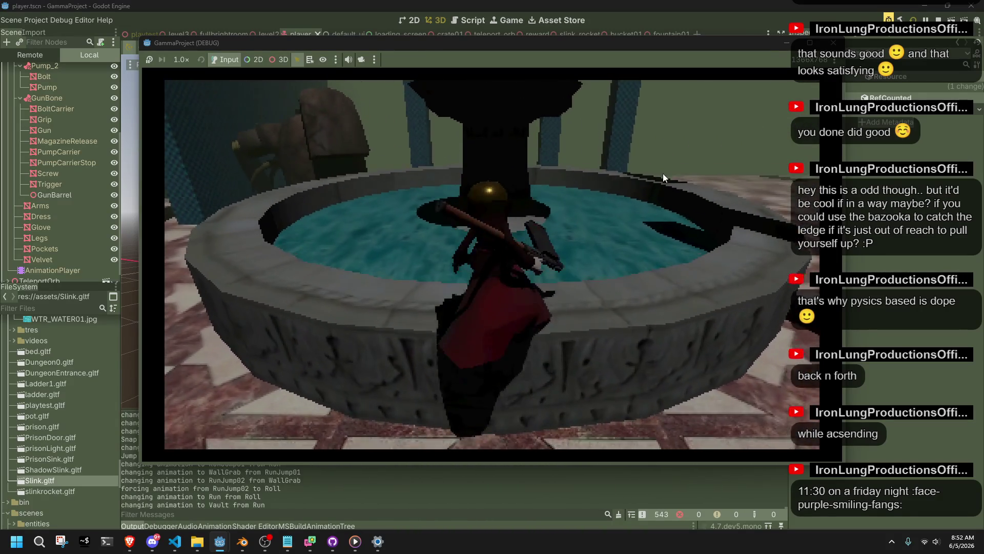
- Jump onto the fountain, vault back onto the tiled floor, then run and jump toward the dark area
key("space")
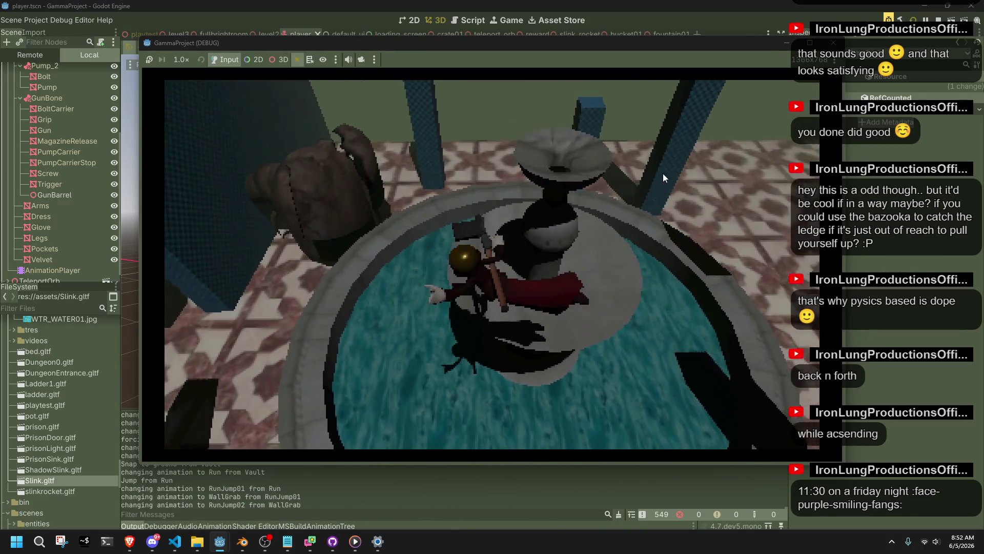
key("w")
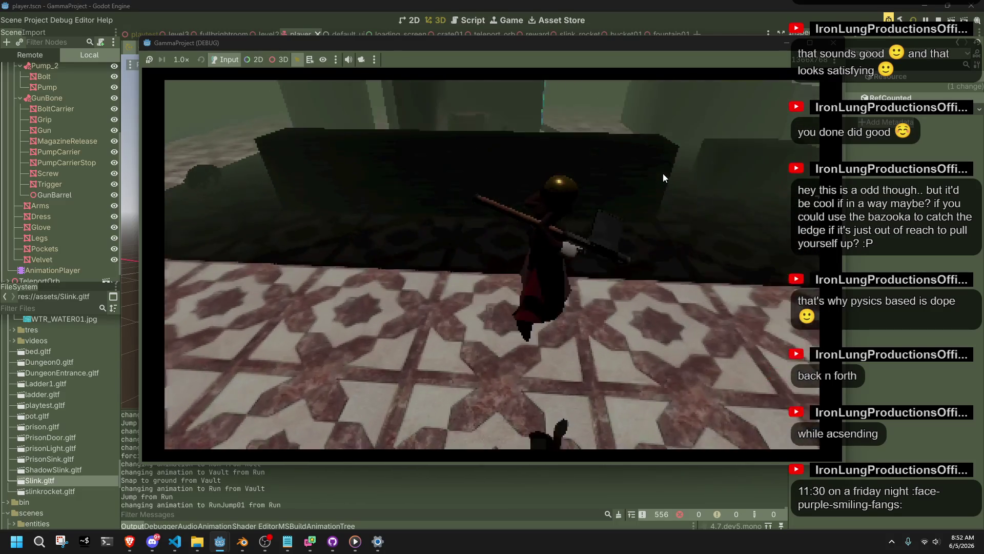
key("space")
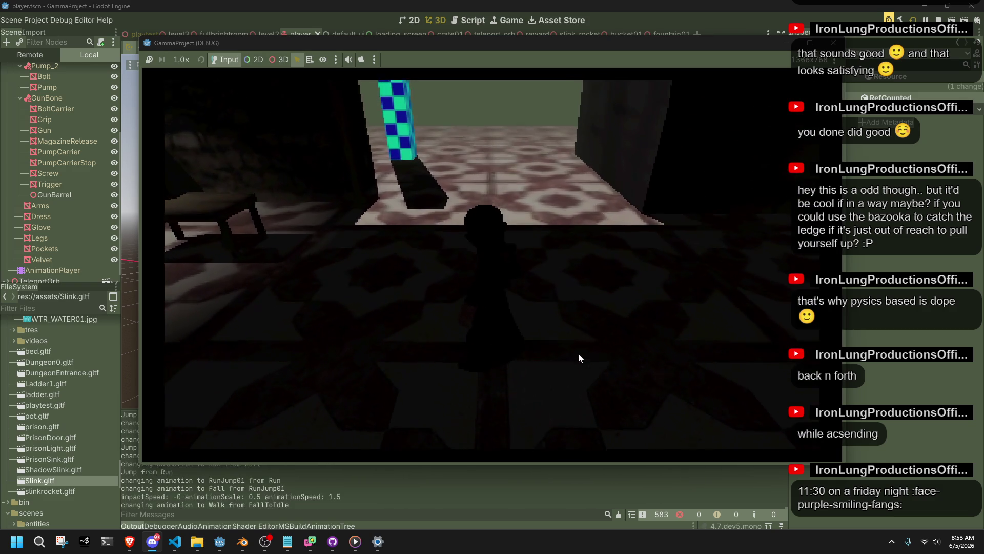
- Run the character across the stone platform, jumping repeatedly and finishing in a roll
key("w")
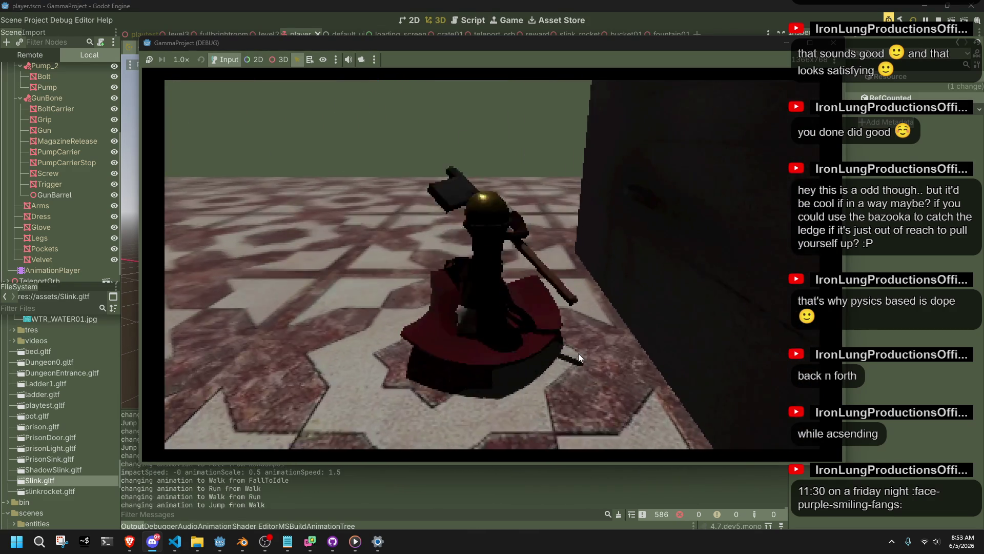
key("space")
key("w")
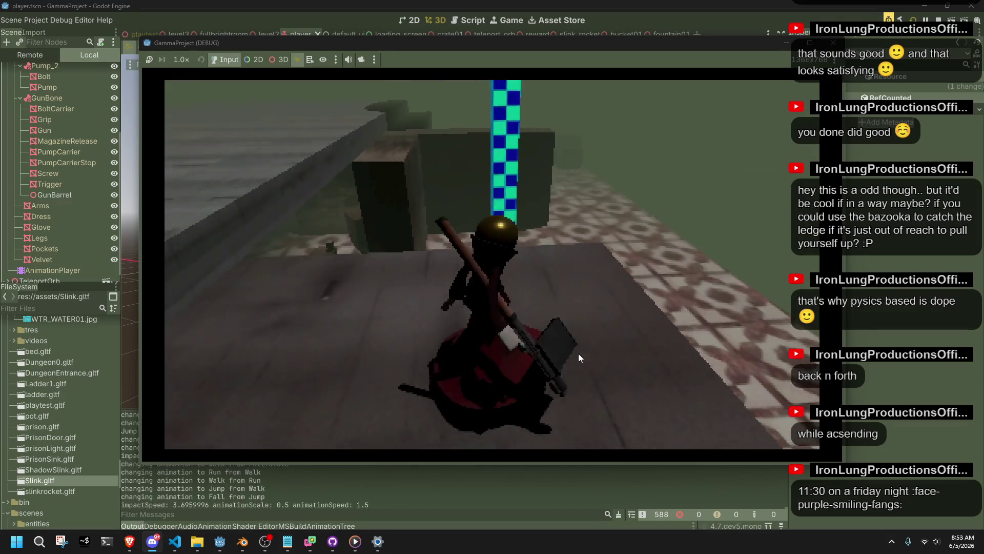
key("space")
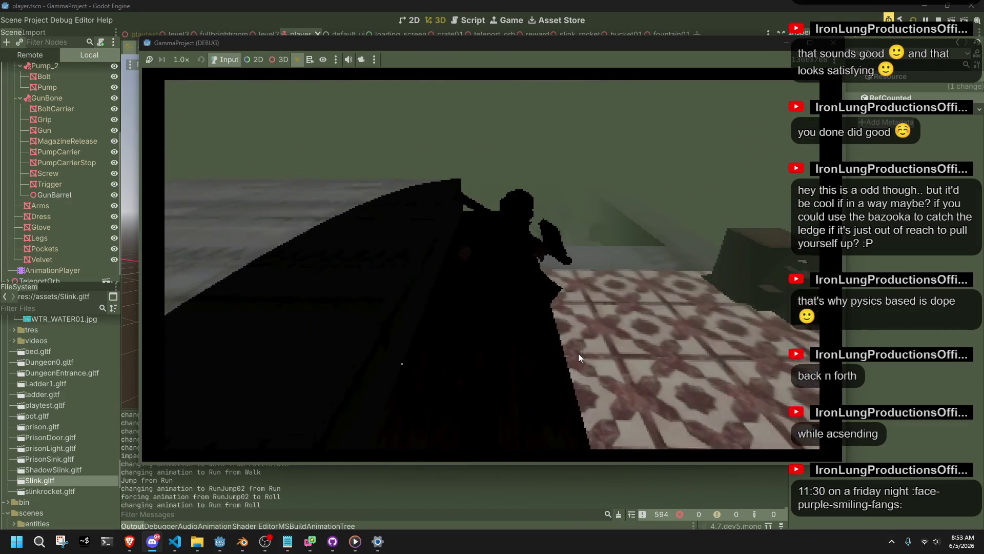
key("space")
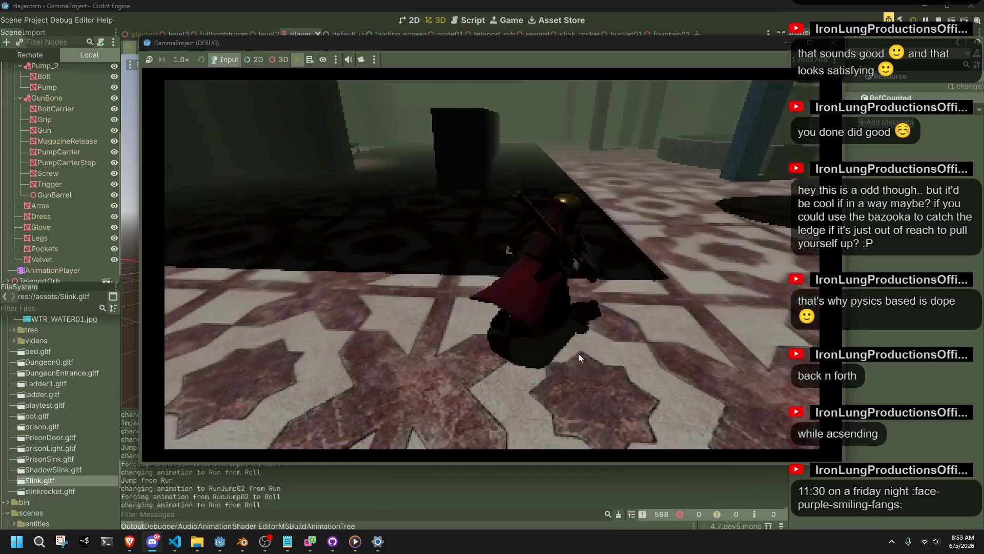
- Wall-grab and leap off, jump onto the dark block, then run toward the labelled bins
key("space")
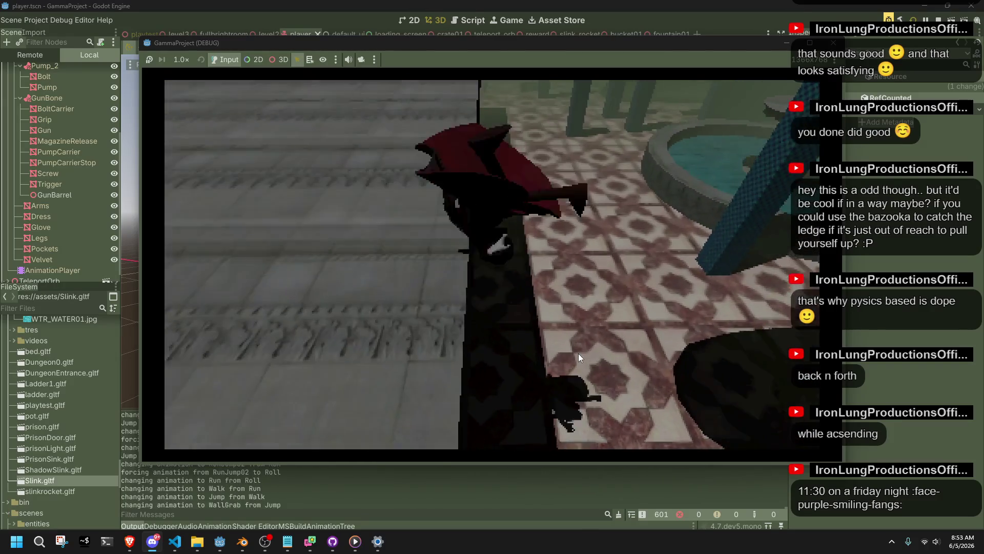
key("space")
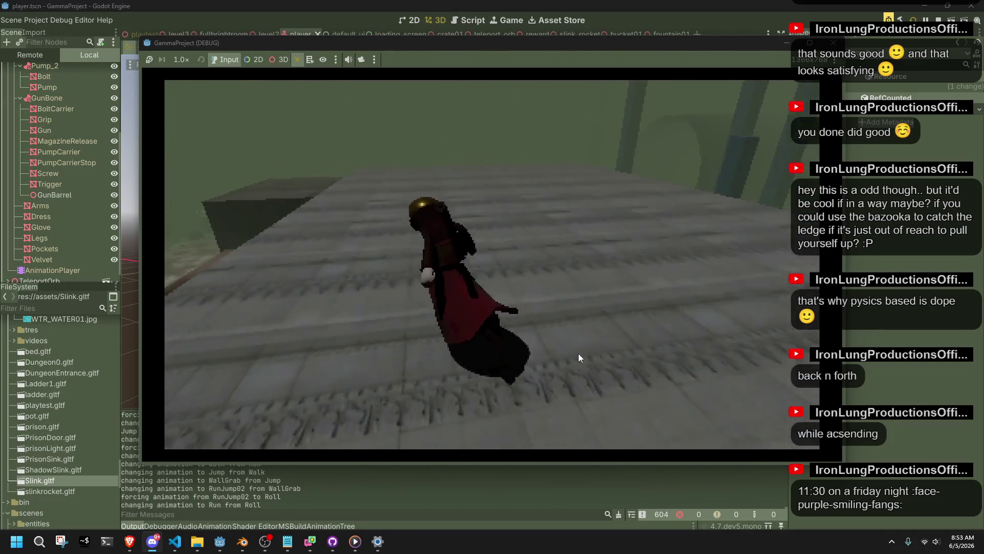
key("space")
key("space")
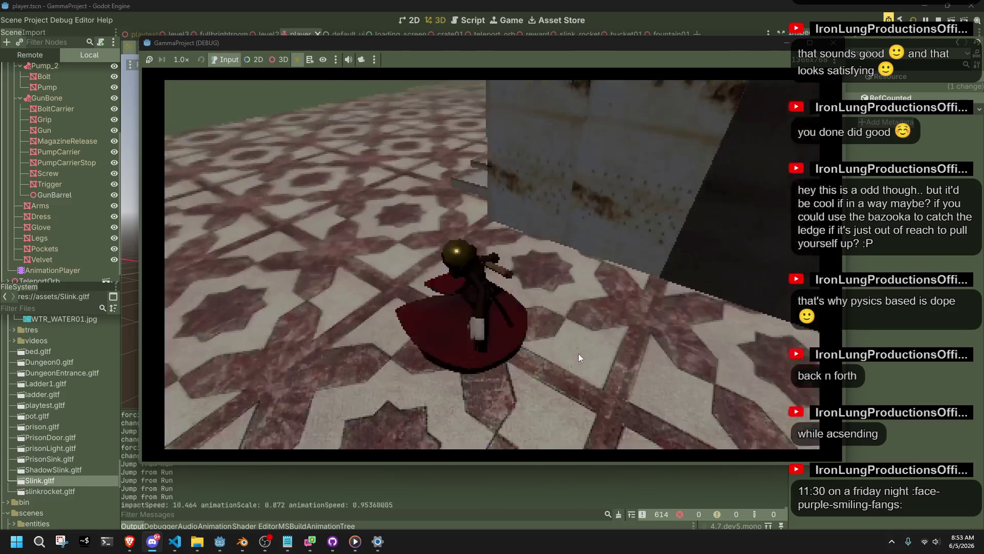
key("w")
key("w")
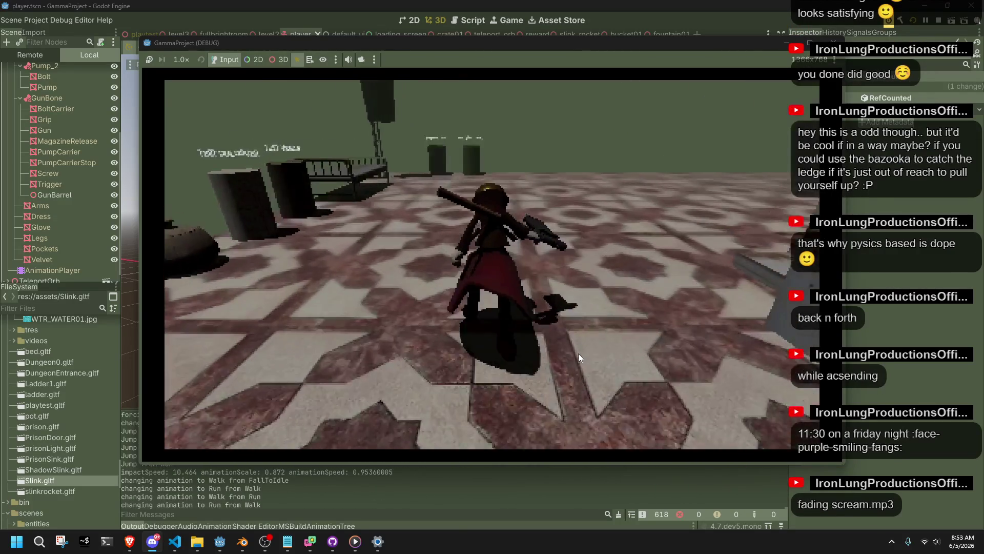
key("w")
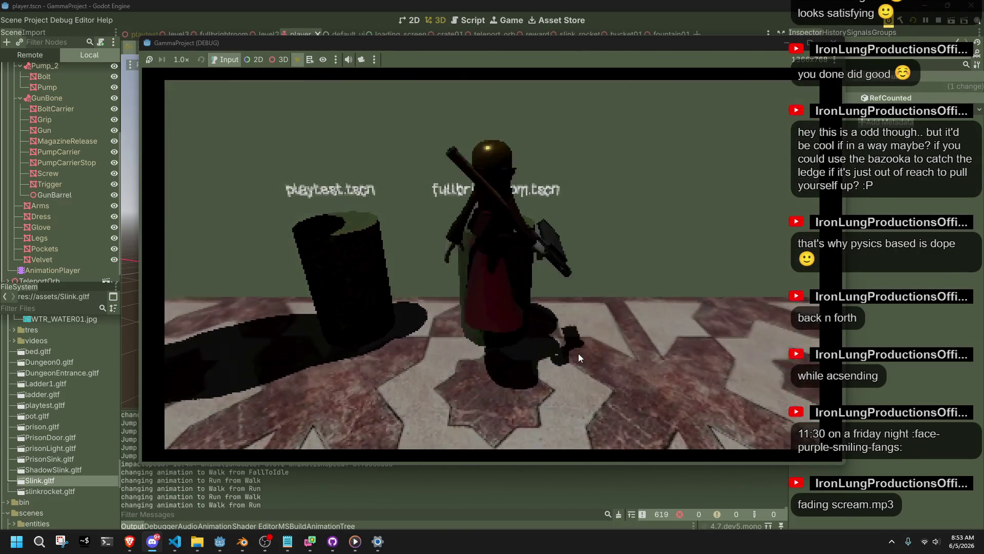